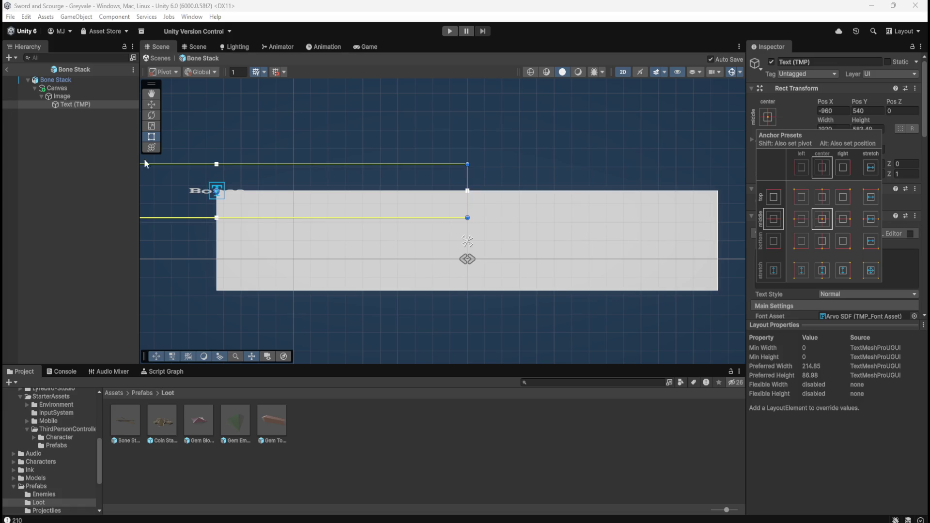
Apply the left anchor preset to the Bones text object
click(608, 191)
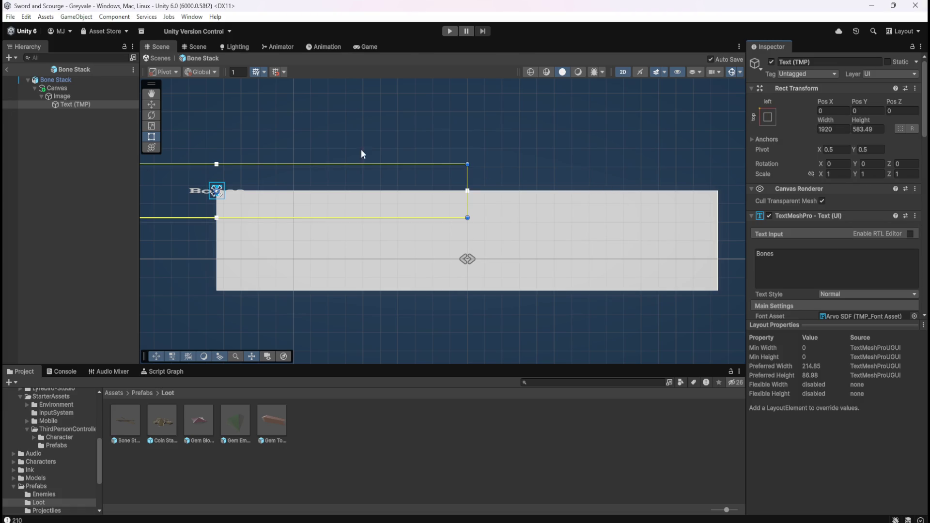
click(58, 95)
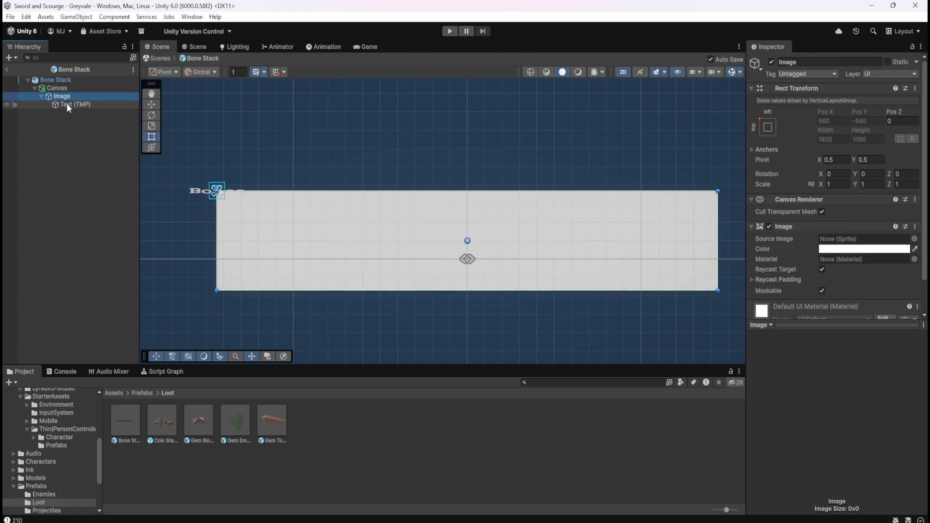
click(66, 103)
click(67, 97)
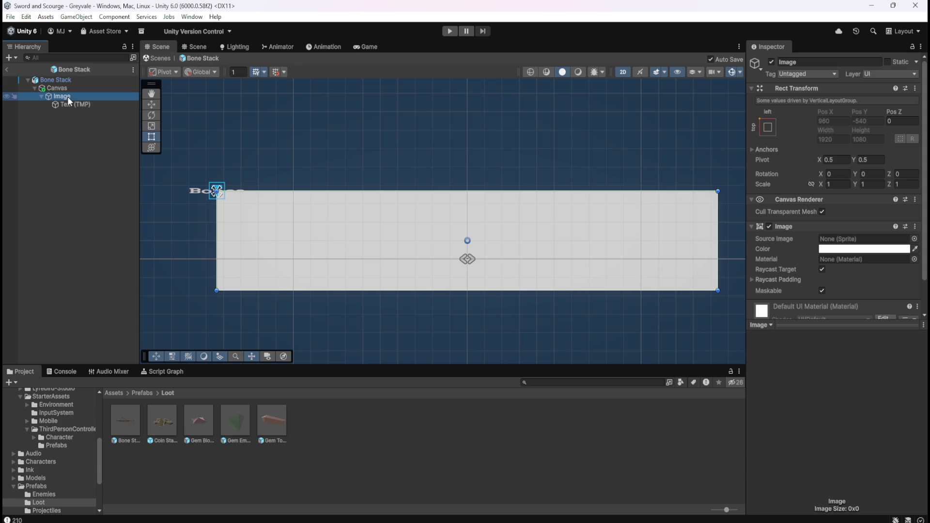
scroll(518, 228, down, 2)
scroll(367, 179, up, 2)
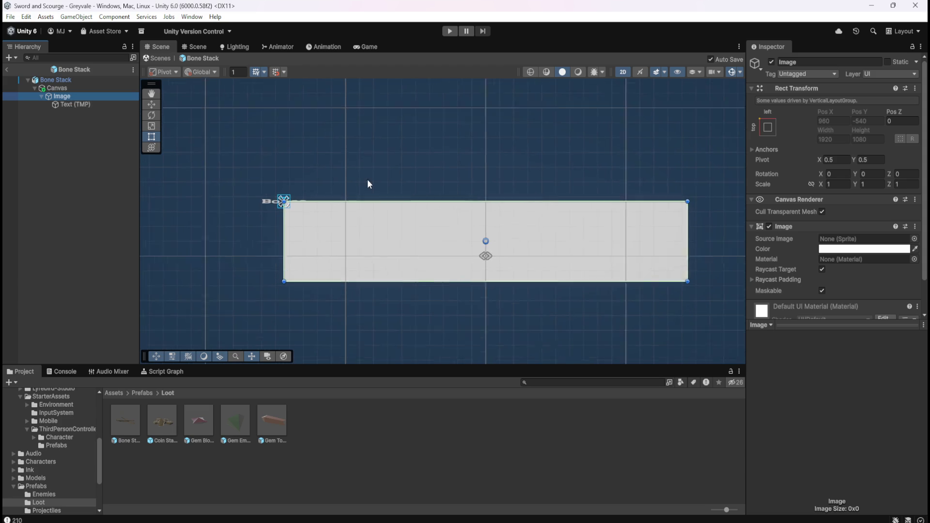
Delete the Bones text object so only the Image remains
click(76, 103)
click(83, 96)
click(79, 104)
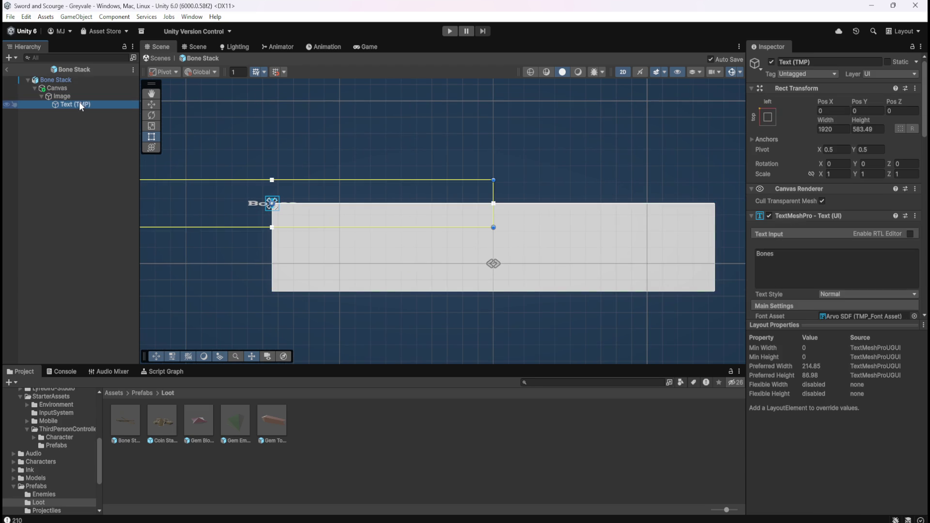
key(Delete)
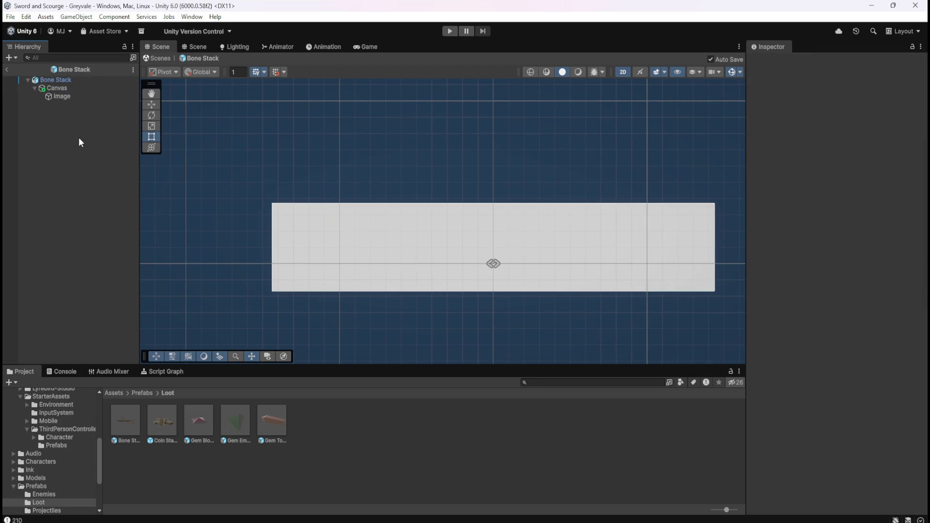
click(77, 98)
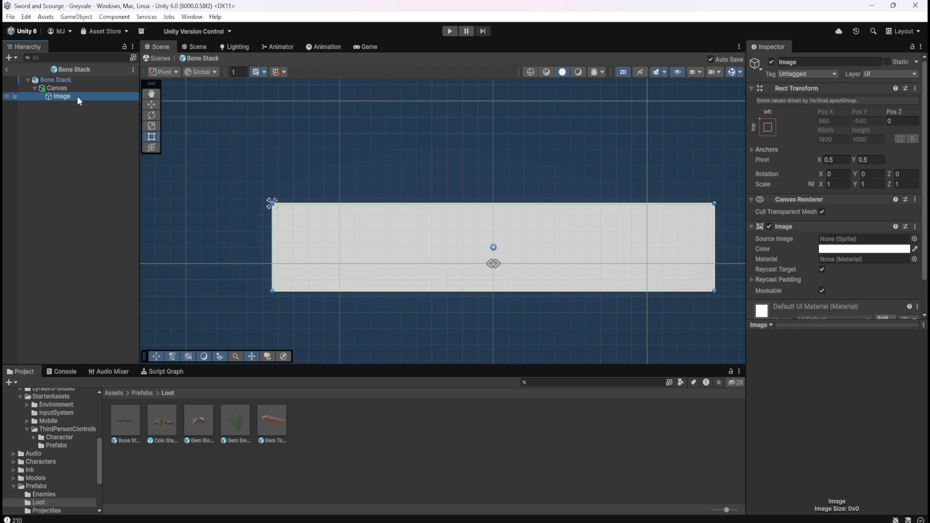
click(79, 92)
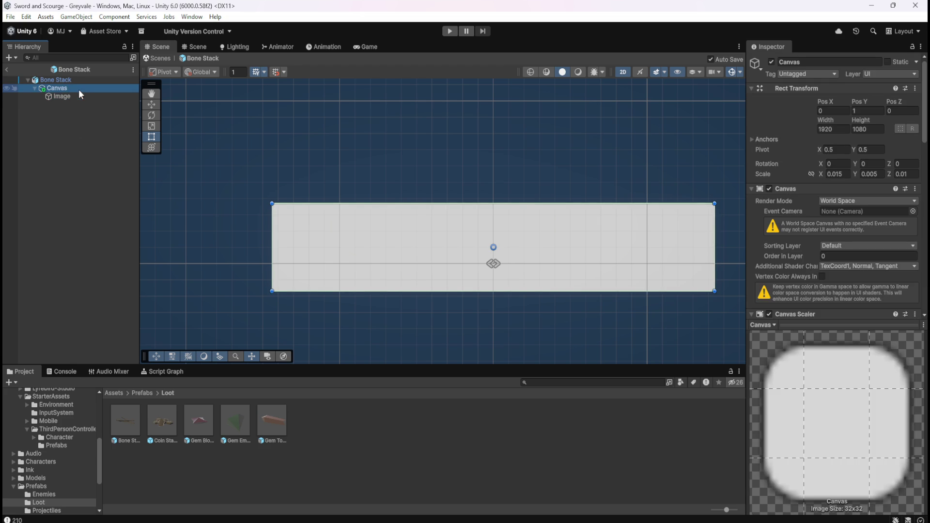
click(63, 99)
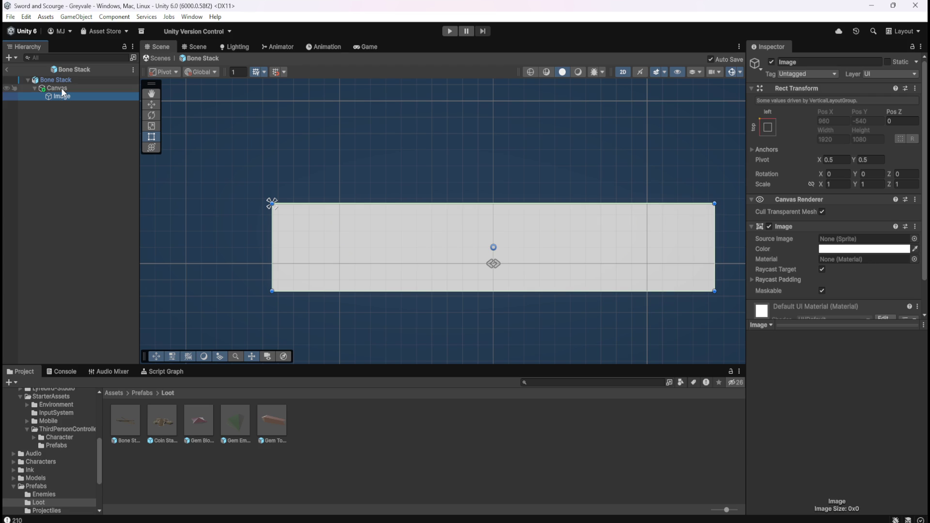
click(61, 88)
click(62, 96)
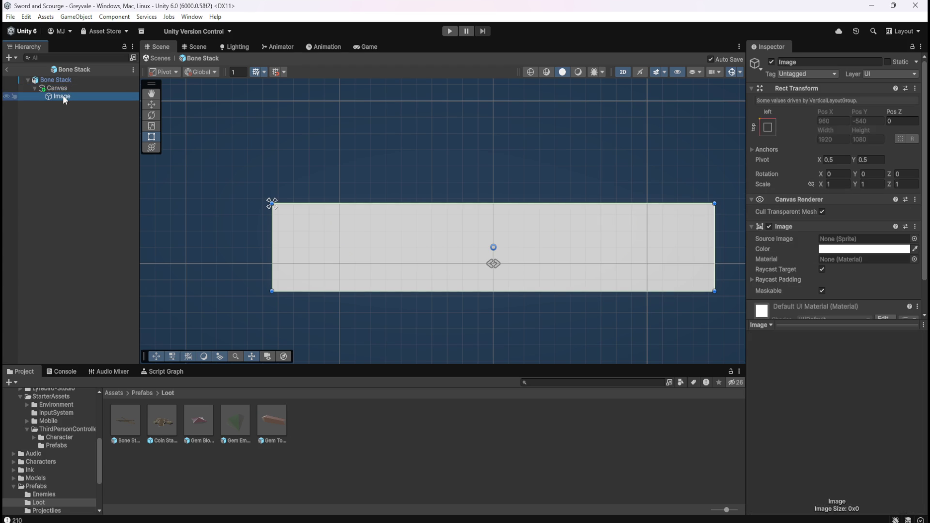
Add a TextMeshPro text object as a child of the Image
right_click(62, 96)
mouse_move(161, 367)
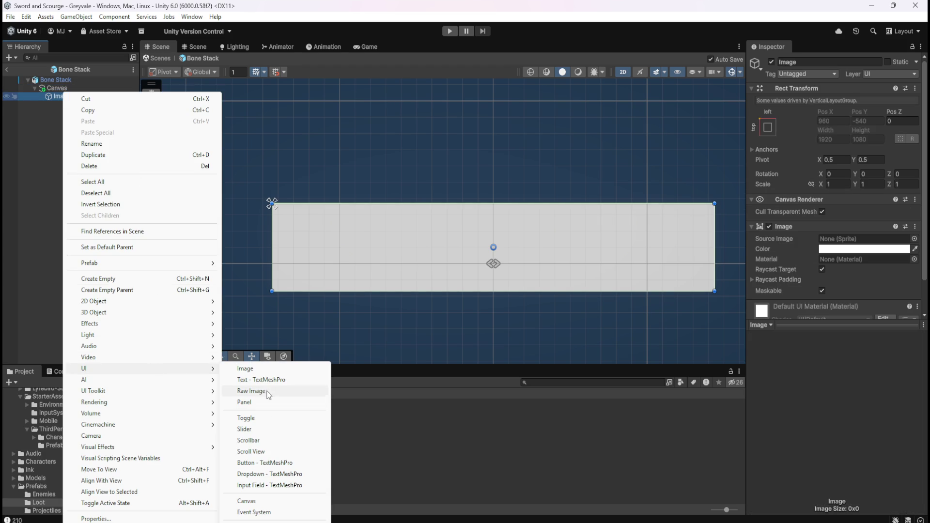
click(278, 381)
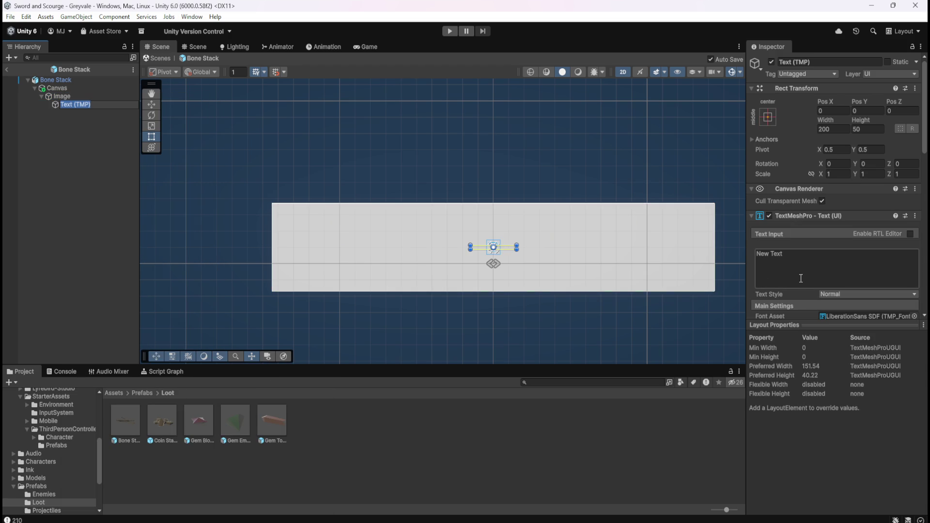
Change the new text's content to 'A pile of dirty old bones'
click(74, 96)
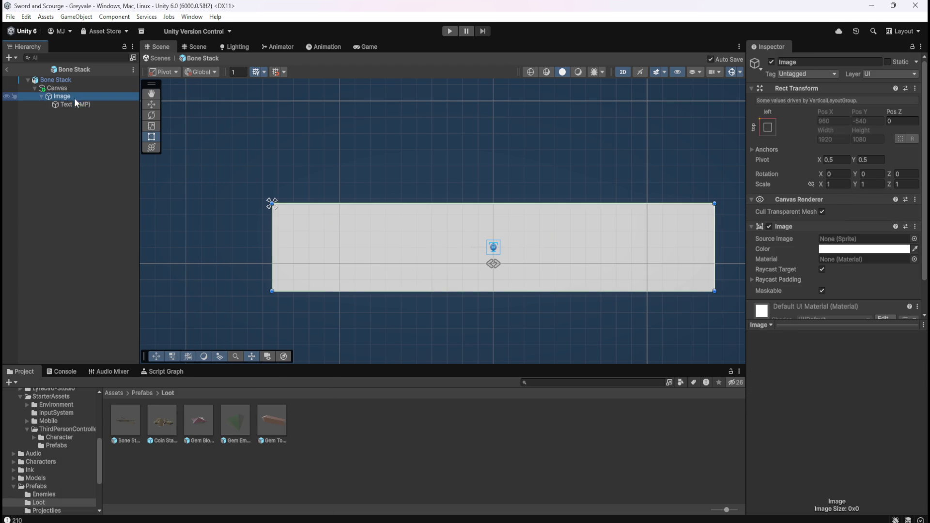
click(77, 103)
click(849, 270)
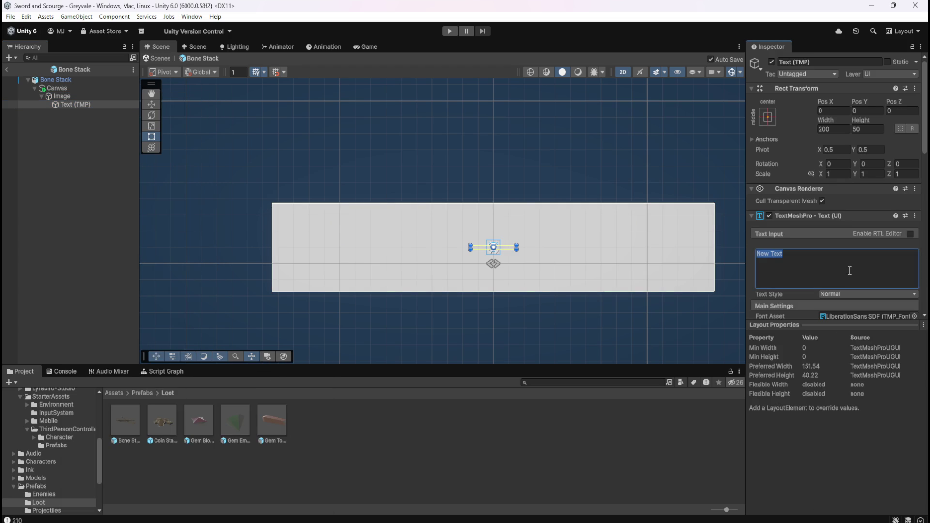
text(A)
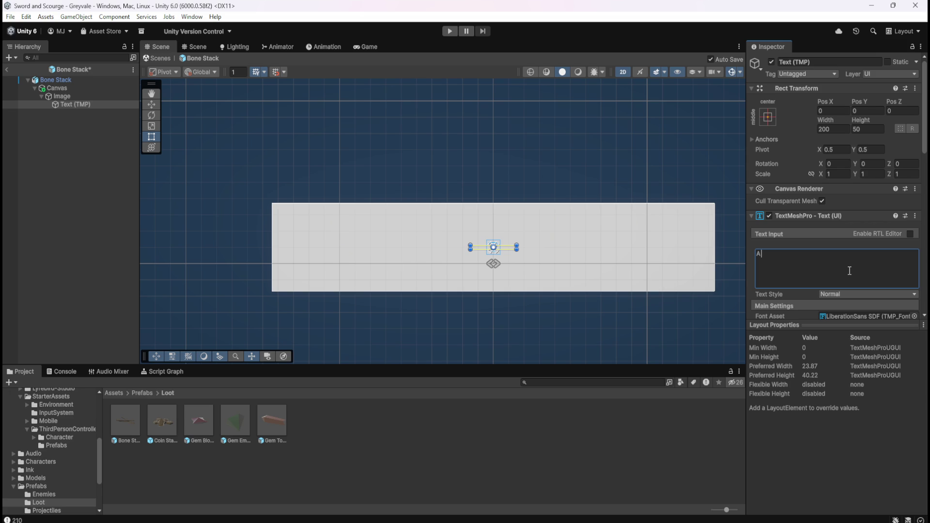
text( pile of dir)
text(t)
text(y )
text(old bones)
scroll(797, 286, down, 3)
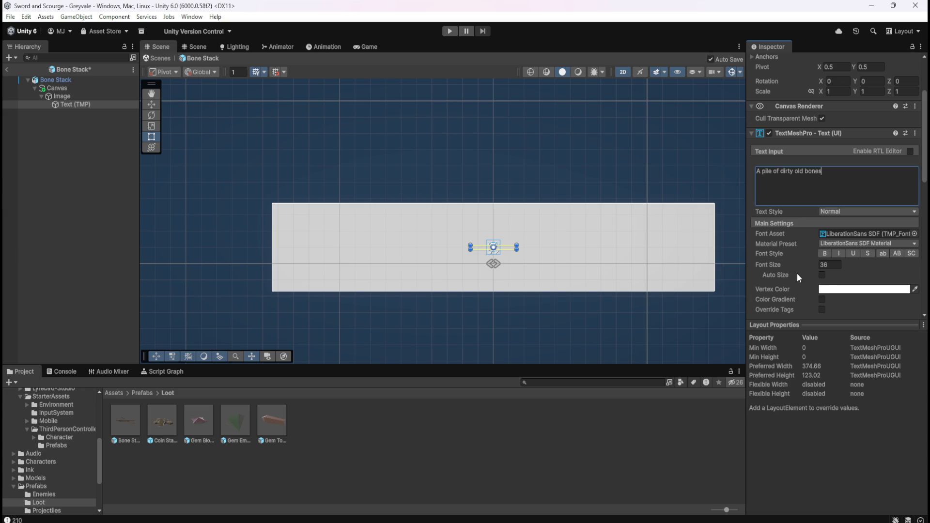
Turn on Auto Size for the description text's font
click(822, 276)
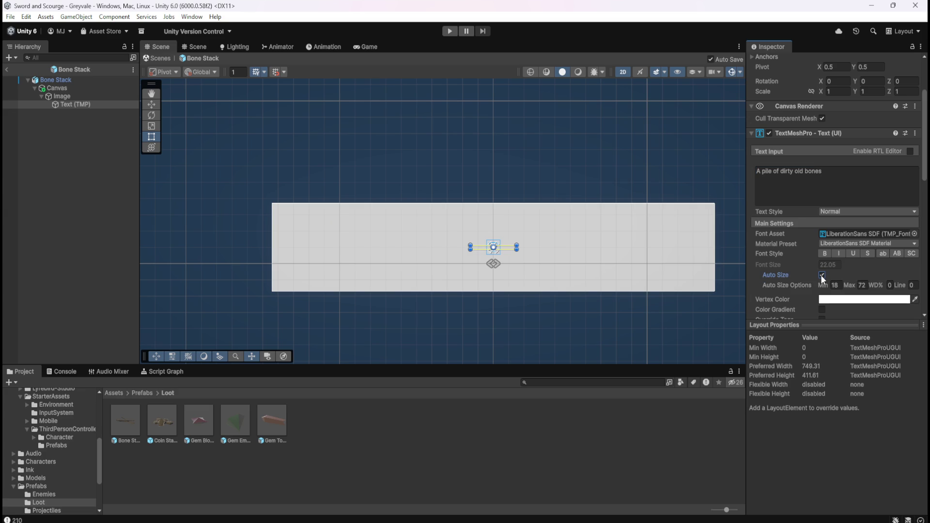
click(70, 96)
click(71, 105)
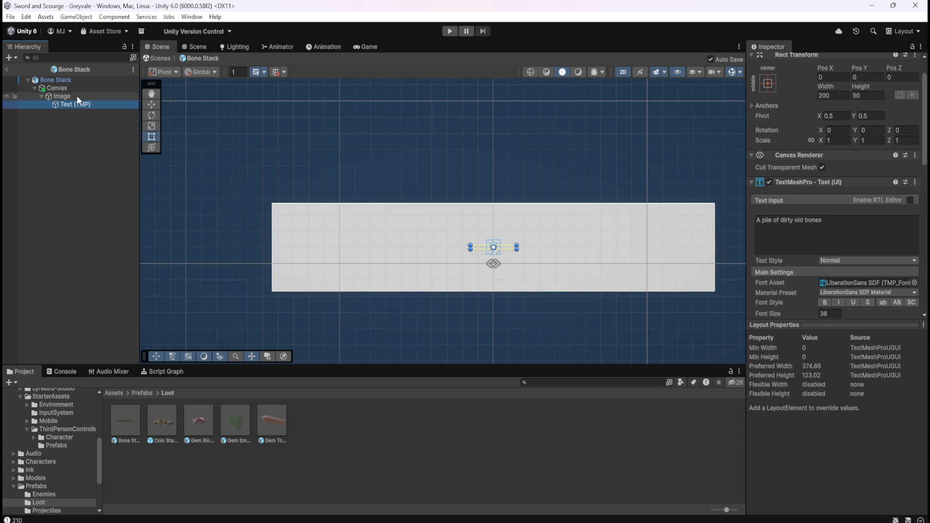
click(76, 95)
click(74, 103)
scroll(803, 276, down, 3)
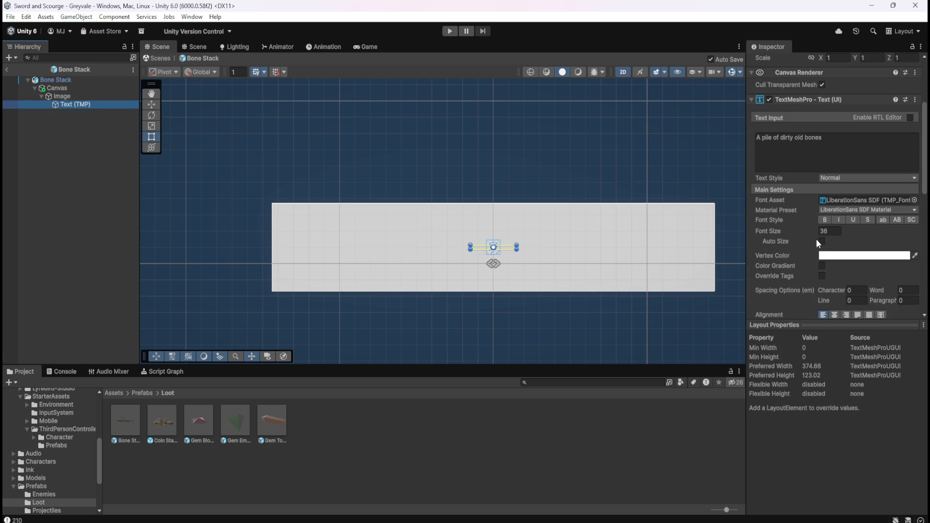
Make the description text's vertex colour black, with Auto Size on from 18 to 72
click(866, 255)
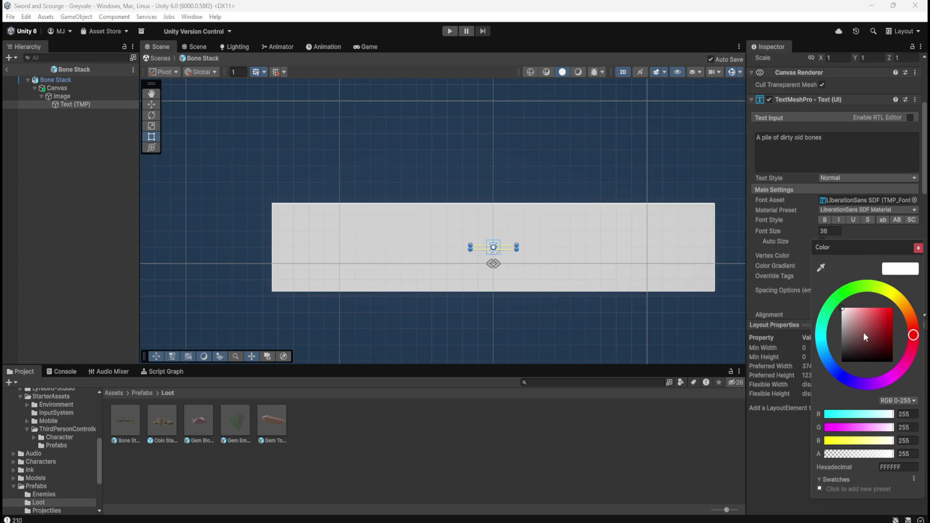
drag(864, 333, 818, 376)
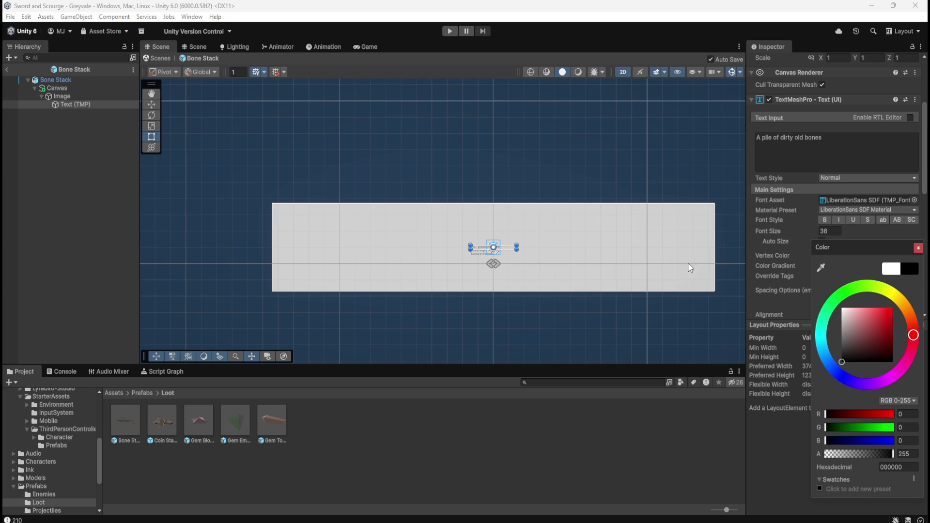
click(804, 240)
click(822, 241)
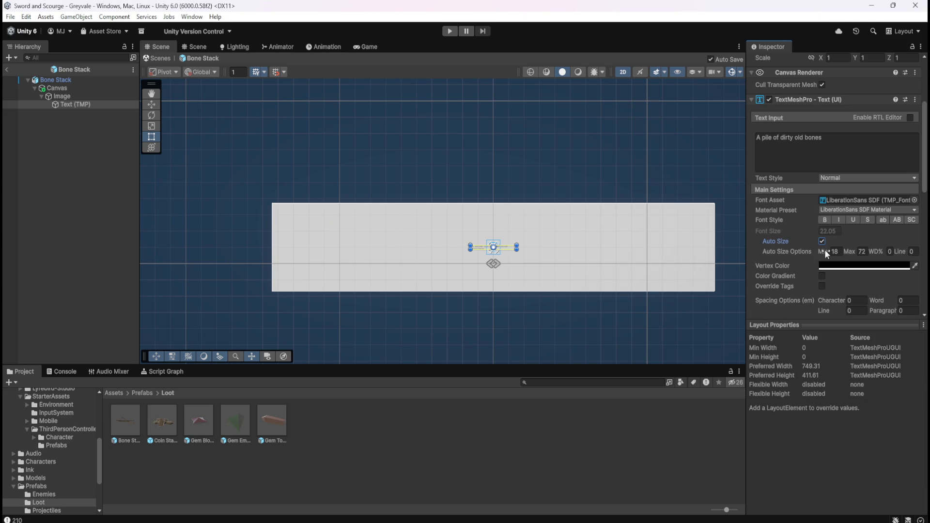
scroll(780, 266, down, 5)
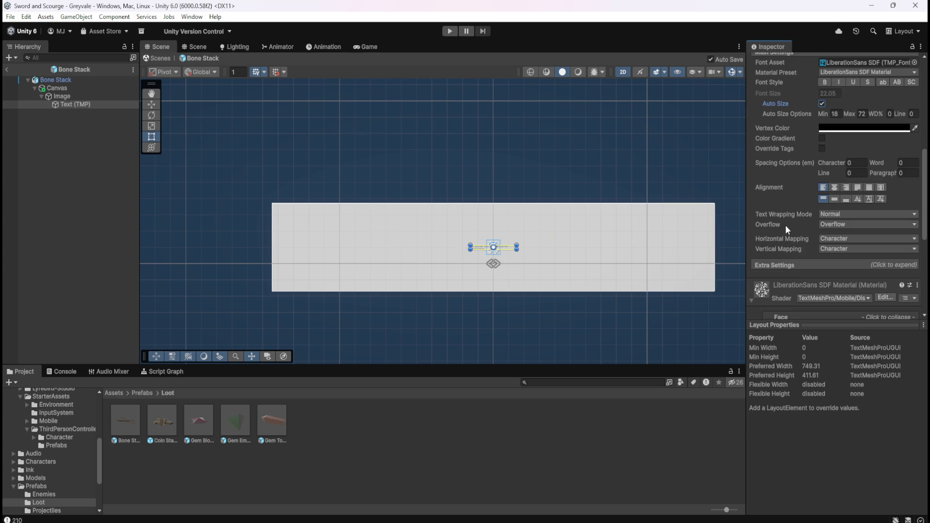
click(845, 263)
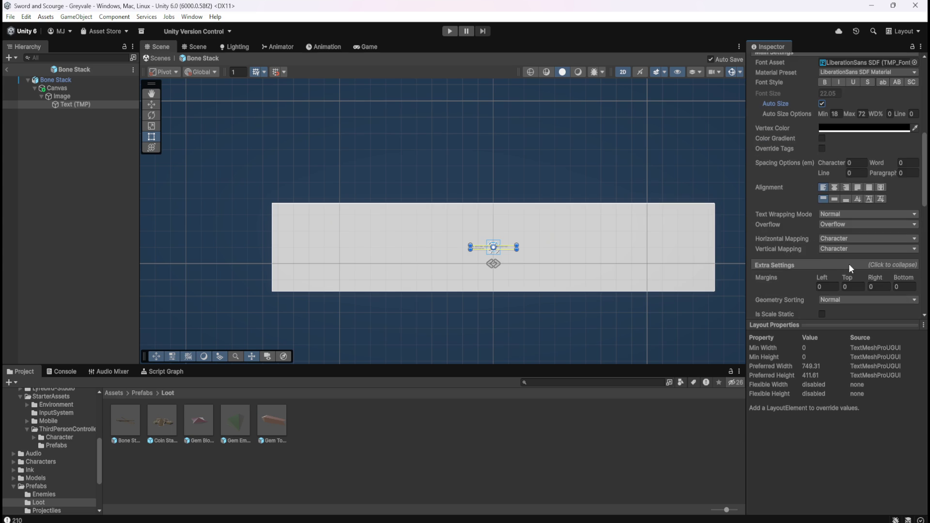
scroll(781, 264, down, 1)
scroll(778, 265, down, 1)
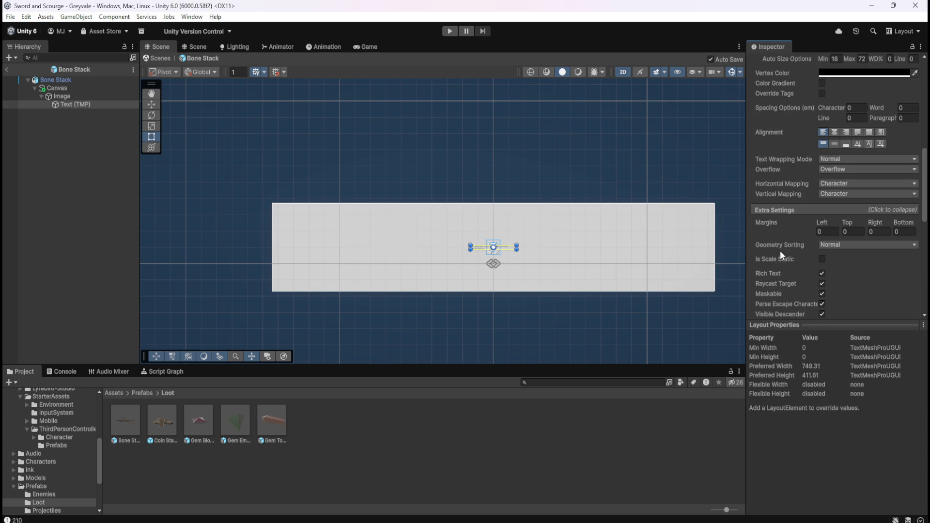
scroll(777, 251, down, 2)
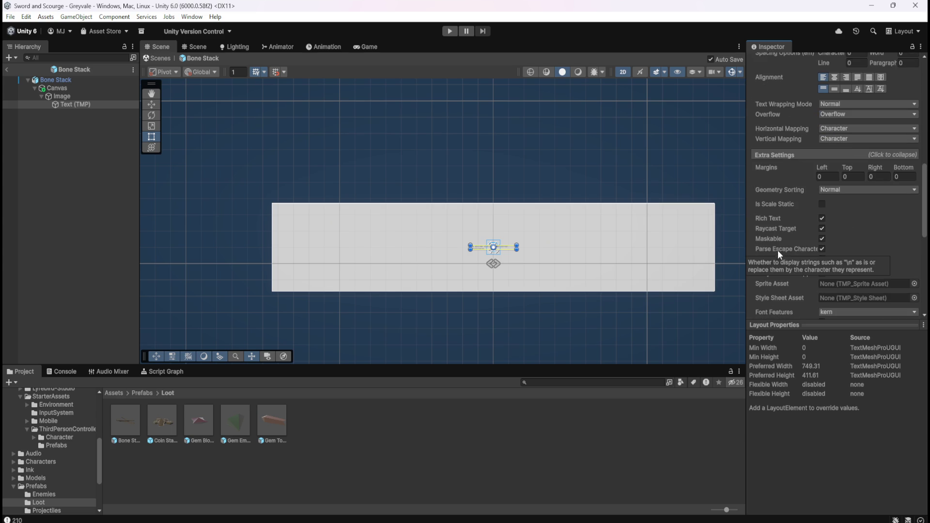
scroll(785, 219, down, 2)
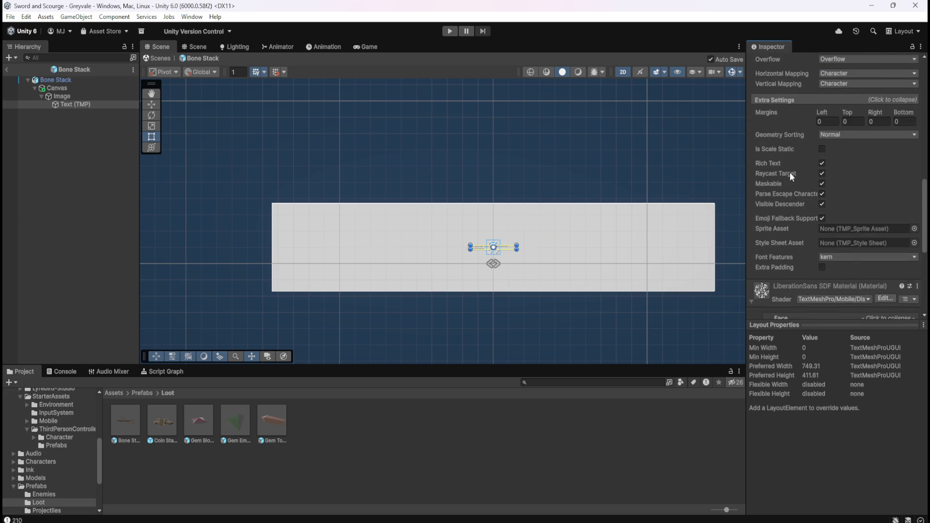
scroll(789, 172, up, 2)
click(808, 154)
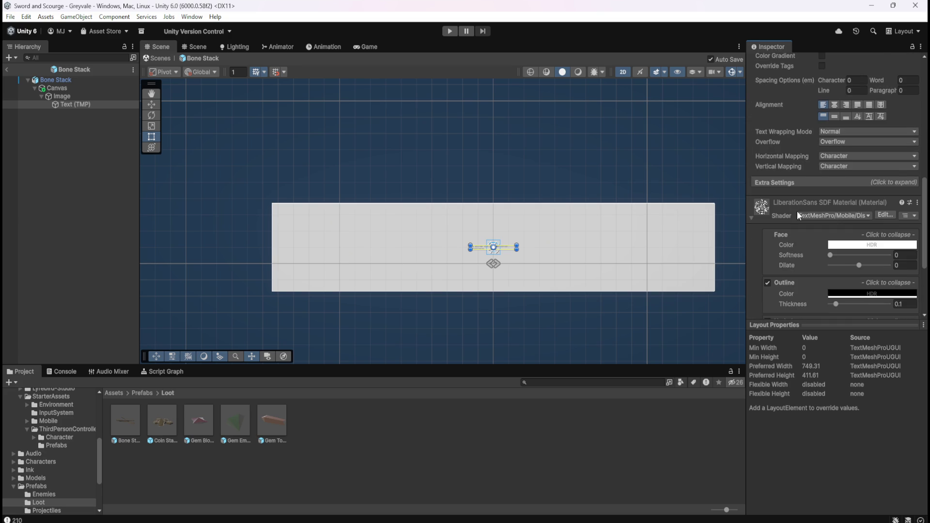
scroll(789, 215, up, 3)
scroll(788, 220, up, 3)
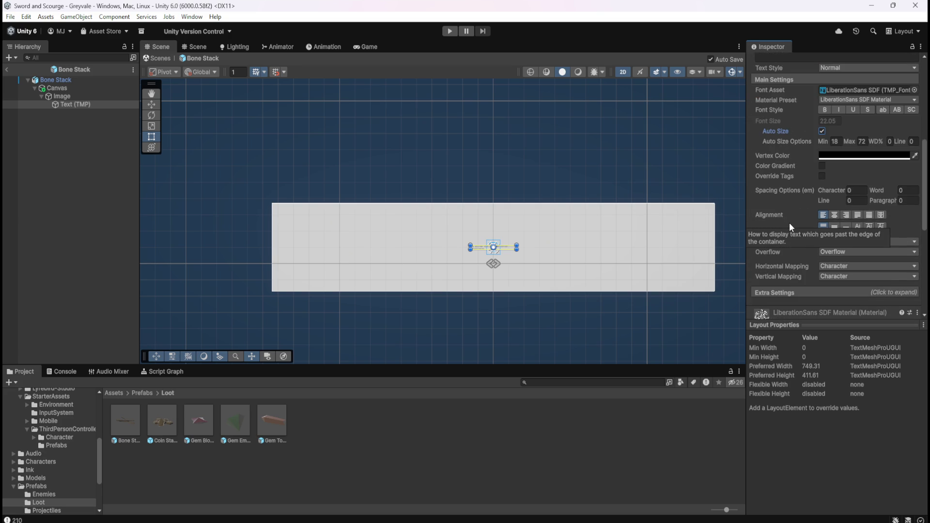
scroll(791, 212, up, 5)
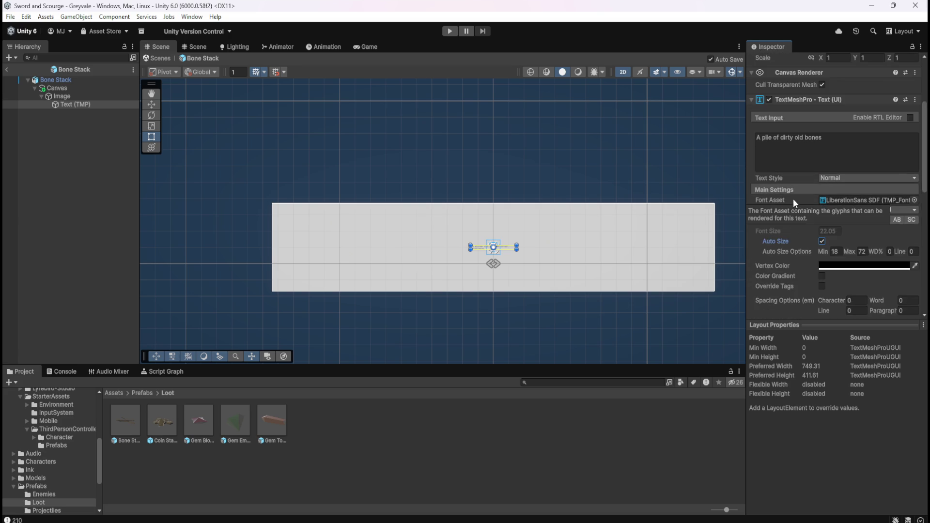
scroll(808, 199, up, 2)
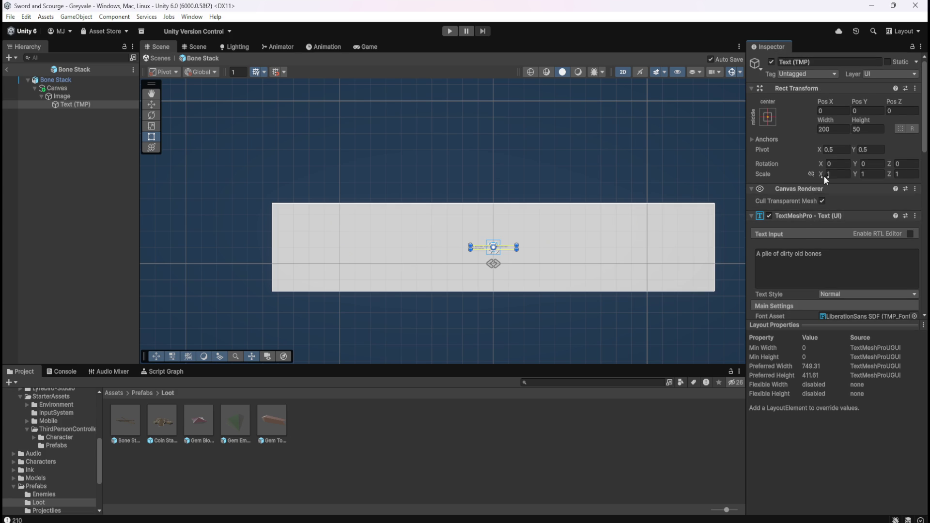
scroll(517, 262, up, 5)
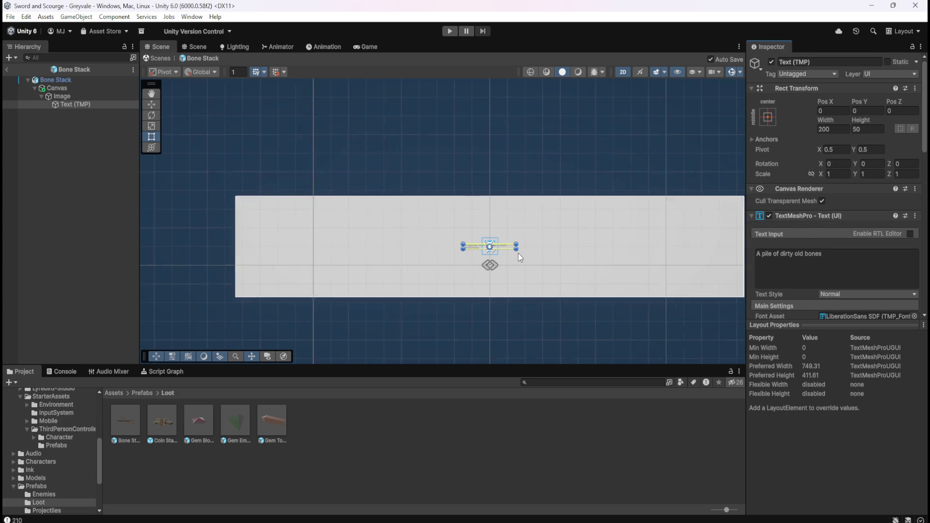
scroll(517, 261, up, 1)
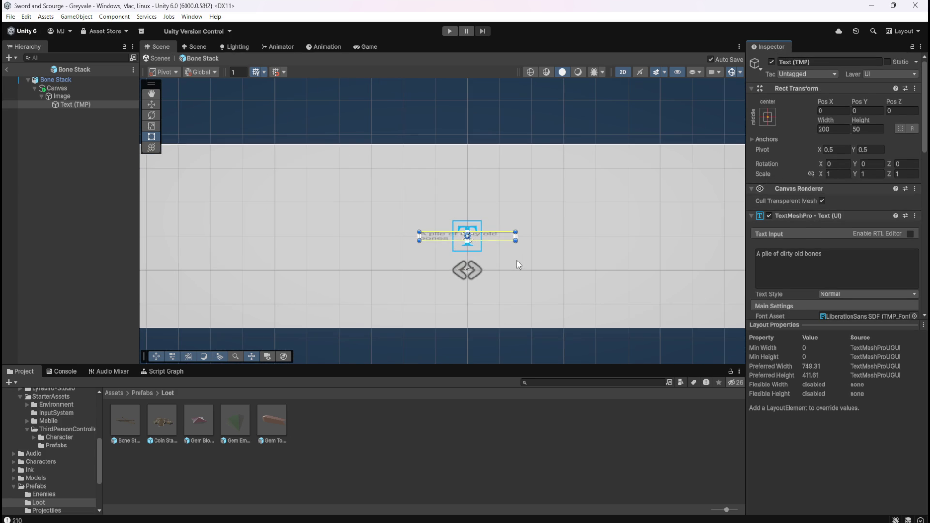
scroll(518, 261, down, 5)
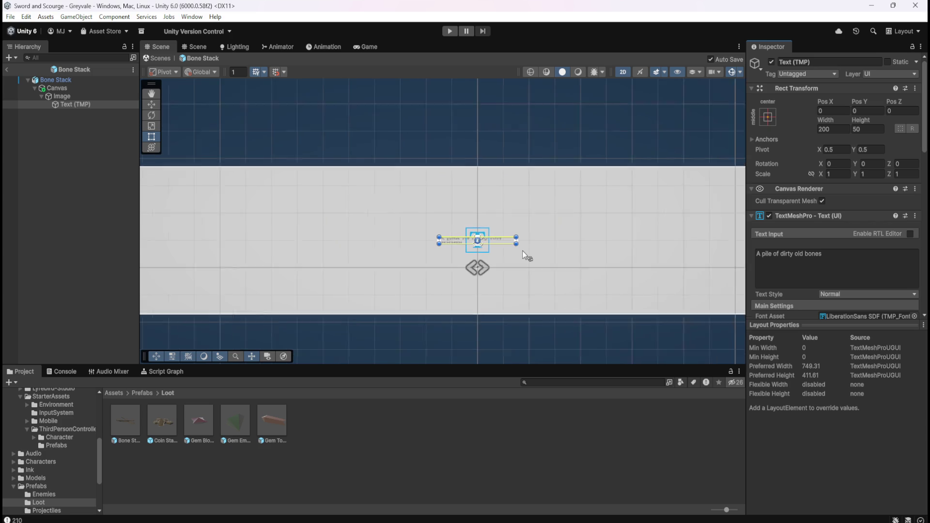
click(89, 95)
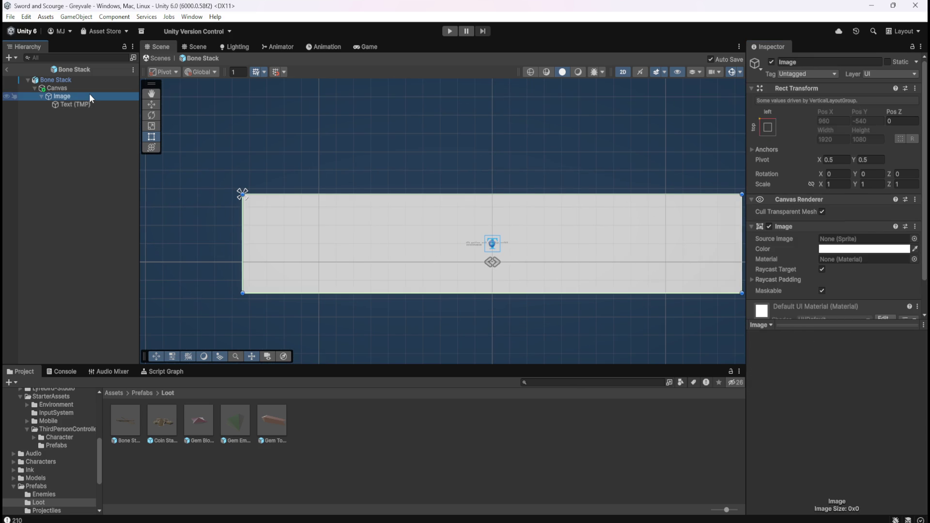
click(79, 104)
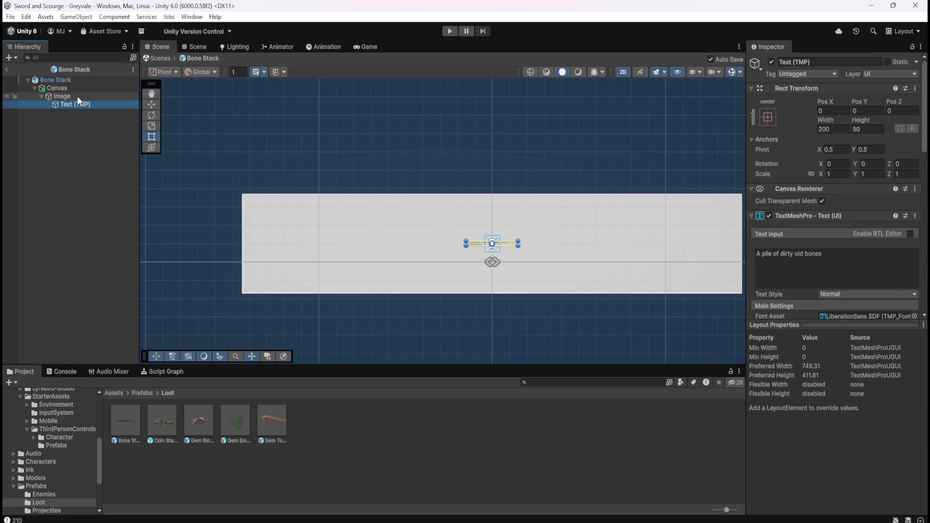
click(77, 96)
key(Down)
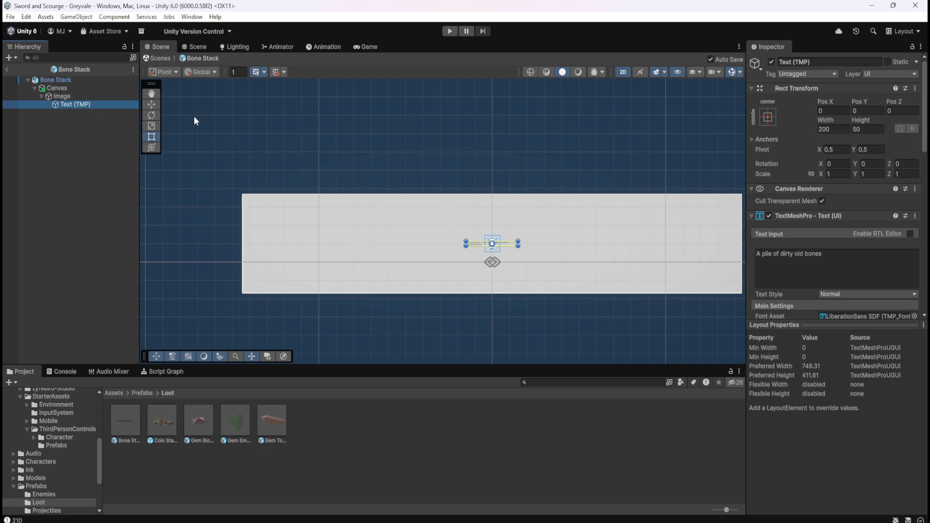
drag(820, 177, 853, 175)
key(ctrl+z)
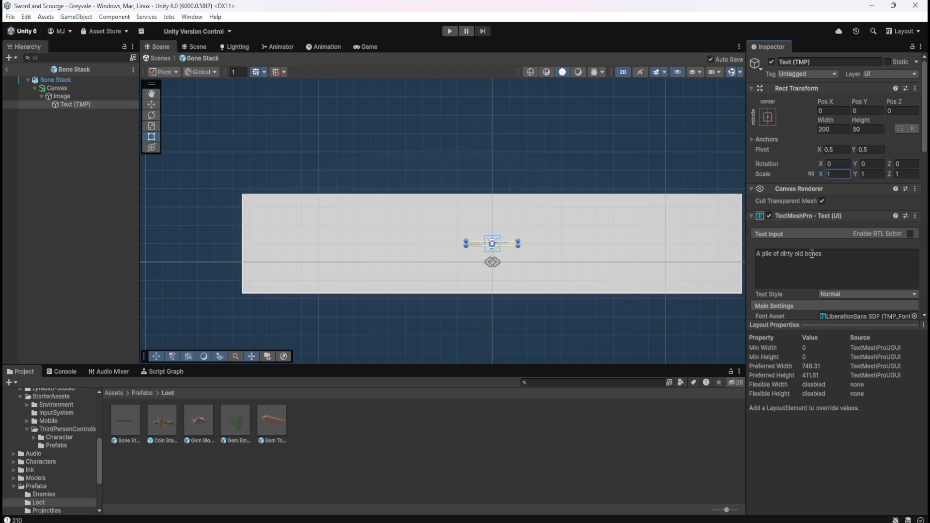
scroll(817, 280, down, 3)
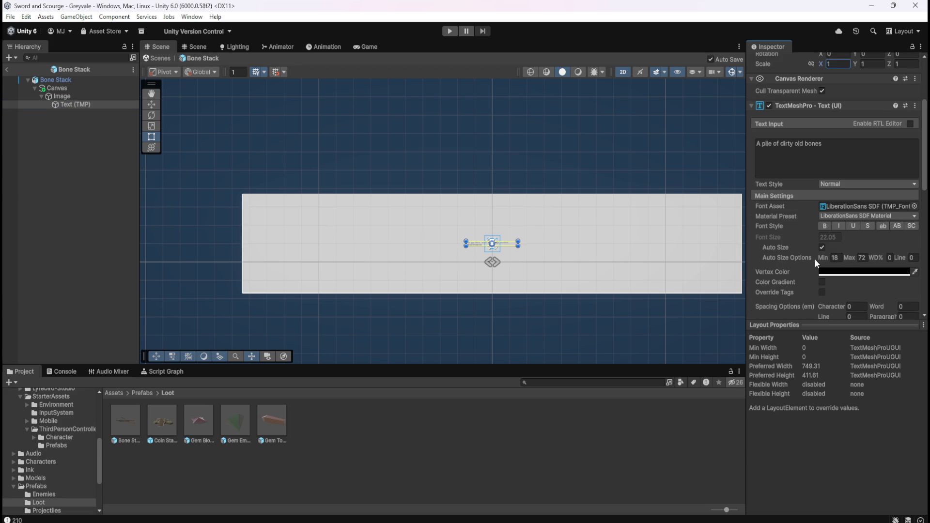
mouse_move(823, 260)
mouse_down()
mouse_move(923, 258)
mouse_move(148, 256)
mouse_move(388, 243)
mouse_up()
key(ctrl+z)
mouse_move(851, 257)
mouse_down()
mouse_move(876, 259)
mouse_move(14, 267)
mouse_move(202, 264)
mouse_move(332, 249)
mouse_move(780, 272)
mouse_up()
key(ctrl+z)
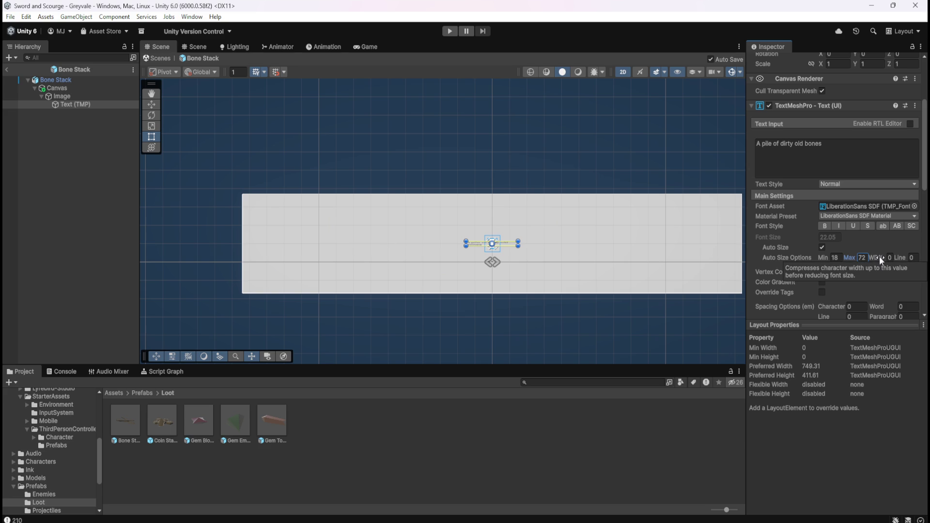
mouse_move(879, 257)
mouse_down()
mouse_move(927, 258)
mouse_move(38, 260)
mouse_move(69, 265)
mouse_up()
key(ctrl+z)
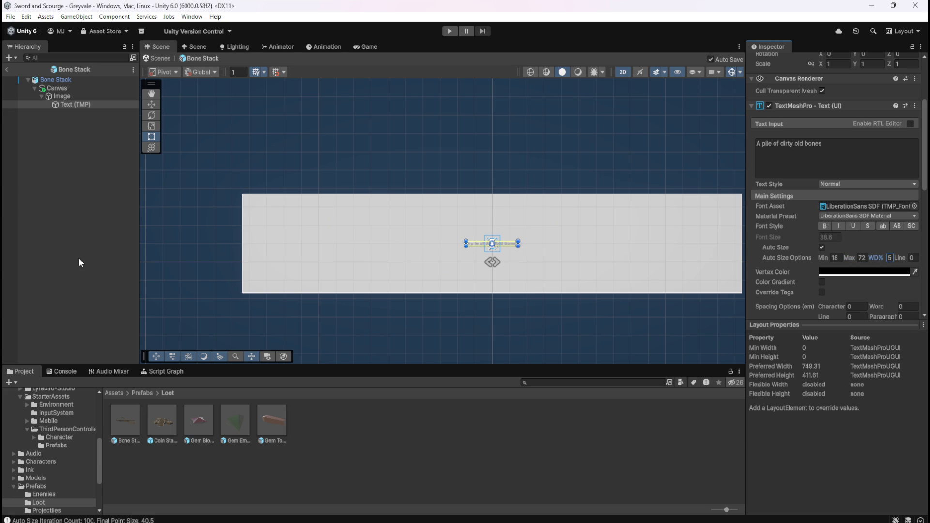
mouse_move(903, 256)
mouse_down()
mouse_move(10, 259)
mouse_move(107, 270)
mouse_move(858, 250)
mouse_move(655, 235)
mouse_move(301, 243)
mouse_up()
key(ctrl+z)
scroll(781, 268, down, 1)
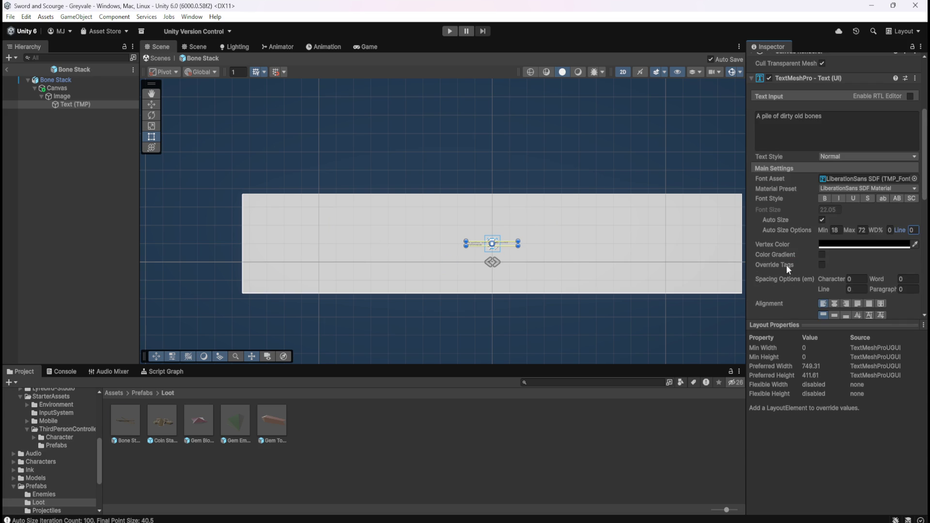
click(833, 278)
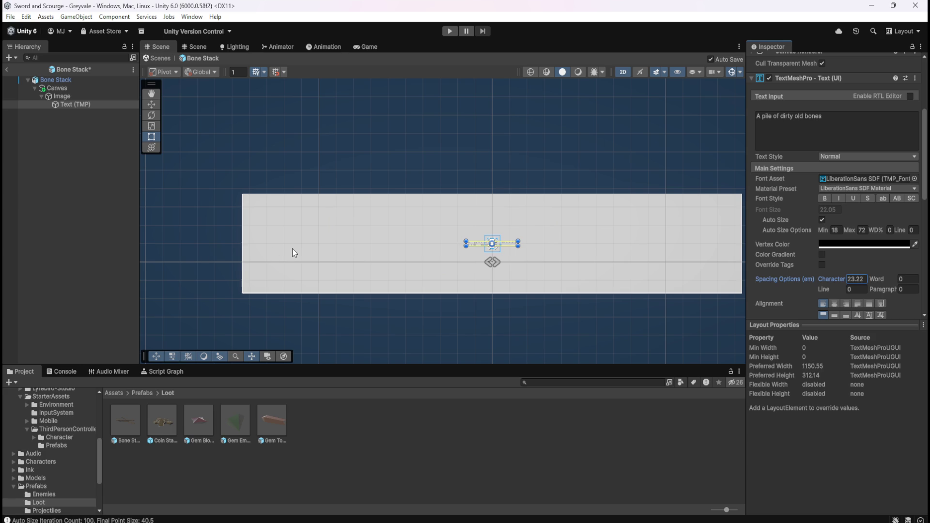
mouse_move(465, 247)
mouse_down()
mouse_move(395, 263)
mouse_move(243, 271)
mouse_up()
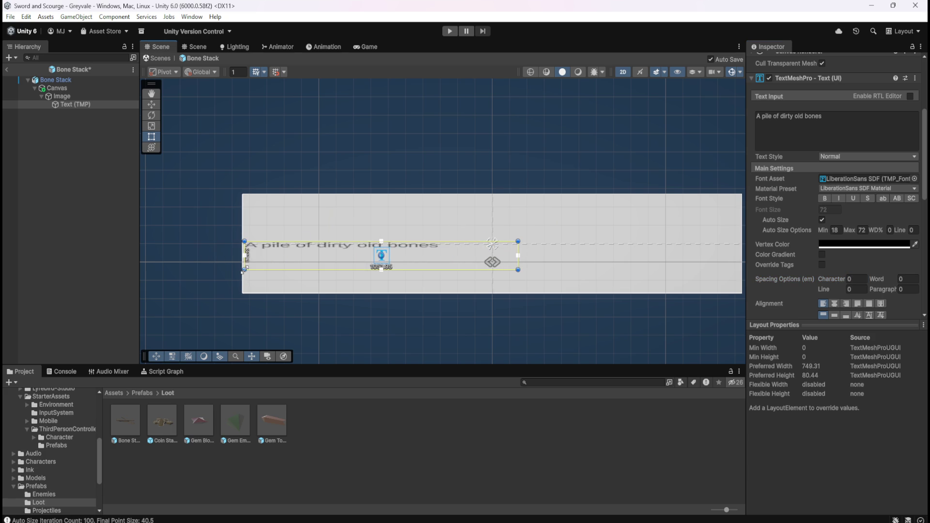
key(ctrl+z)
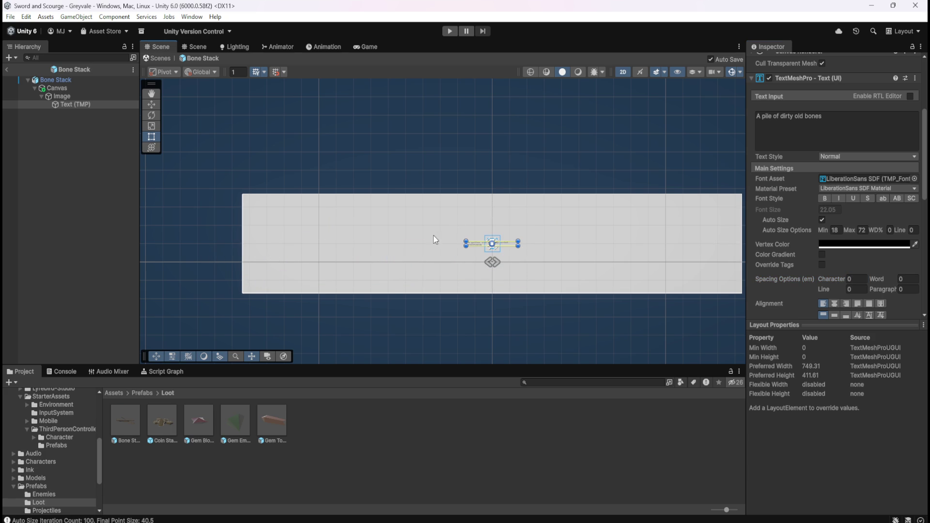
scroll(388, 256, down, 2)
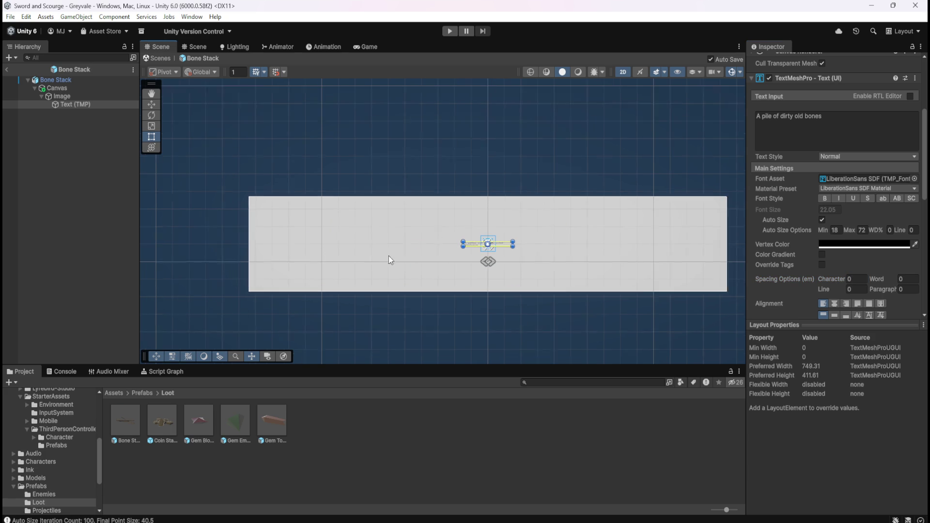
click(83, 95)
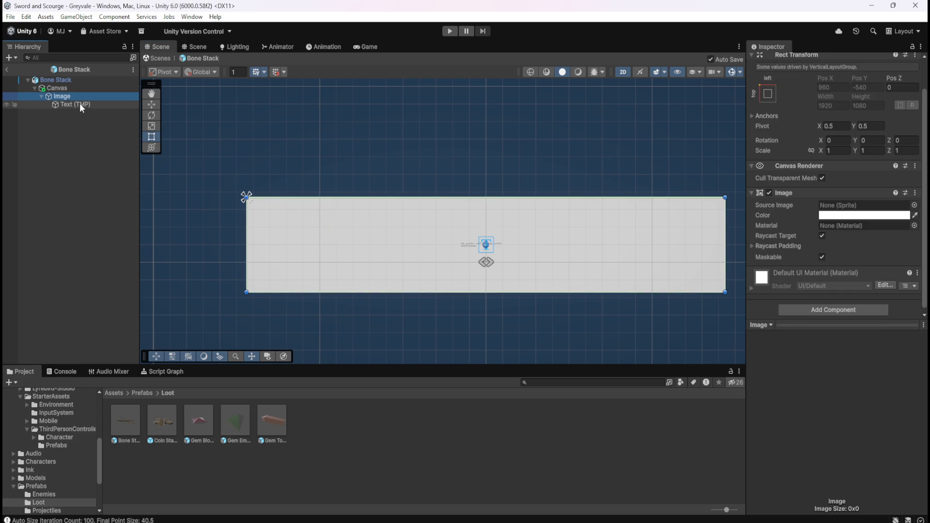
click(84, 90)
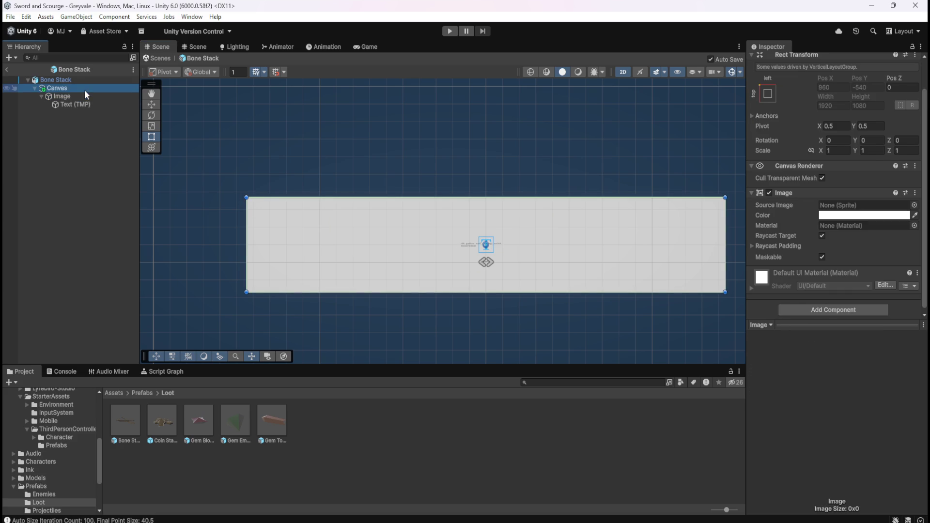
scroll(823, 261, down, 3)
scroll(822, 261, down, 3)
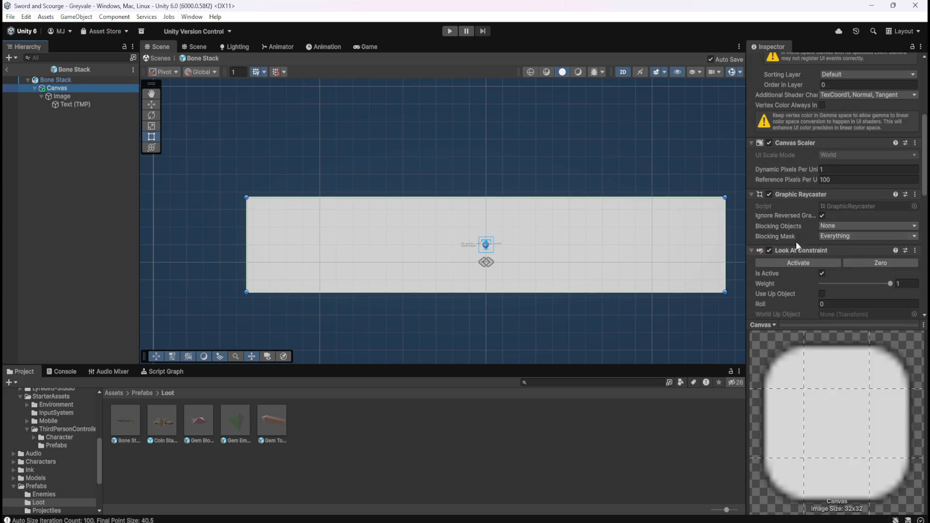
scroll(799, 211, down, 9)
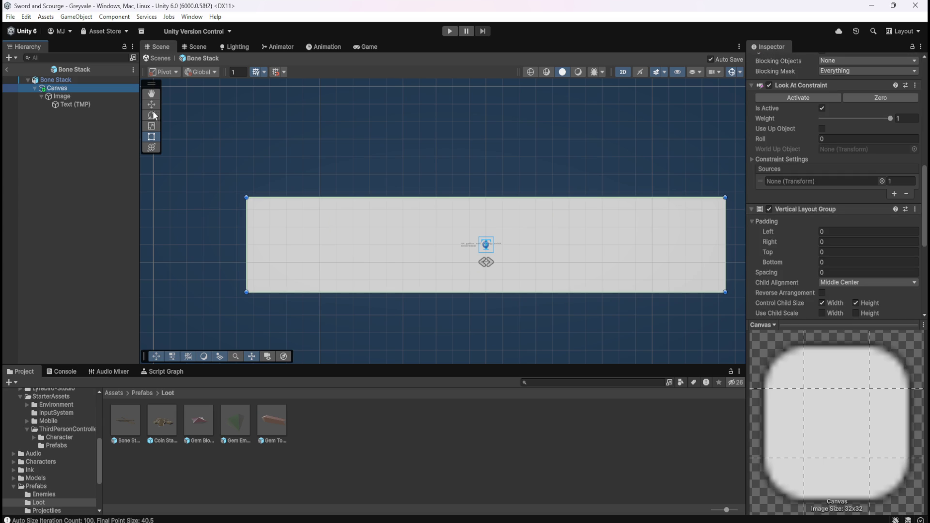
click(87, 97)
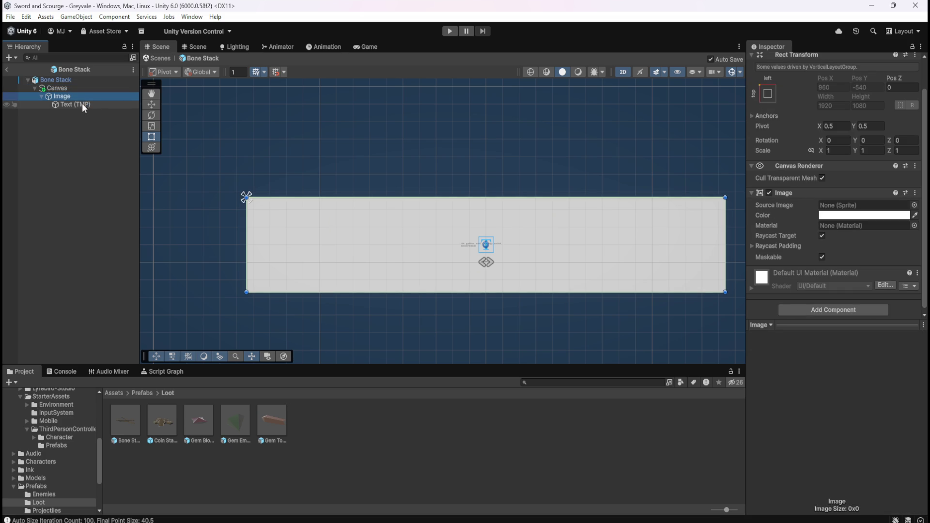
click(85, 89)
click(77, 95)
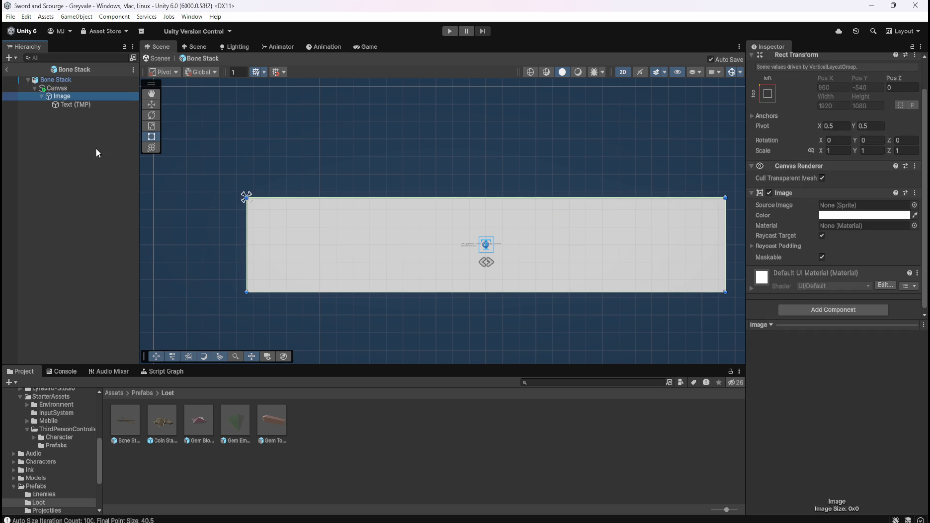
Rename the canvas's Image object to 'Description', fixing a typo along the way
key(F2)
text(Descriptiuo)
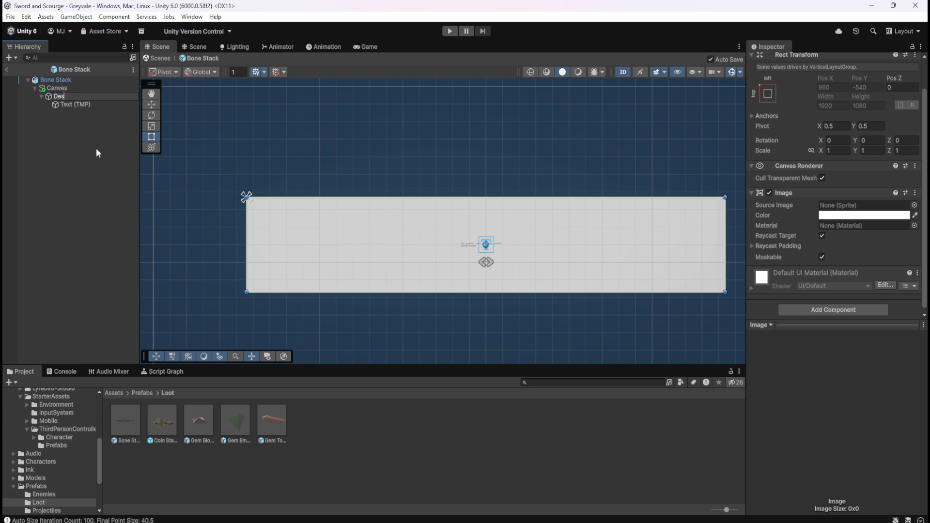
key(BackSpace)
key(BackSpace)
text(on)
key(Return)
click(95, 105)
click(94, 96)
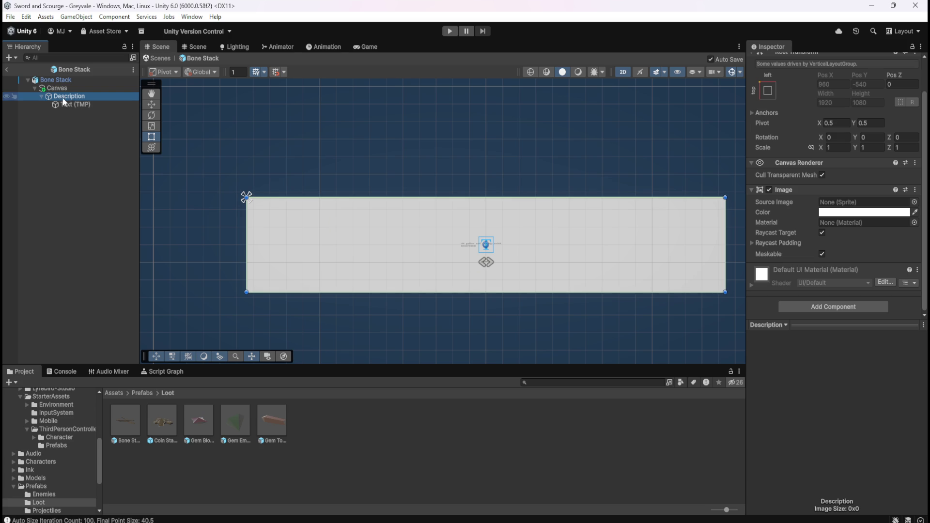
click(893, 216)
Colour the Description panel dark brown 5A4C33
mouse_move(870, 265)
mouse_down()
mouse_move(886, 271)
mouse_move(866, 280)
mouse_up()
mouse_move(860, 281)
mouse_down()
mouse_move(833, 319)
mouse_move(830, 303)
mouse_up()
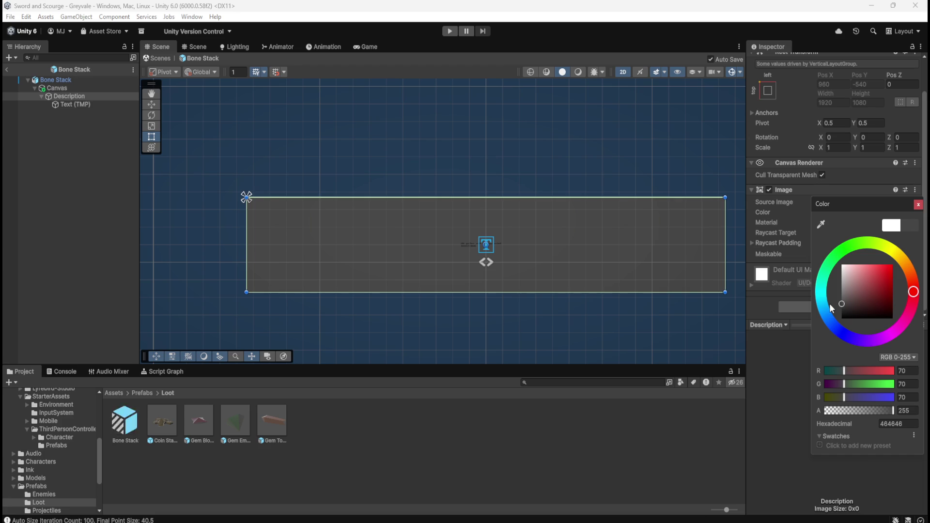
click(901, 258)
drag(903, 257, 905, 263)
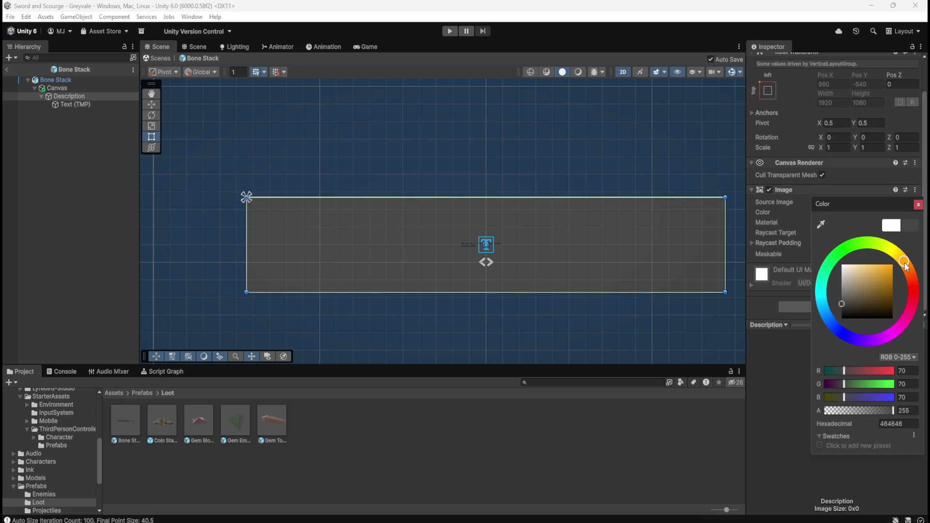
drag(862, 298, 864, 299)
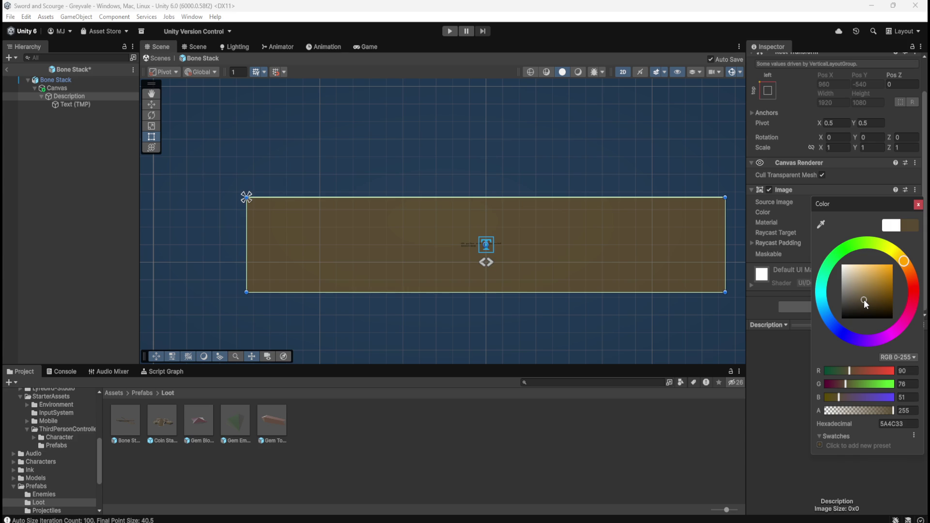
click(57, 142)
Set the description text's vertex colour to white FFFFFF
click(68, 97)
click(74, 104)
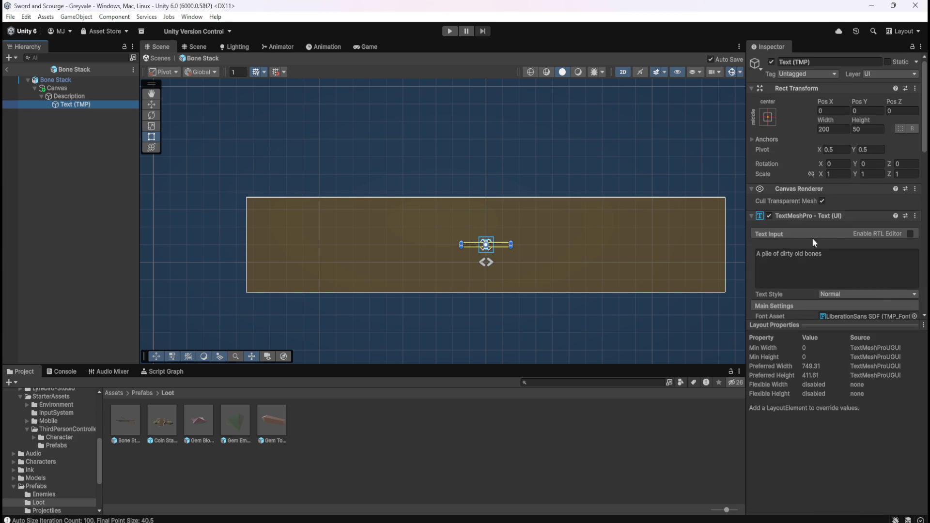
scroll(812, 238, down, 5)
click(834, 272)
click(841, 322)
click(38, 125)
click(59, 104)
click(68, 96)
click(70, 105)
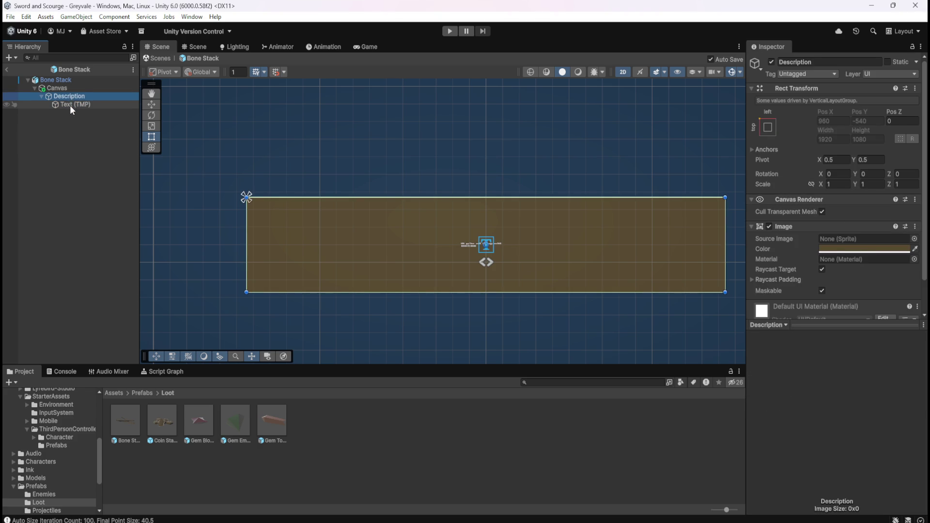
Add a Horizontal Layout Group component to the Description panel
click(67, 96)
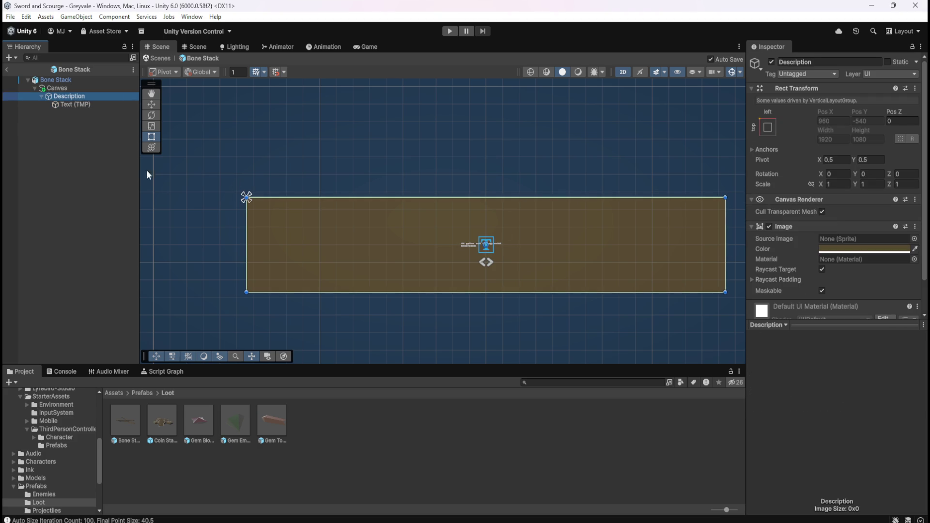
scroll(776, 257, down, 2)
click(823, 307)
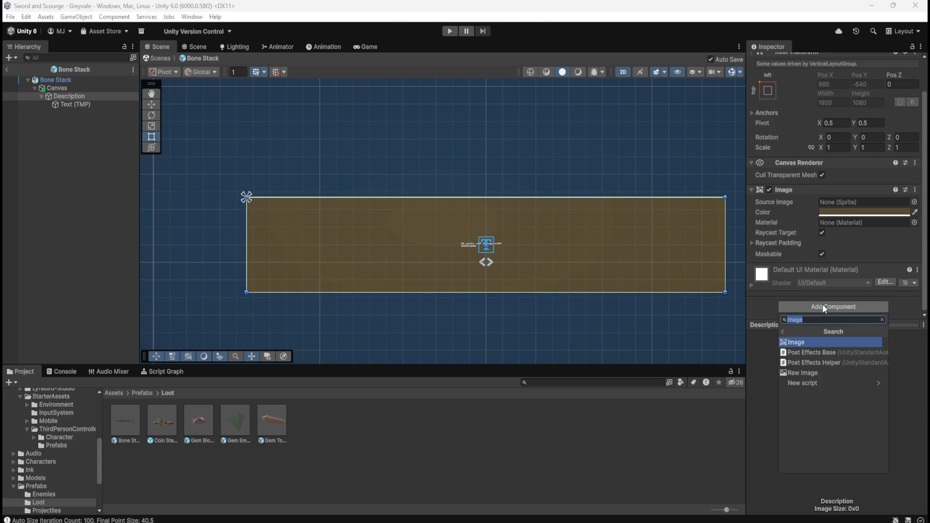
text(layou)
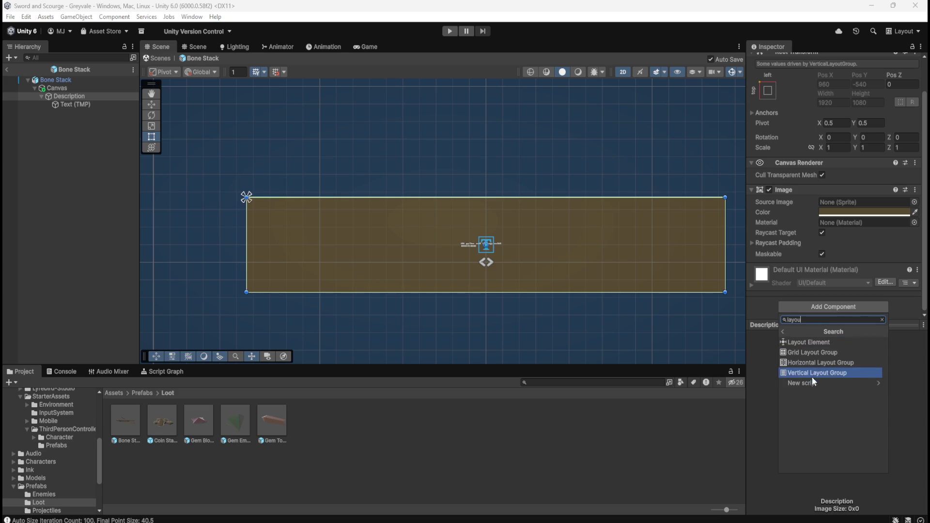
click(822, 363)
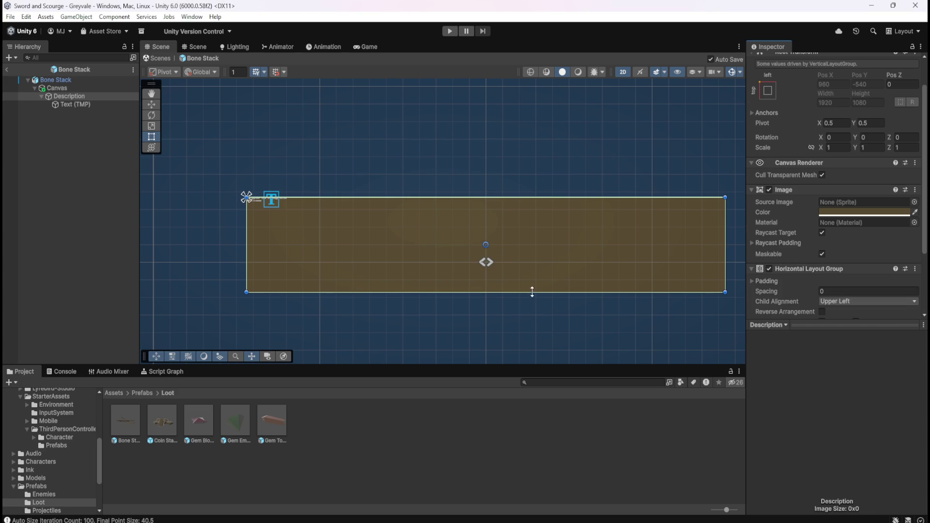
click(74, 104)
click(76, 97)
click(81, 105)
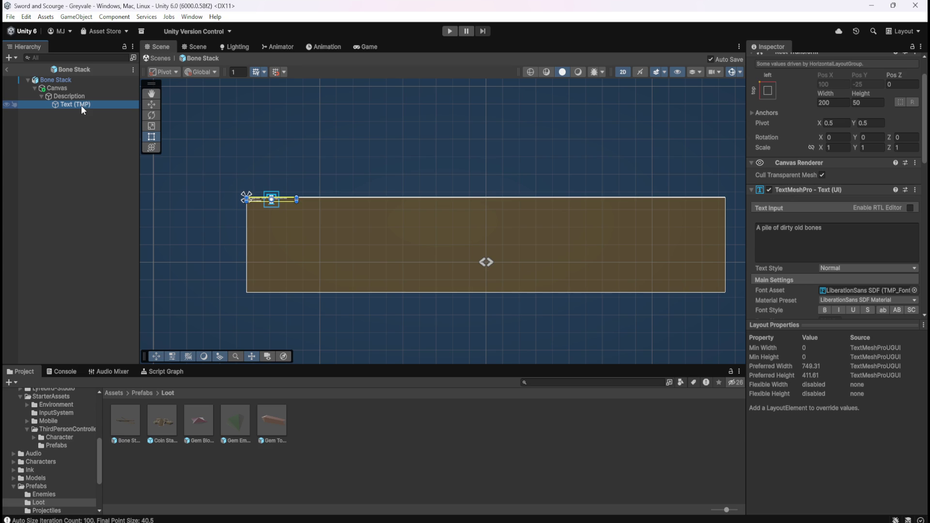
key(Up)
scroll(796, 287, down, 3)
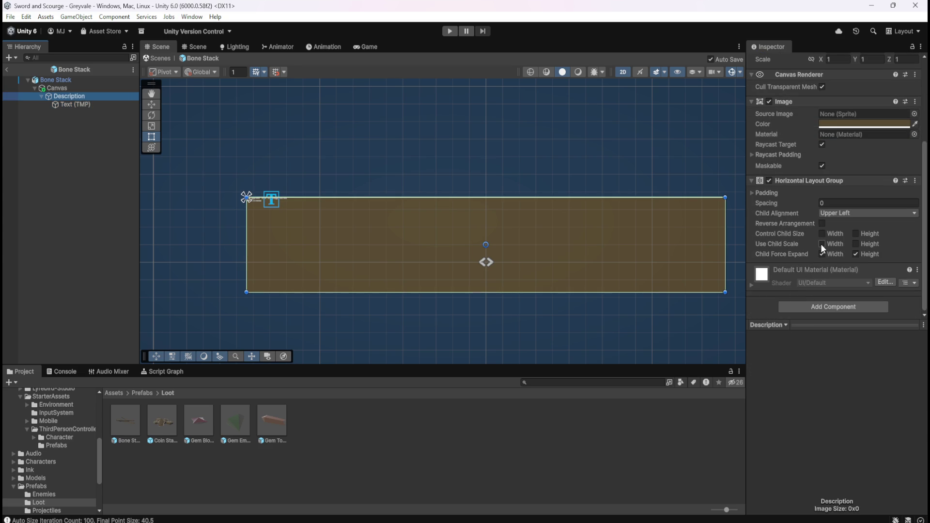
Let the layout control child width and height, with Child Alignment set to Middle Center
click(822, 234)
click(856, 234)
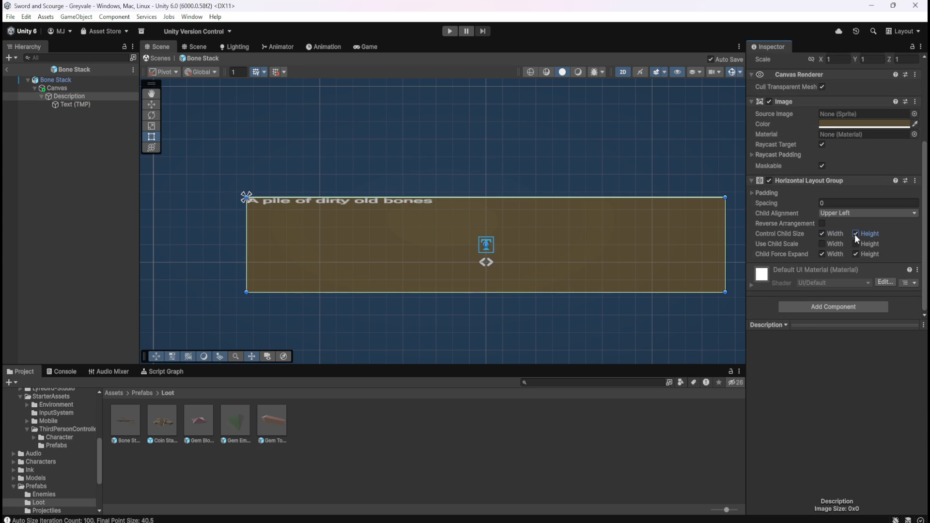
click(821, 243)
click(856, 244)
key(ctrl+z)
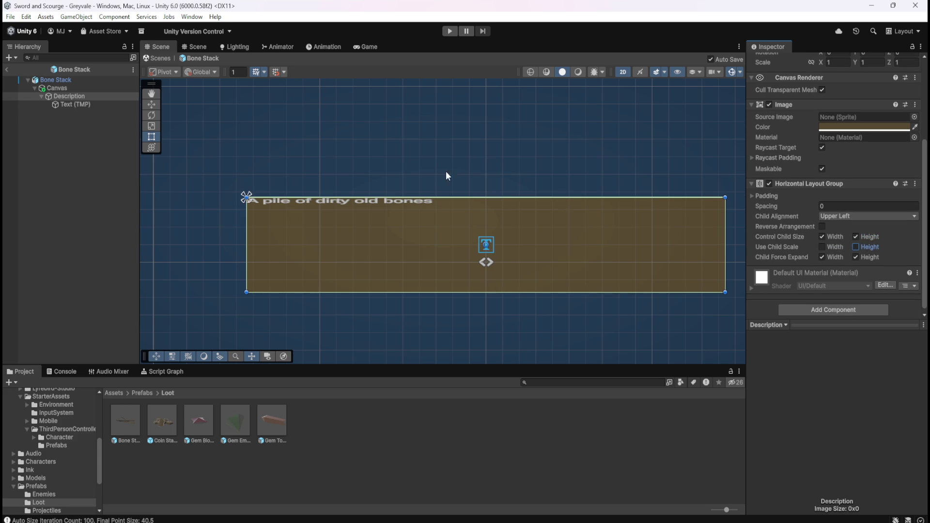
scroll(794, 233, down, 1)
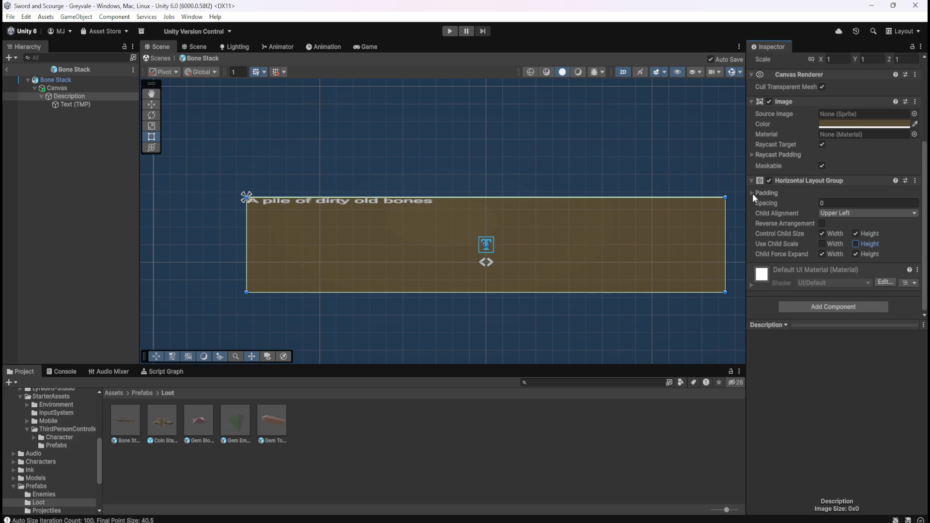
click(830, 215)
click(864, 267)
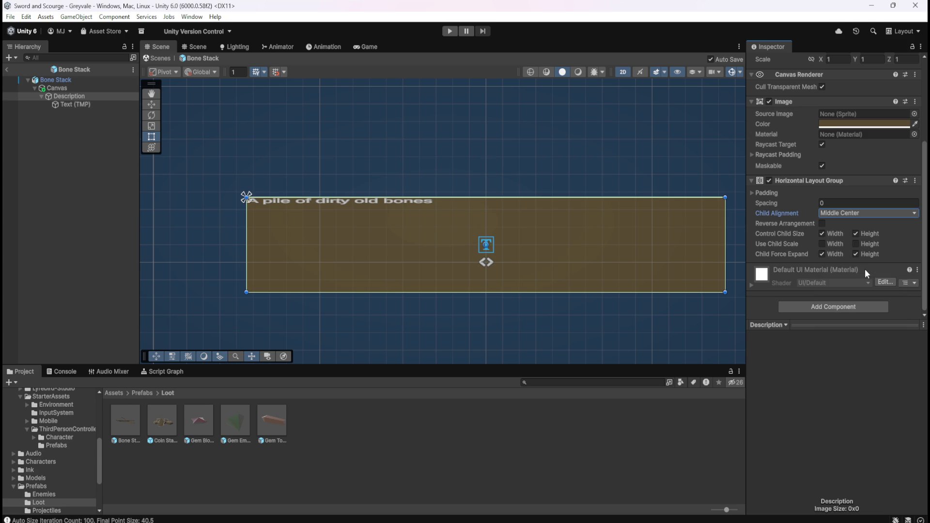
Centre 'A pile of dirty old bones' horizontally and vertically in its text settings
click(80, 104)
scroll(790, 248, down, 3)
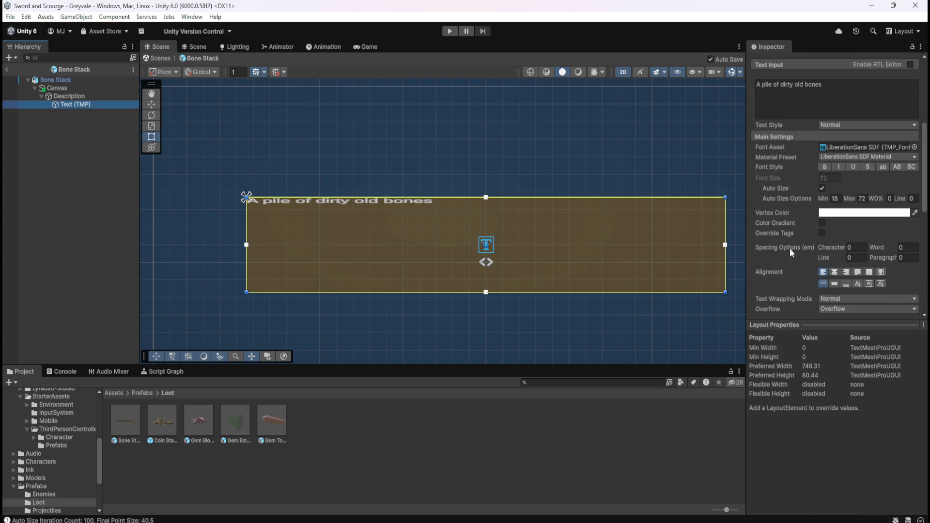
click(834, 273)
click(834, 284)
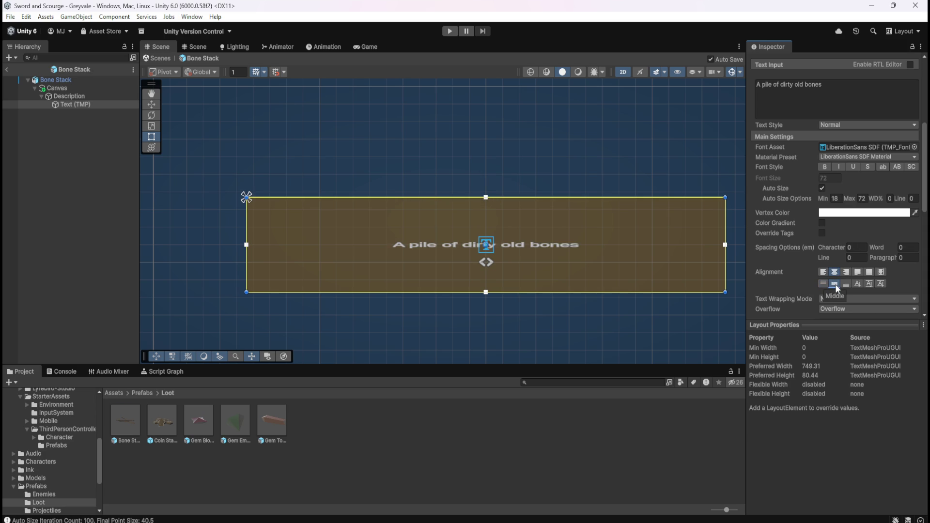
click(84, 95)
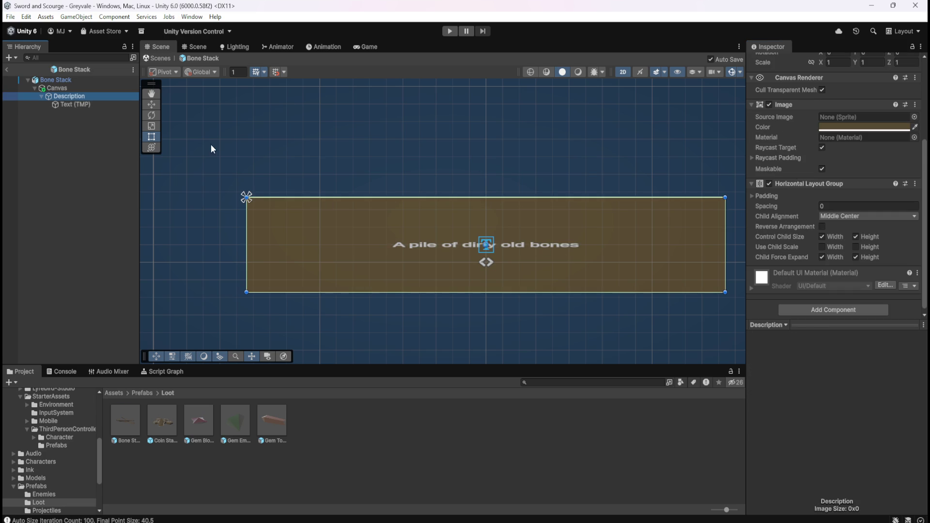
scroll(785, 244, down, 1)
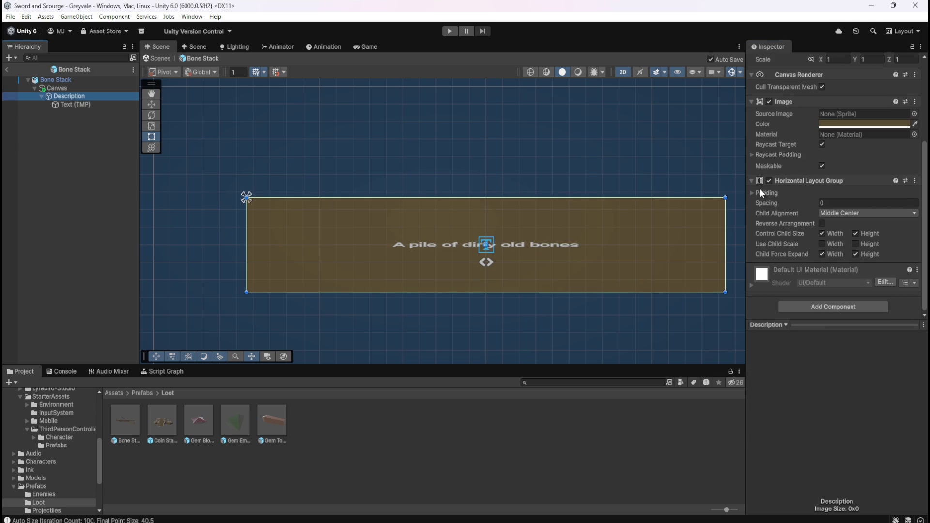
click(74, 104)
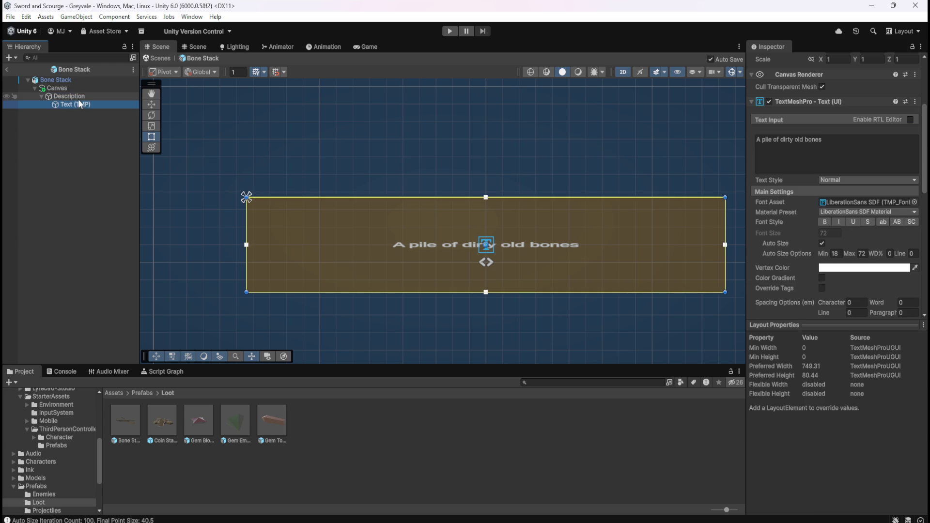
Add a new UI Image under the Canvas and move it above Description
click(92, 96)
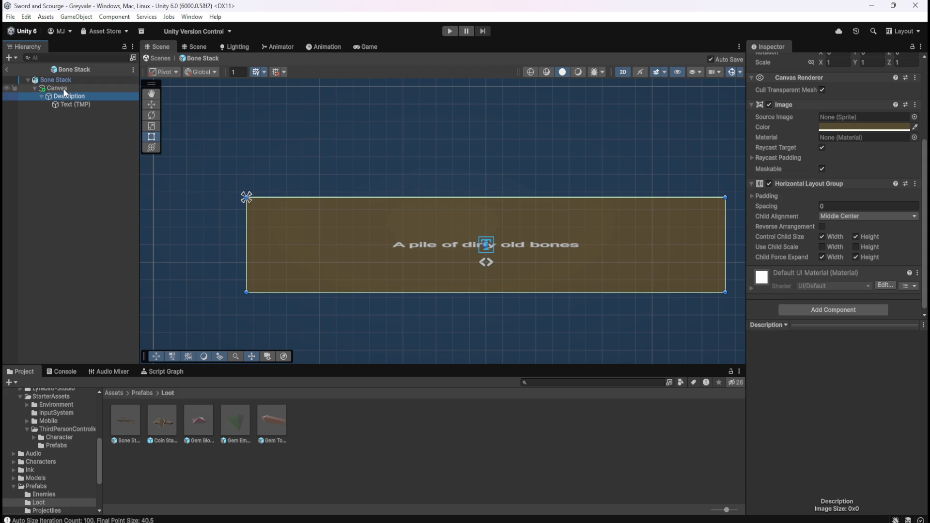
click(41, 95)
scroll(823, 212, up, 5)
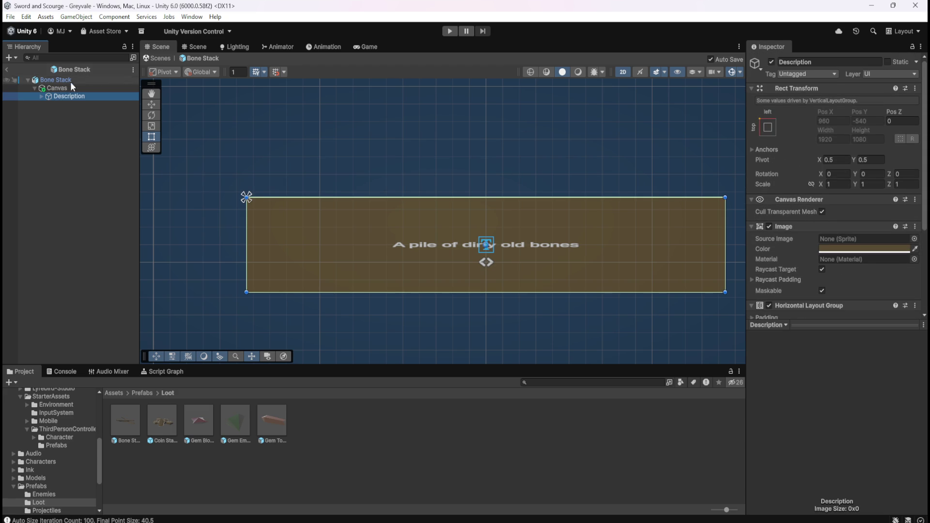
click(41, 97)
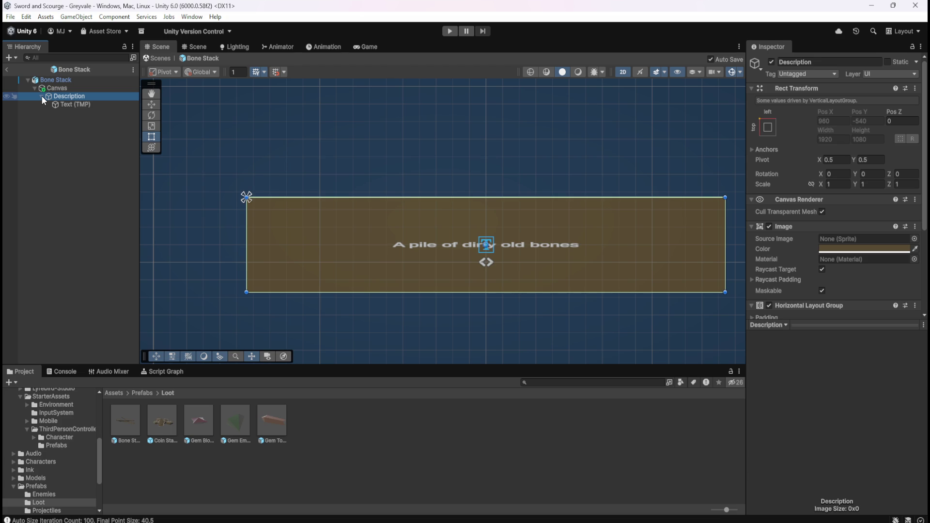
click(42, 96)
click(56, 88)
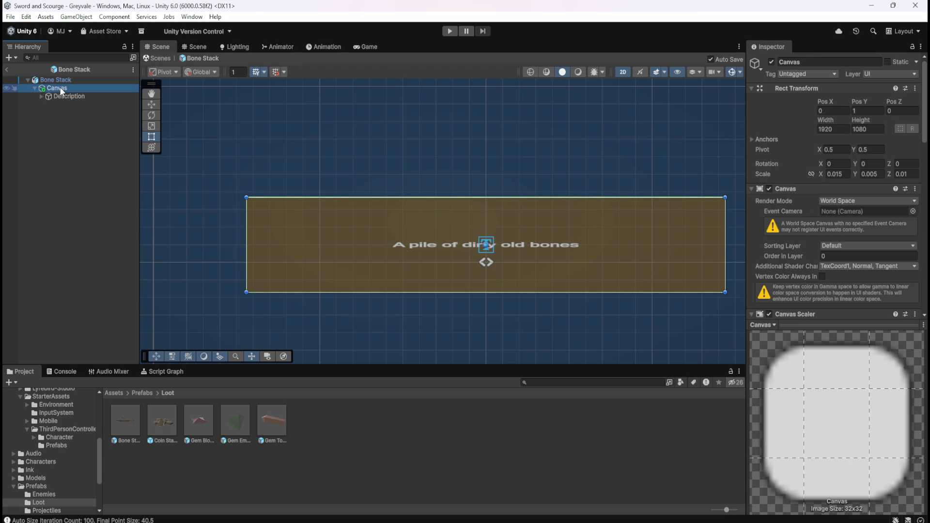
right_click(60, 87)
mouse_move(145, 368)
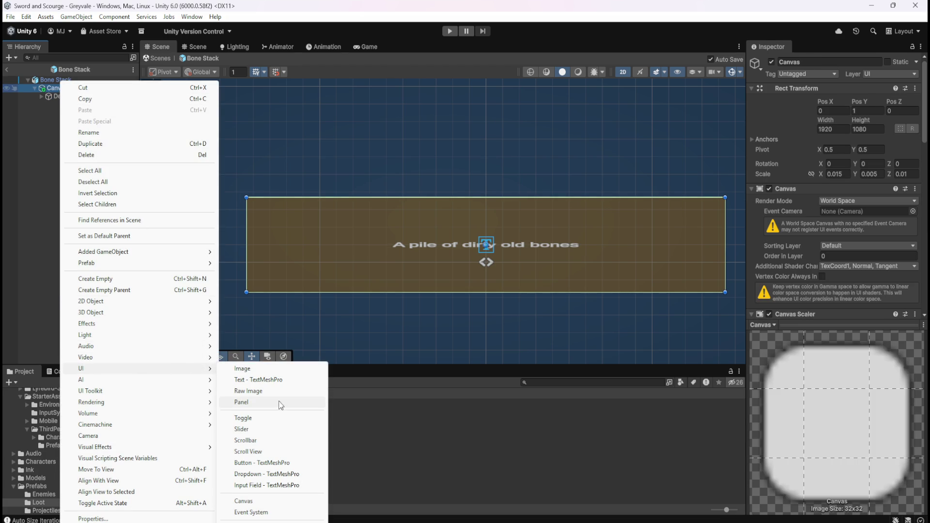
click(266, 370)
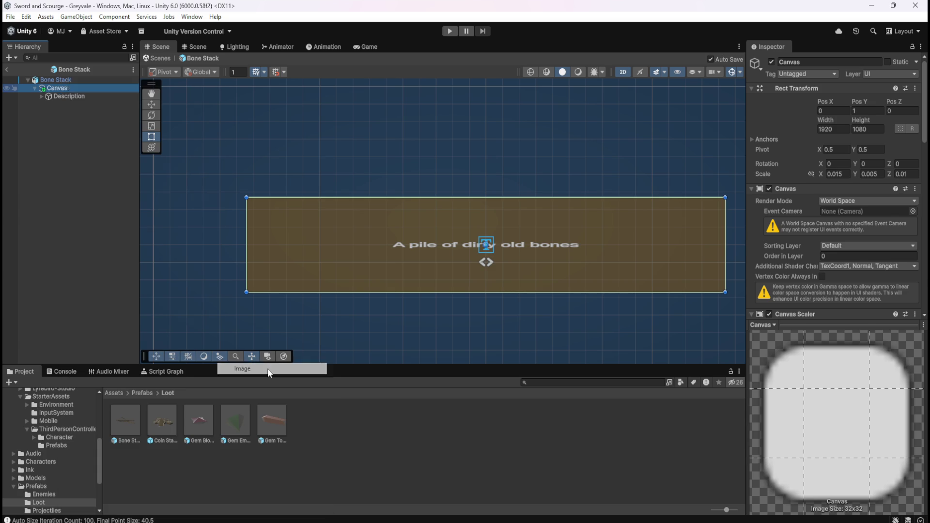
key(Return)
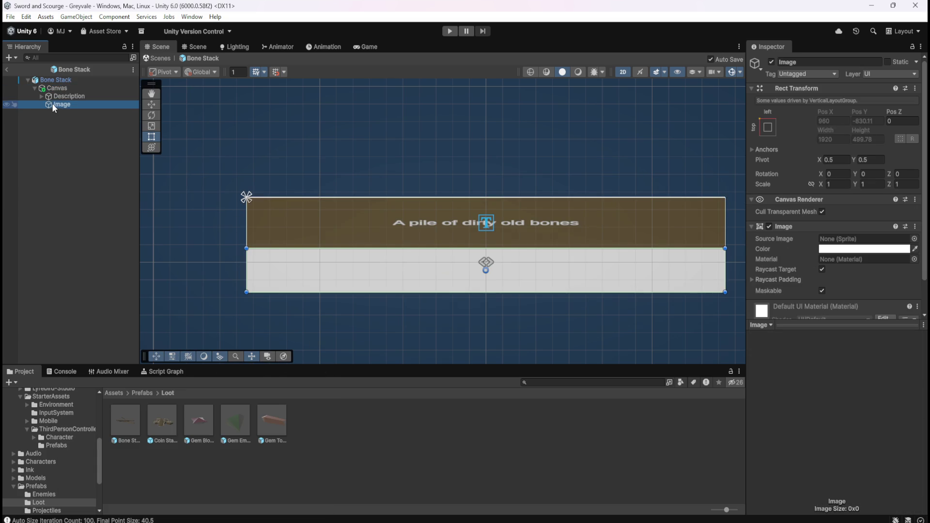
drag(51, 104, 68, 92)
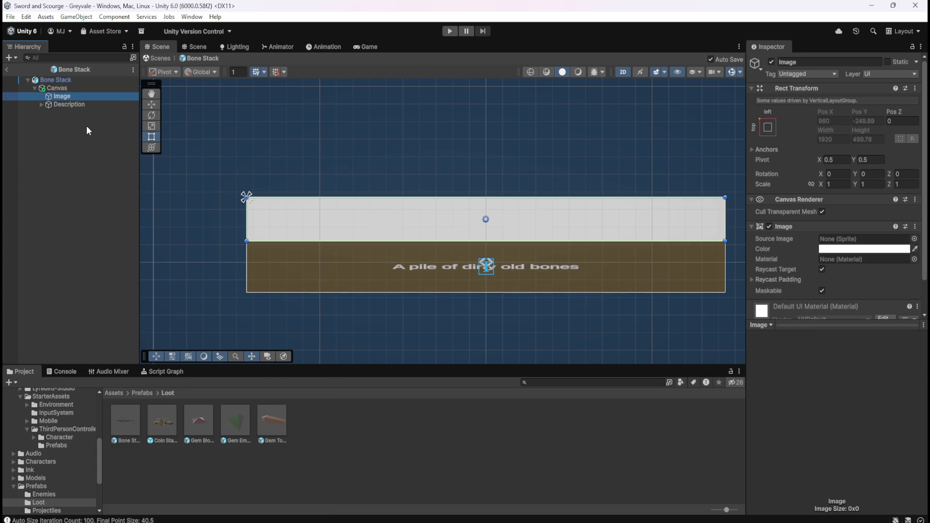
Rename the new image to 'Name'
key(F2)
text(Name)
key(Return)
click(72, 103)
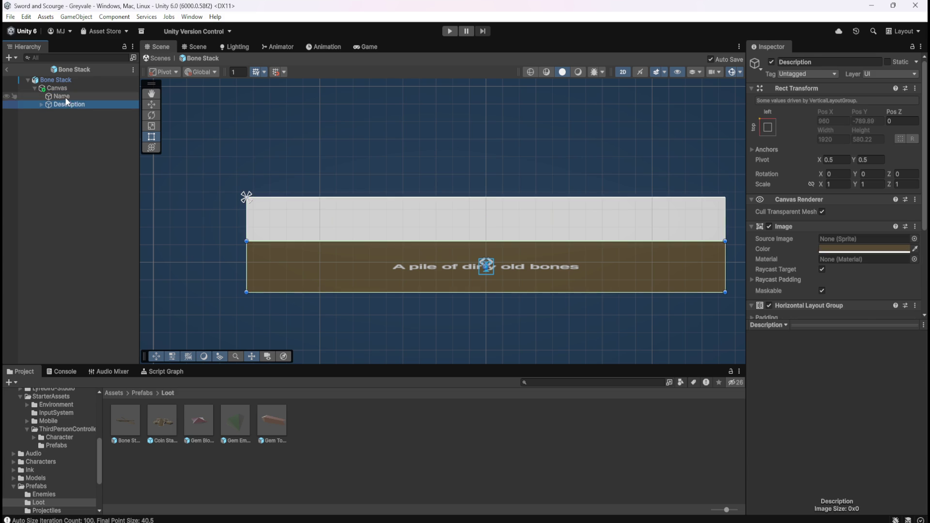
click(65, 97)
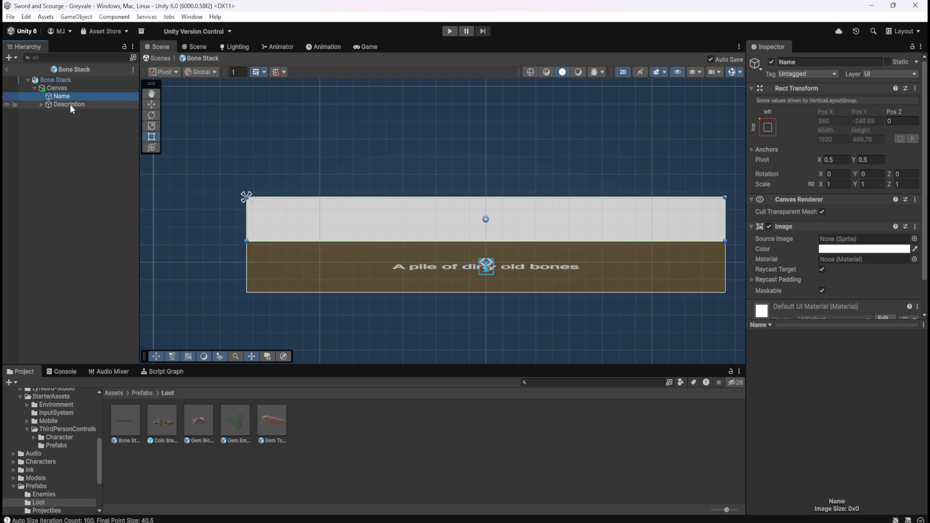
Switch the Canvas's background Image Type from Sliced to Simple
click(70, 104)
click(73, 99)
click(79, 135)
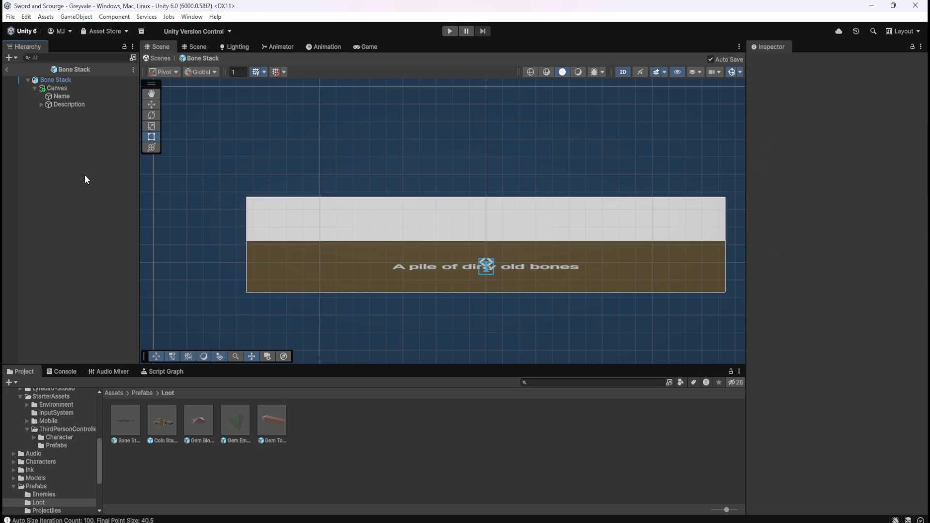
click(69, 88)
scroll(791, 249, down, 10)
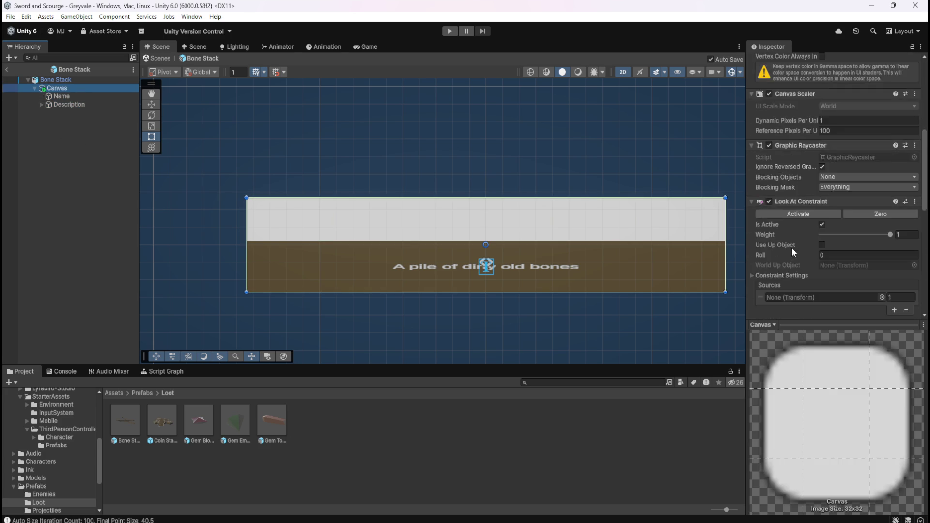
scroll(797, 243, down, 4)
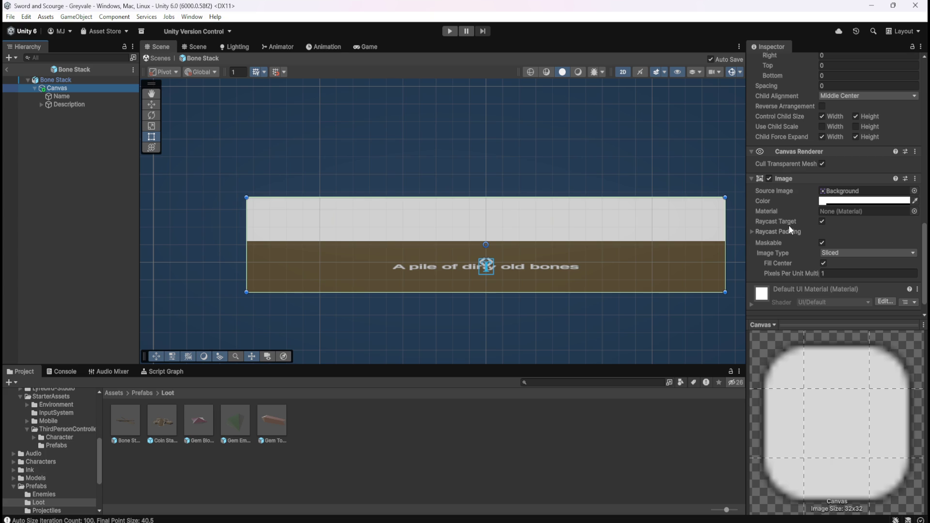
scroll(790, 228, down, 1)
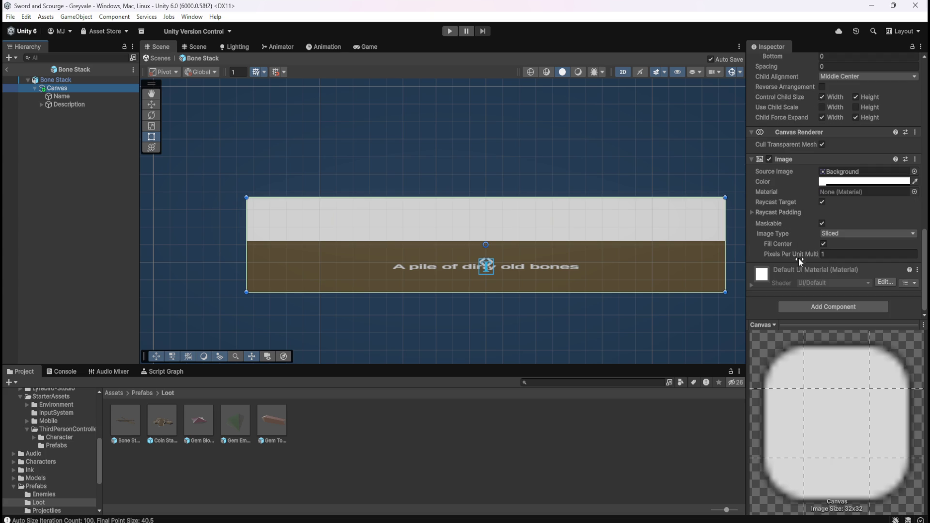
click(844, 234)
click(847, 246)
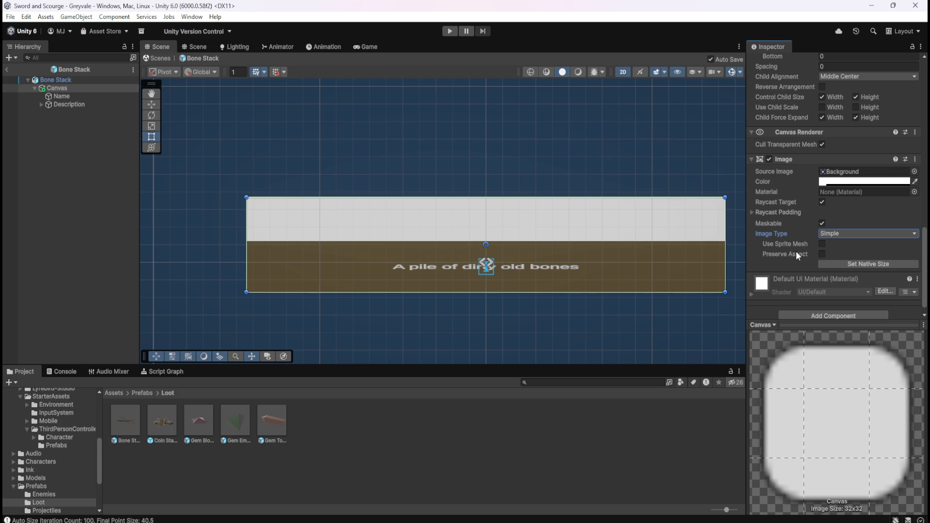
click(71, 141)
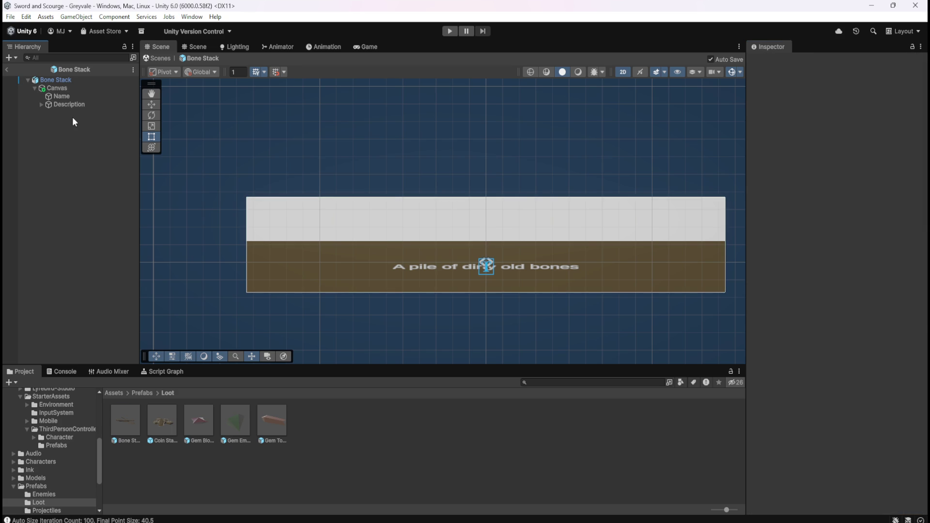
click(74, 104)
click(75, 95)
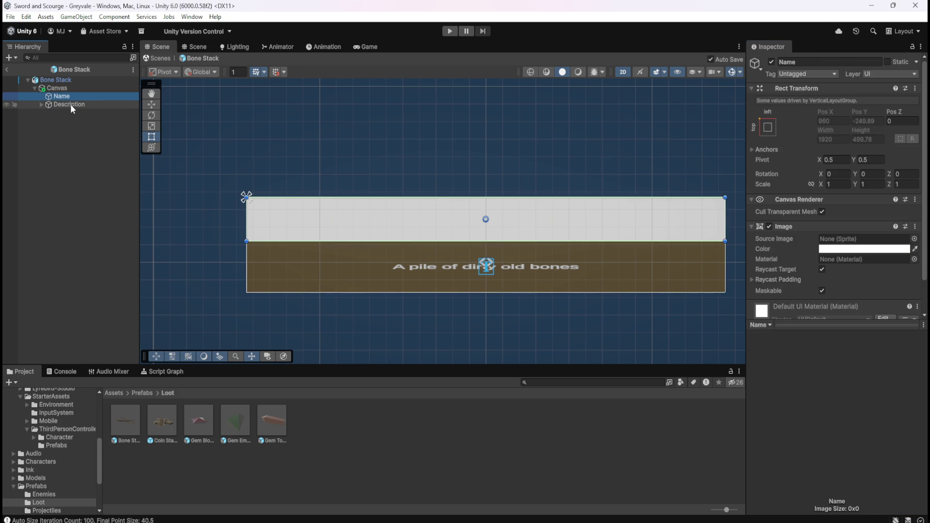
Give the Name panel colour 000000 with alpha 200
click(845, 252)
mouse_move(862, 330)
mouse_down()
mouse_move(827, 338)
mouse_move(813, 367)
mouse_move(813, 347)
mouse_up()
click(906, 303)
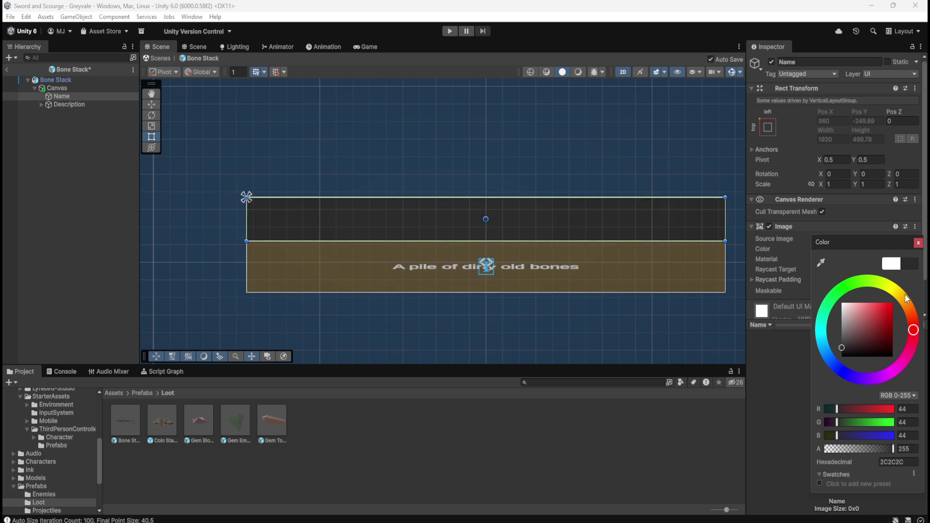
mouse_move(890, 322)
mouse_down()
mouse_move(875, 330)
mouse_move(865, 322)
mouse_move(838, 365)
mouse_up()
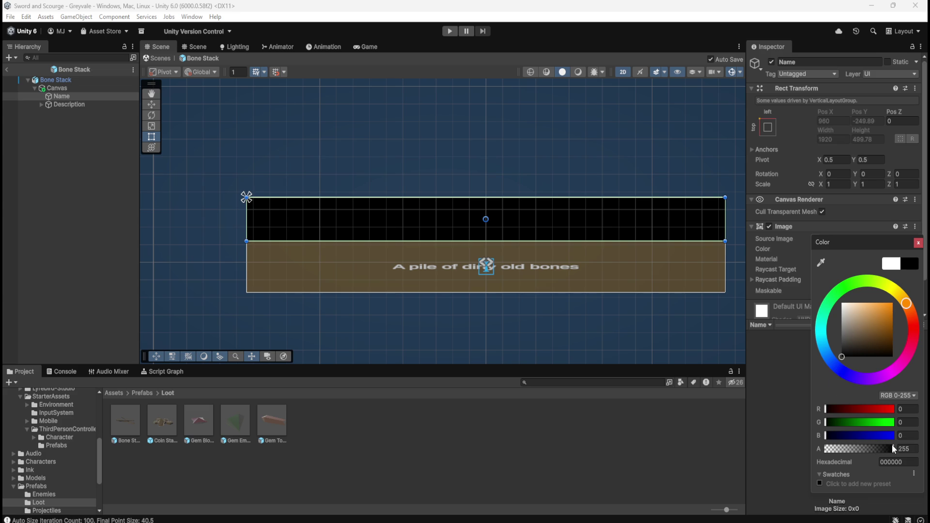
drag(892, 449, 885, 449)
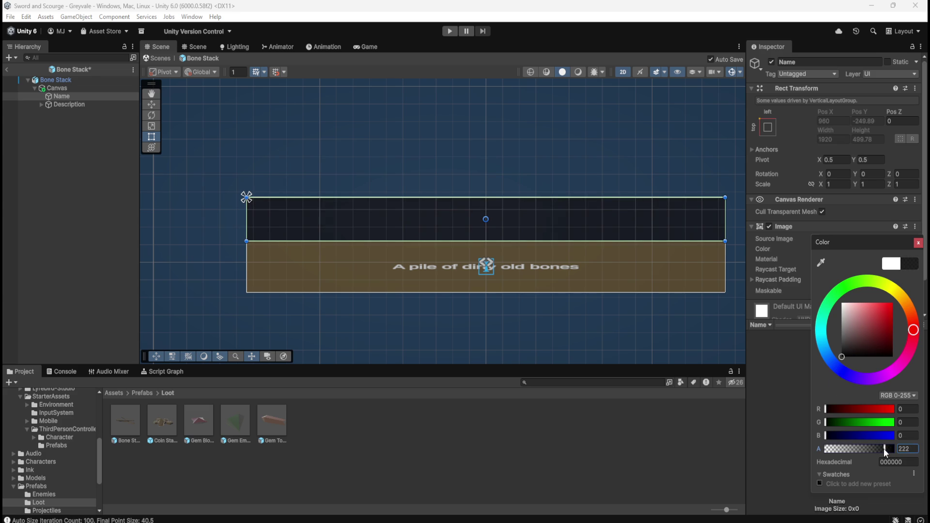
drag(882, 450, 877, 452)
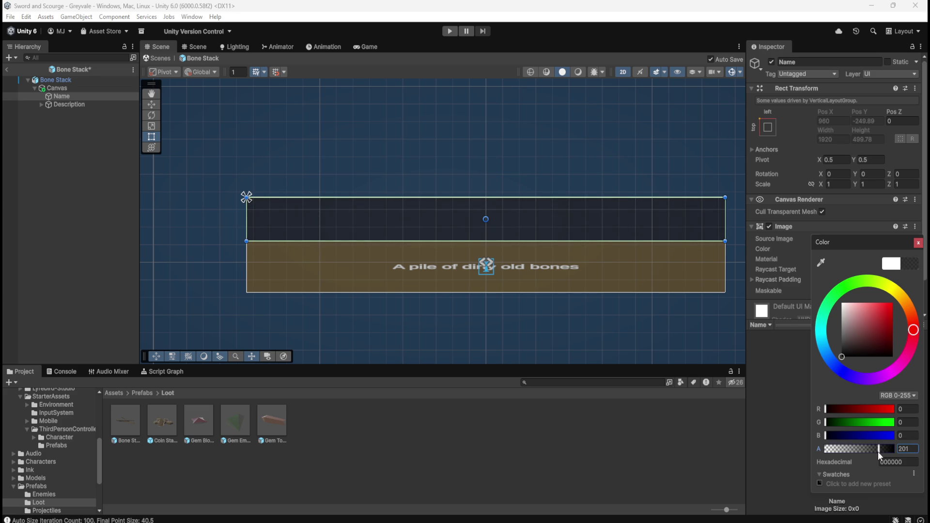
click(910, 449)
text(200)
click(80, 105)
click(72, 97)
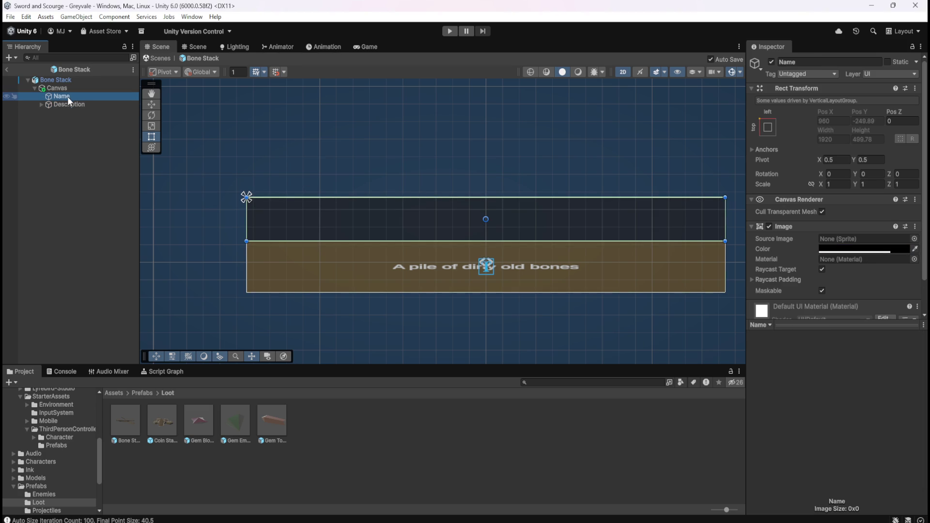
Add a Horizontal Layout Group component to the Name panel
click(41, 106)
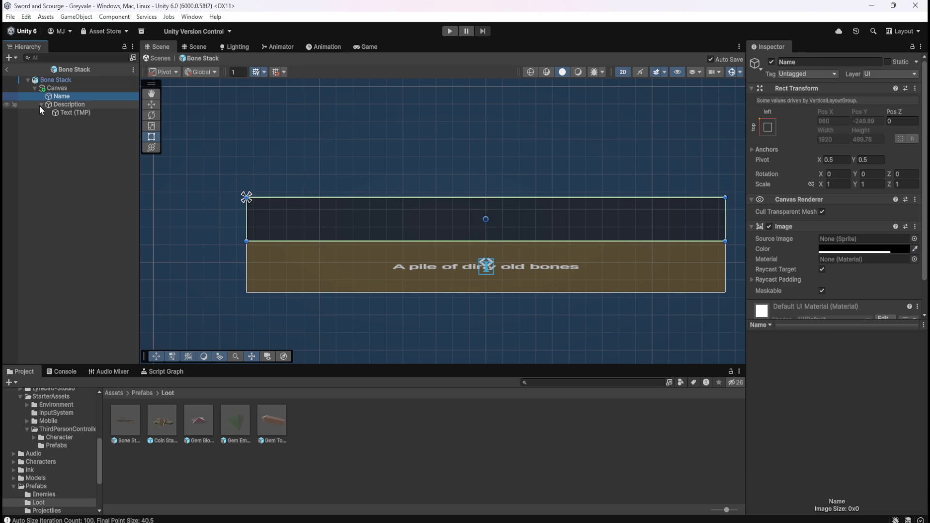
click(68, 114)
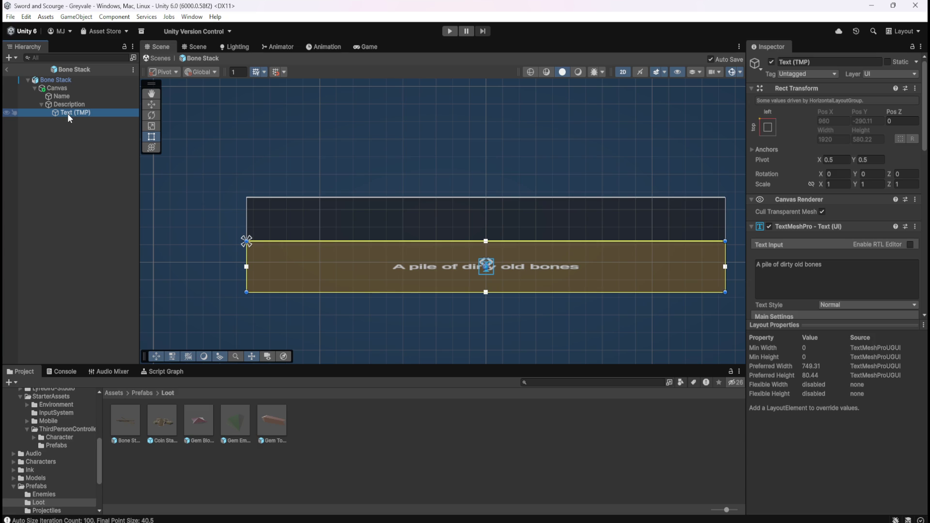
click(65, 95)
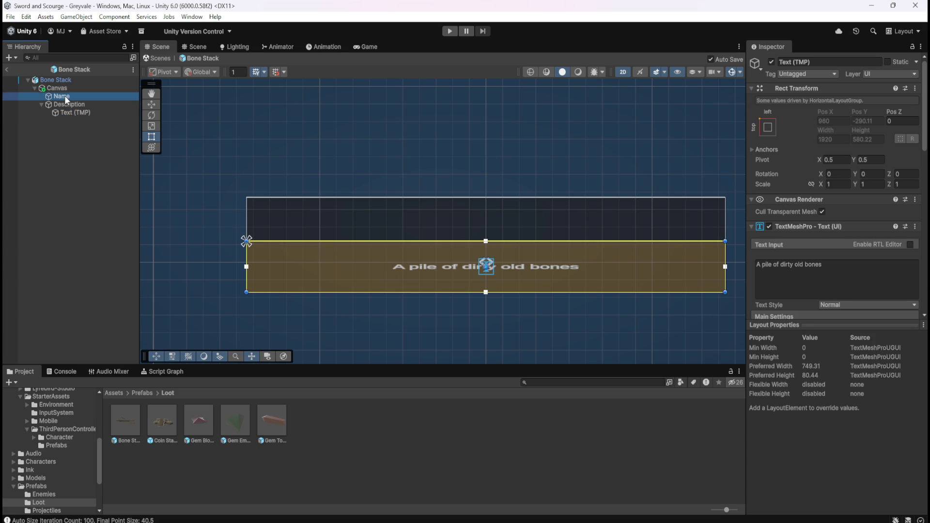
click(65, 104)
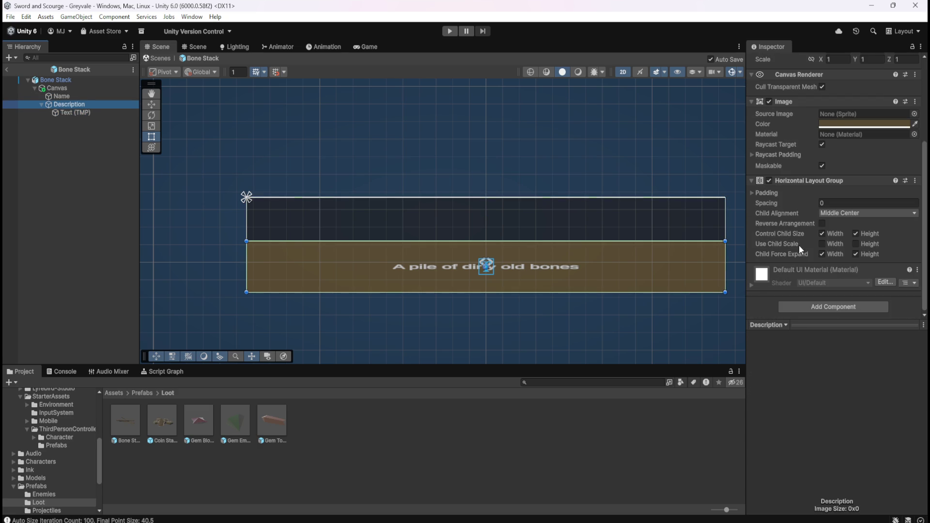
click(62, 96)
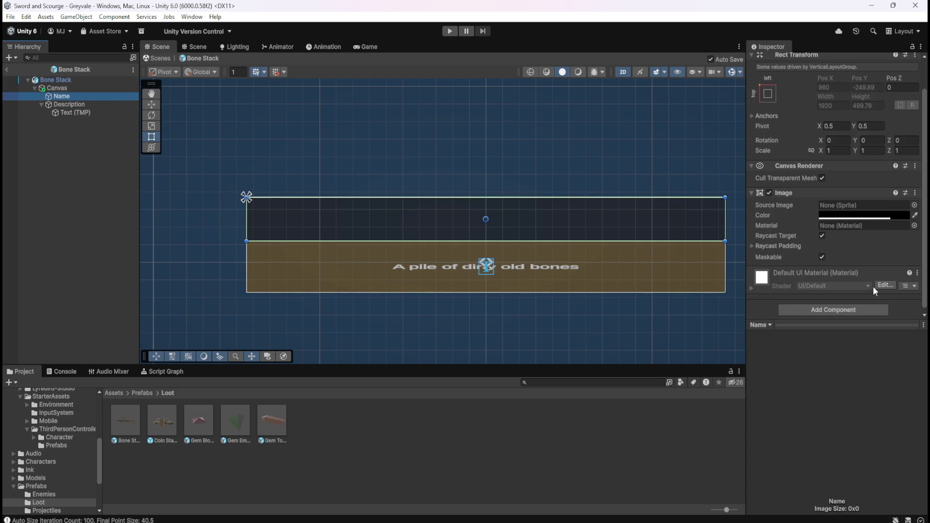
click(852, 310)
text(layou)
click(824, 365)
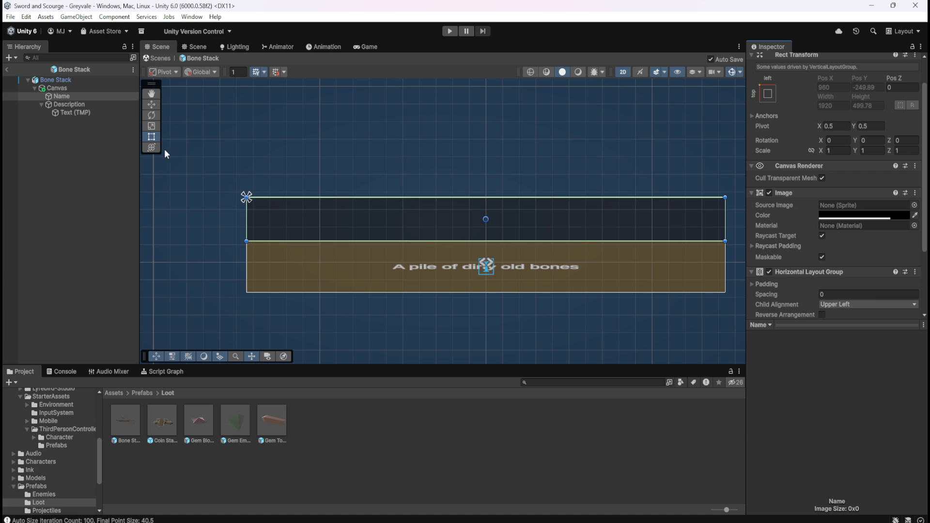
Paste a copy of the description text into Name, then undo both the paste and the move
click(59, 112)
click(63, 97)
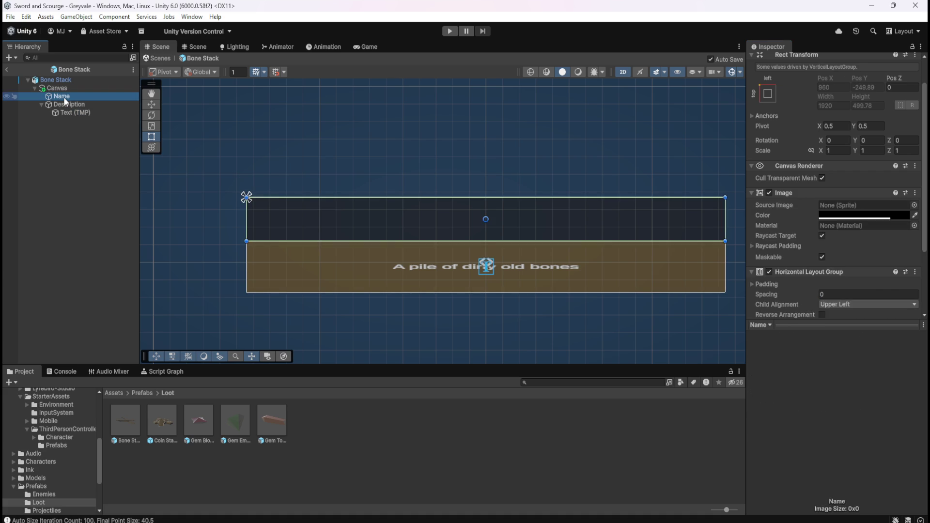
key(ctrl+v)
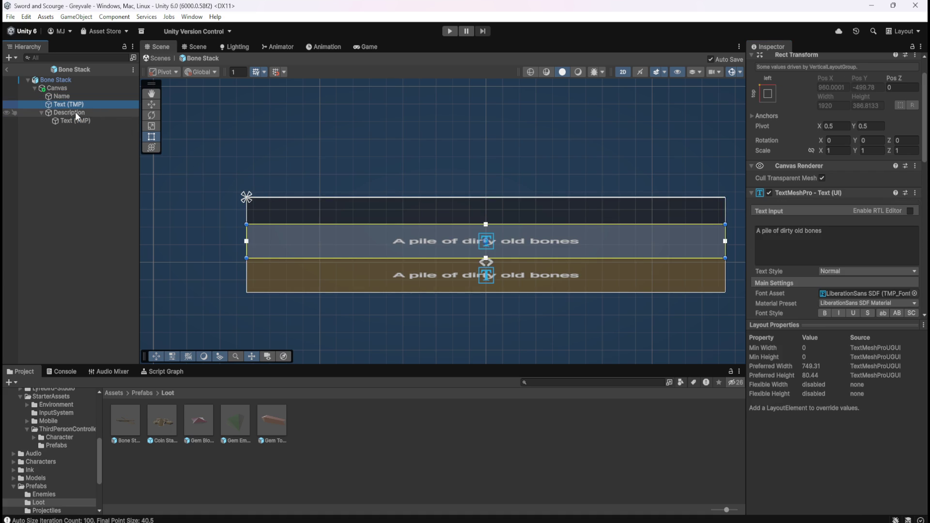
click(70, 96)
click(66, 102)
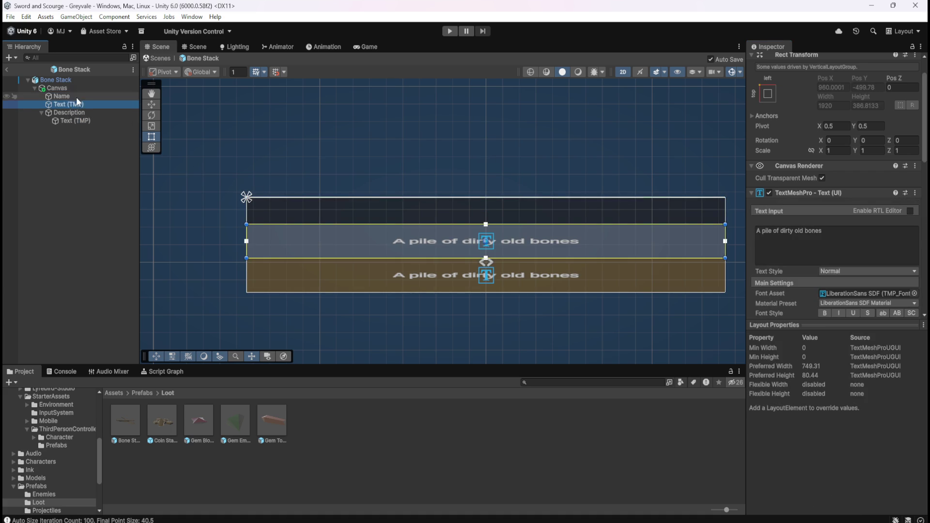
drag(65, 103, 71, 96)
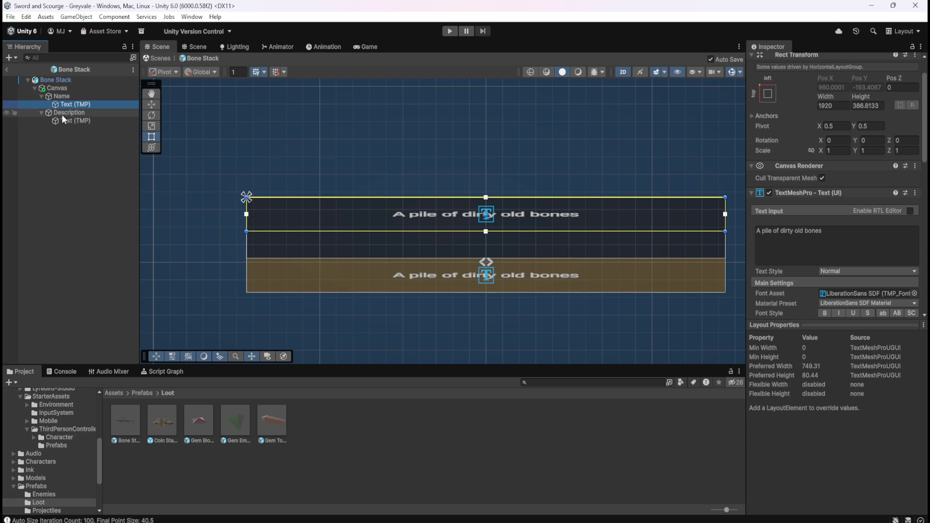
click(59, 112)
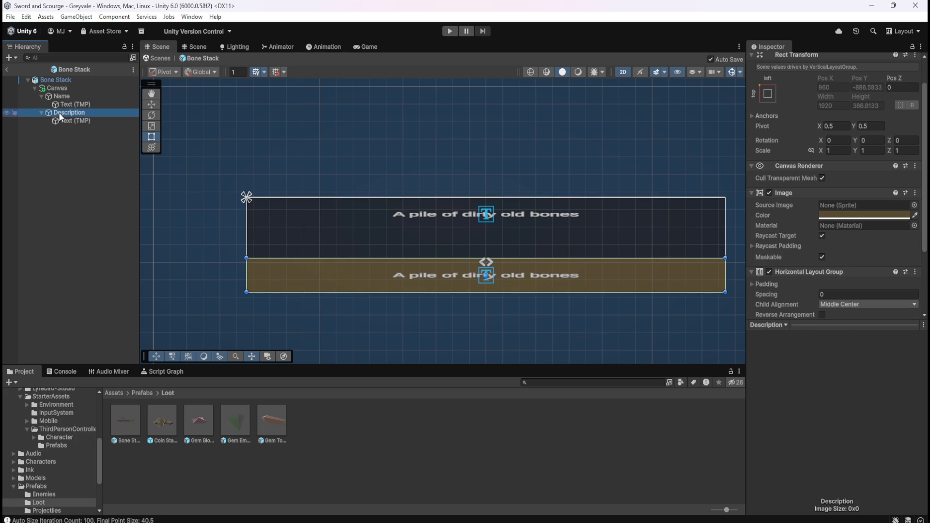
key(ctrl+z)
key(ctrl+z)
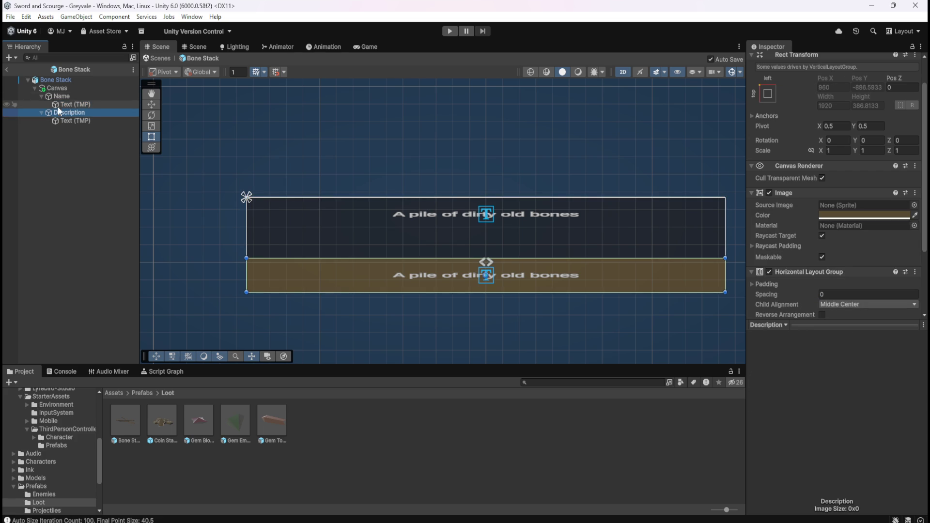
key(ctrl+z)
key(ctrl+z)
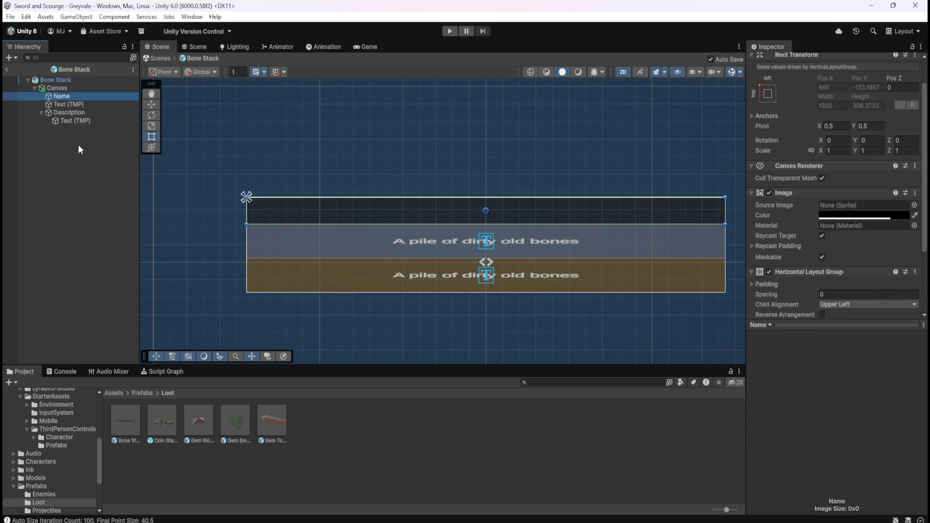
click(73, 104)
right_click(68, 97)
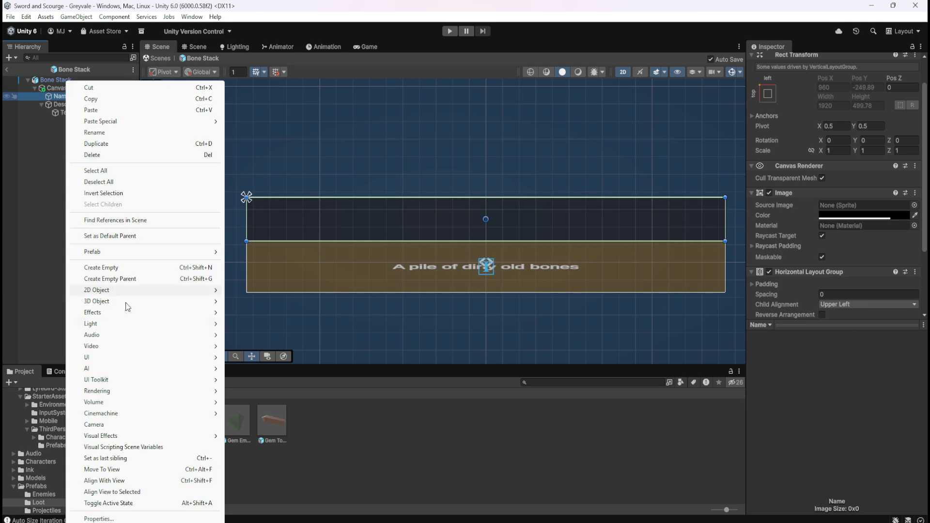
Add a new Text - TextMeshPro label inside the Name panel
mouse_move(140, 357)
click(264, 369)
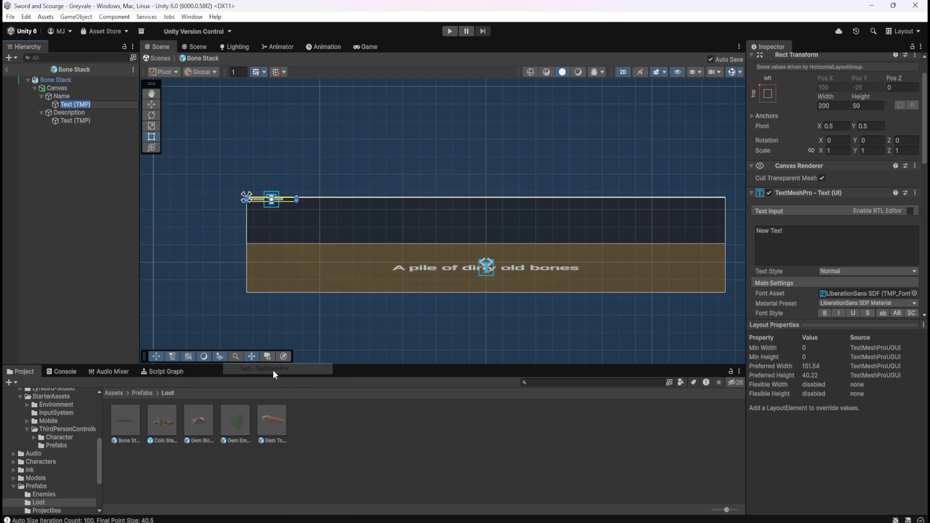
click(83, 112)
scroll(815, 273, down, 3)
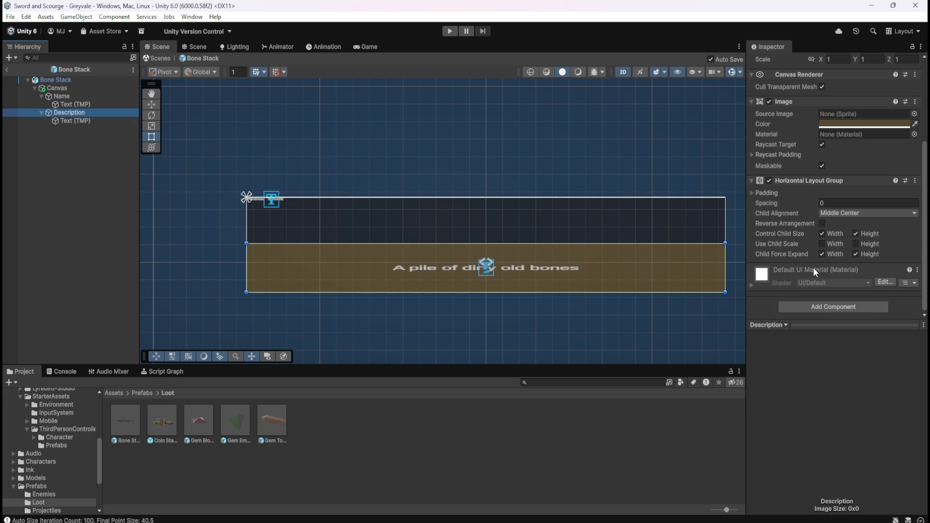
Set Name's Child Alignment to Middle Center and let it control child width and height
click(62, 96)
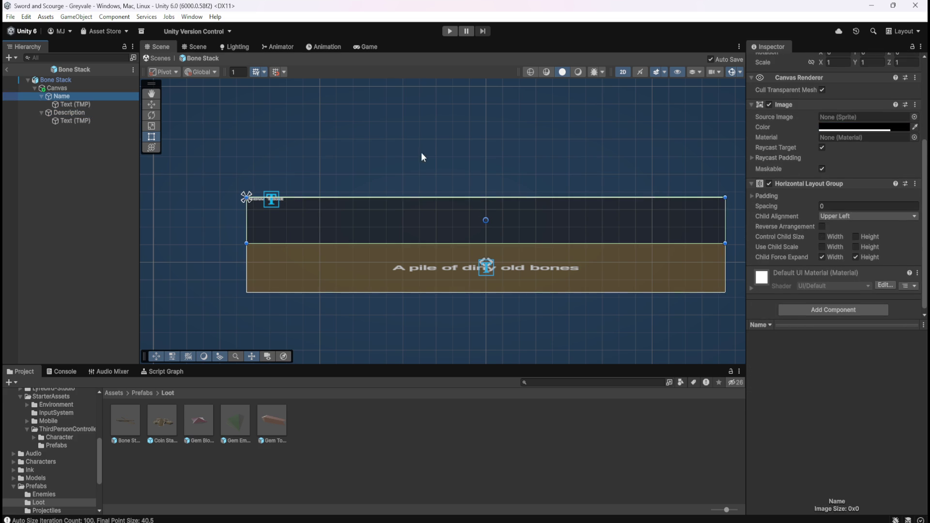
click(848, 218)
click(861, 279)
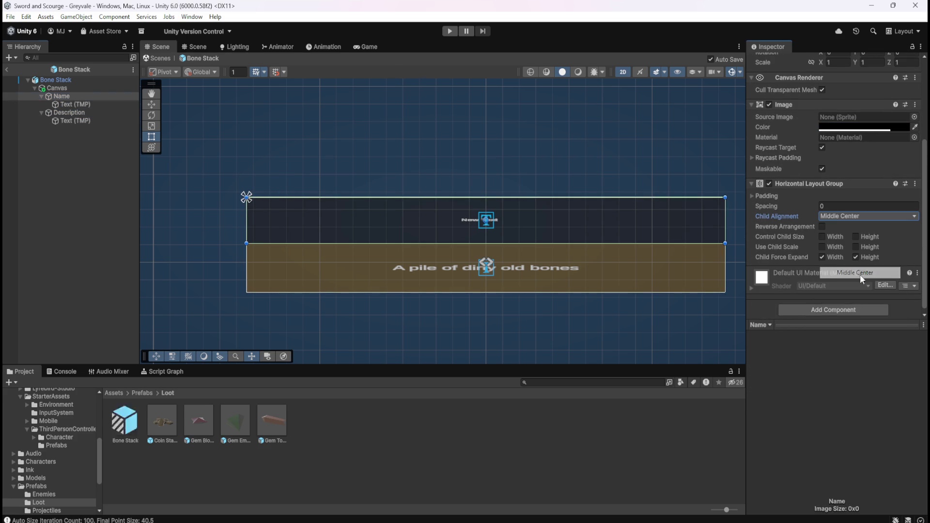
click(75, 121)
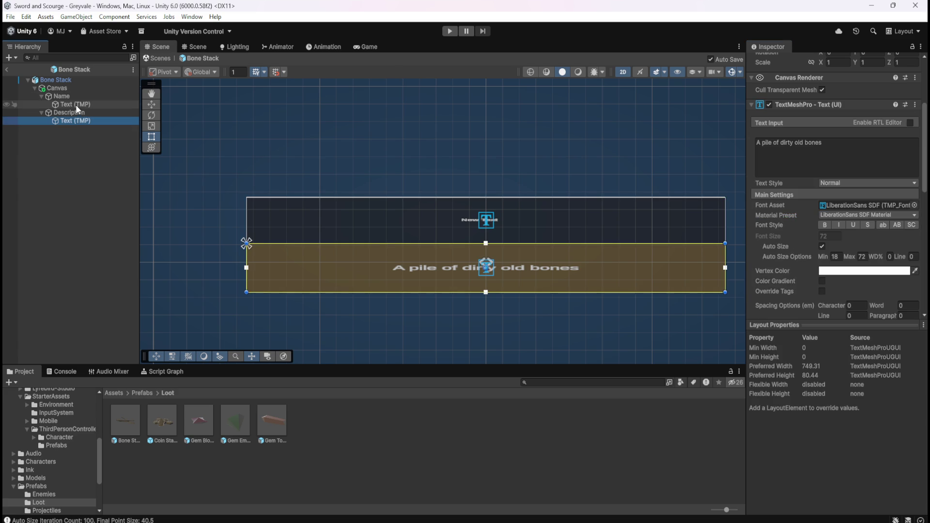
click(72, 113)
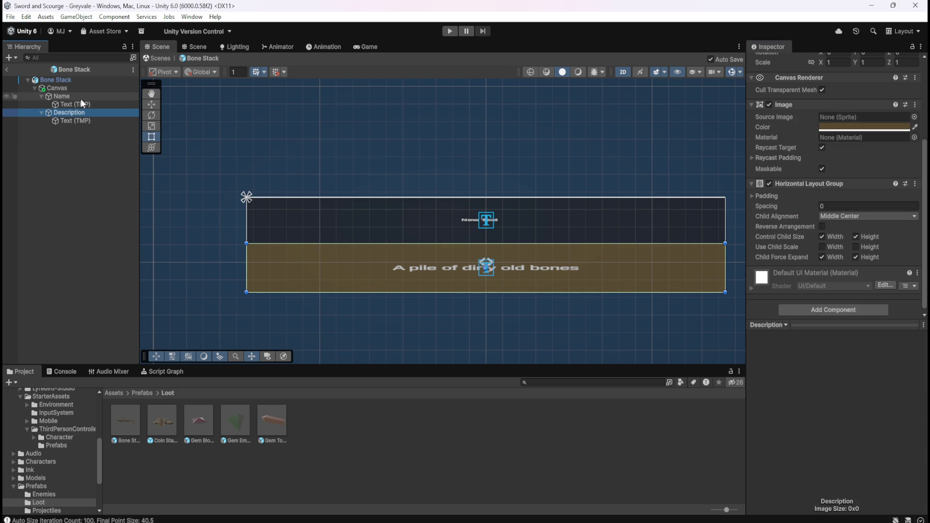
click(81, 98)
click(829, 237)
click(856, 237)
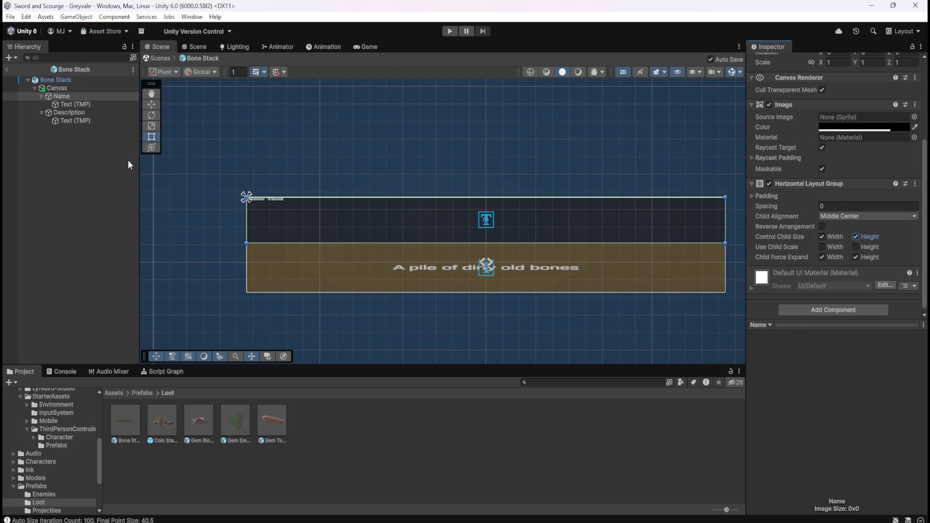
click(95, 106)
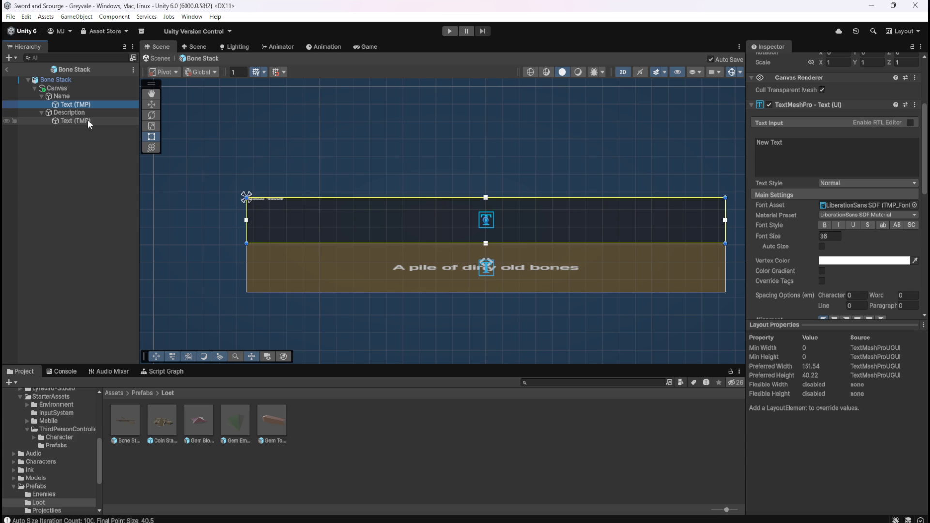
Center the Name label horizontally and vertically and turn on Auto Size
click(87, 120)
click(92, 105)
scroll(774, 277, down, 2)
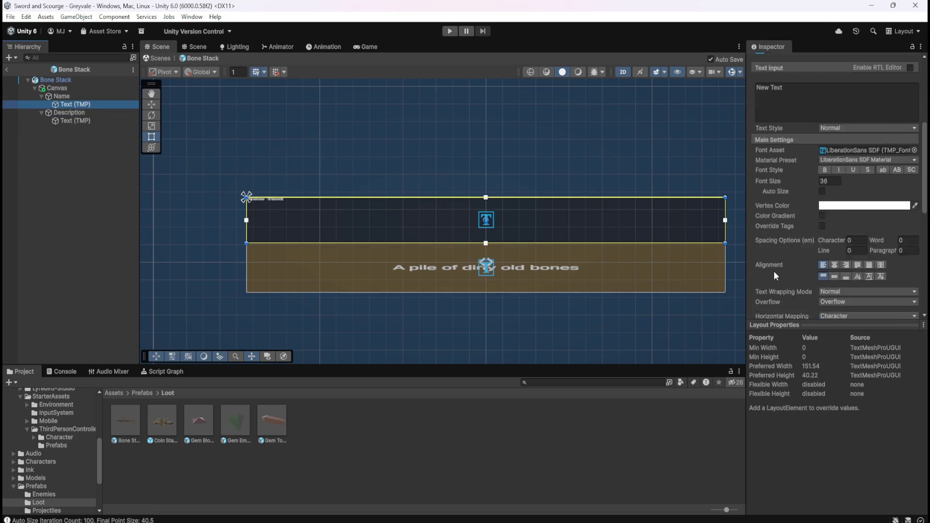
scroll(775, 277, down, 1)
click(93, 121)
click(57, 106)
click(835, 237)
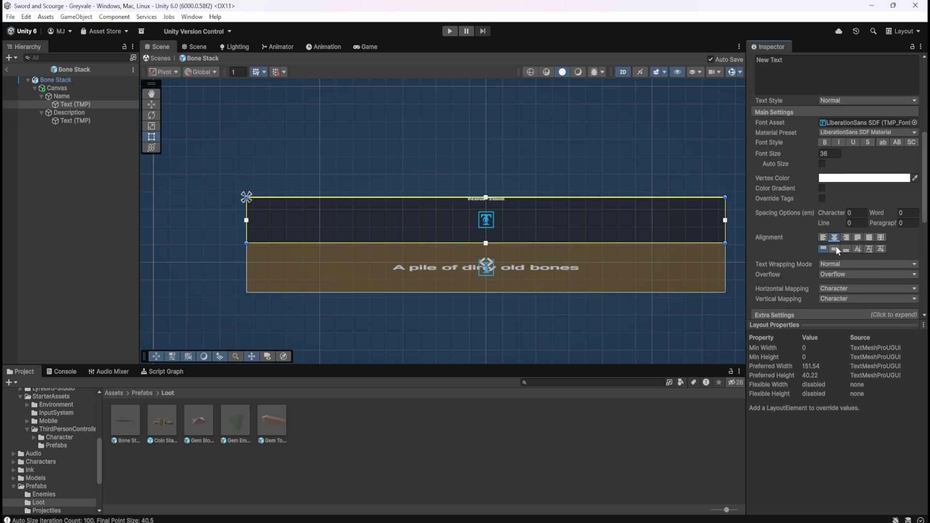
click(835, 249)
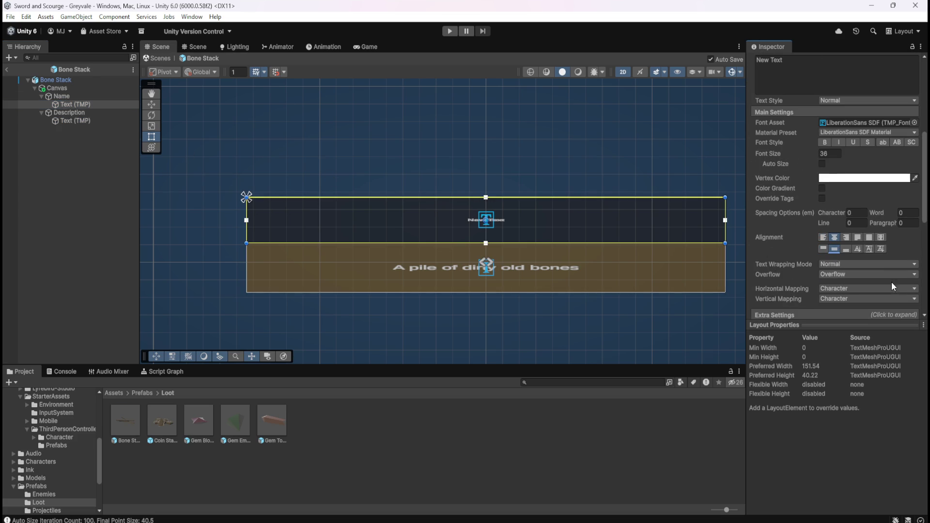
click(822, 164)
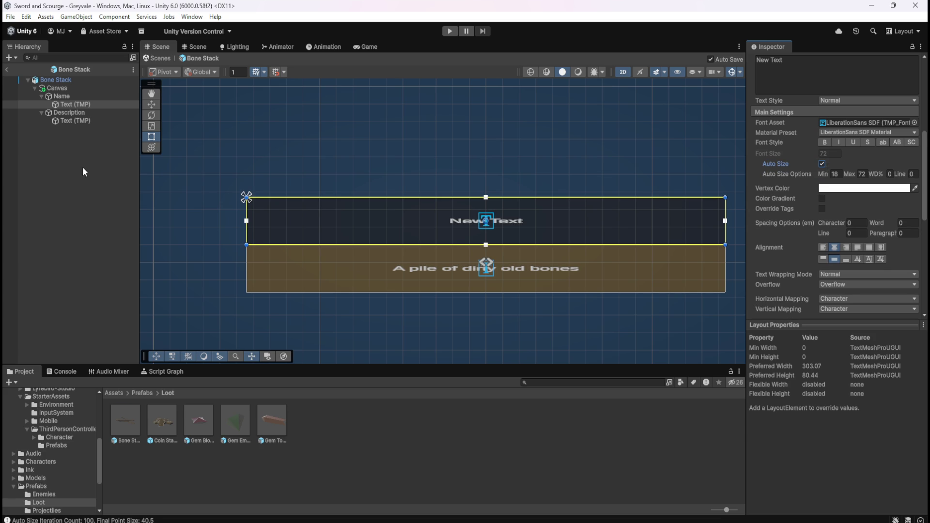
Change the Name label's text to 'Bones'
scroll(778, 194, up, 3)
click(833, 156)
text(Bones)
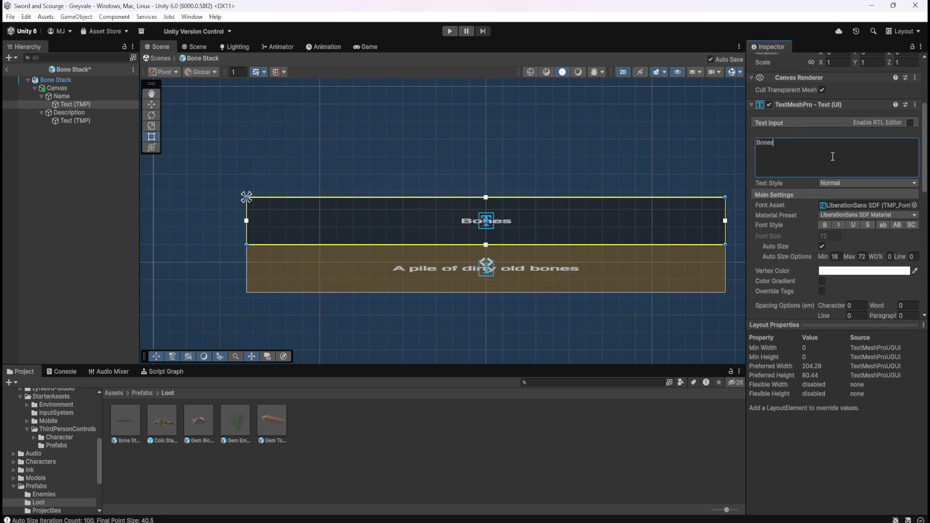
click(77, 161)
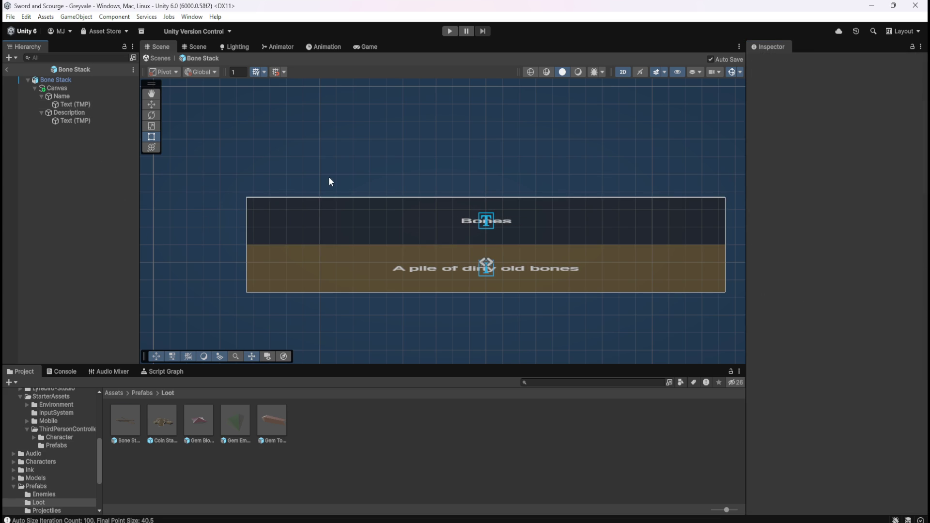
scroll(638, 257, up, 1)
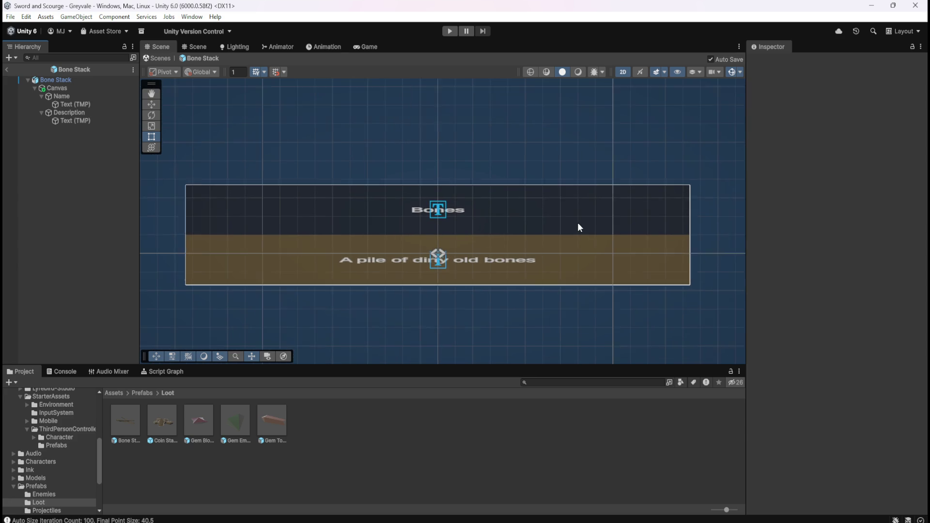
scroll(236, 225, up, 1)
scroll(237, 225, up, 1)
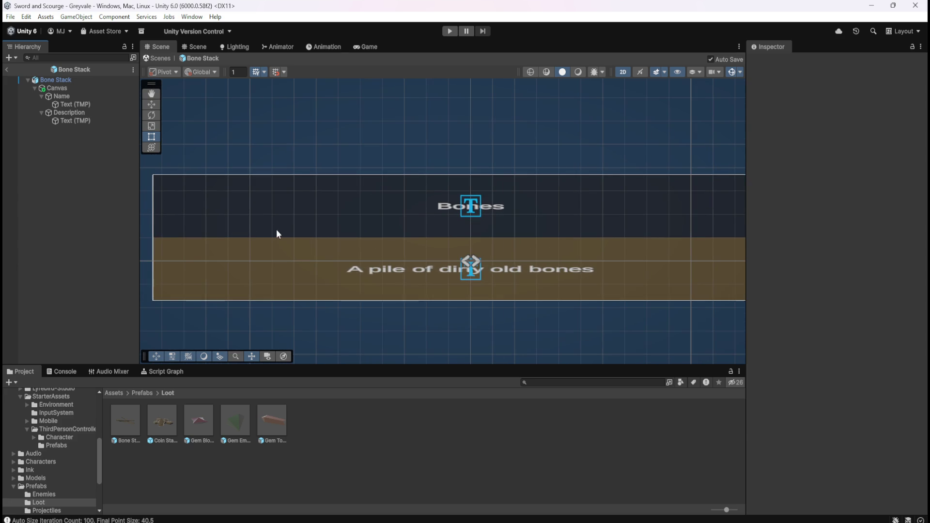
scroll(394, 247, up, 1)
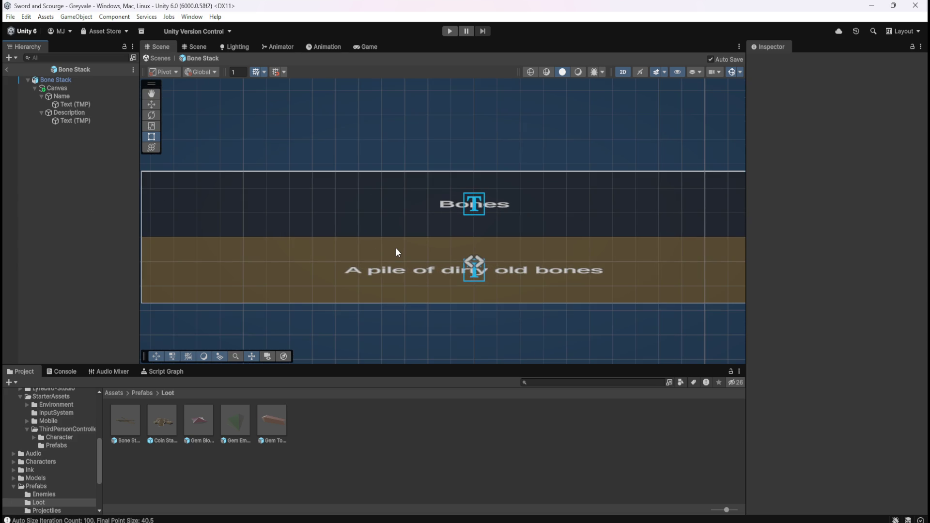
scroll(395, 247, down, 3)
scroll(480, 267, up, 2)
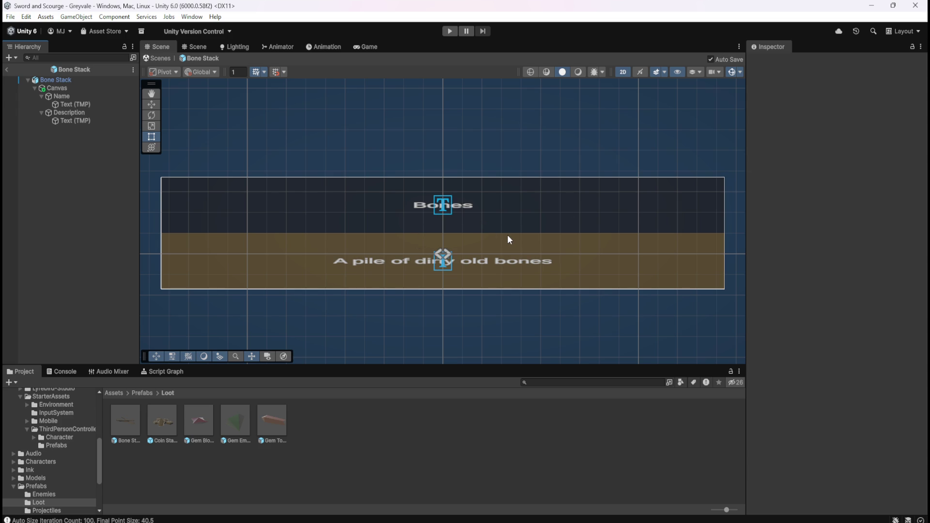
Change the Description panel's Image color from tan brown to opaque black 000000
click(90, 120)
click(92, 113)
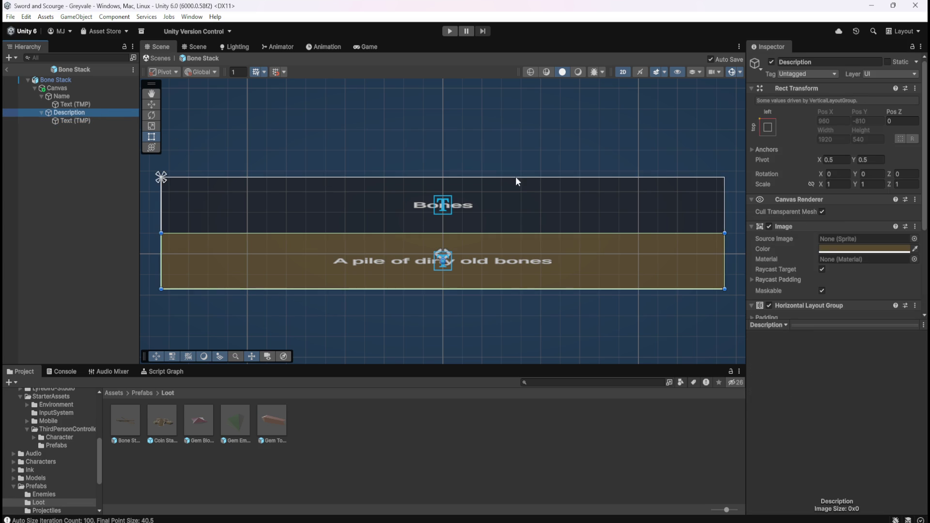
click(830, 250)
mouse_move(871, 319)
mouse_down()
mouse_move(854, 319)
mouse_move(834, 367)
mouse_up()
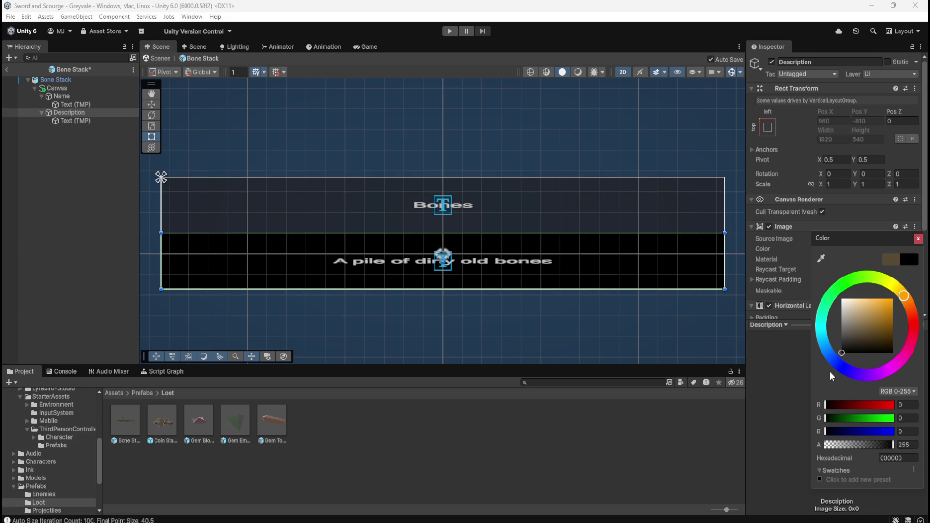
mouse_move(843, 353)
mouse_down()
mouse_move(848, 335)
mouse_move(833, 368)
mouse_move(846, 334)
mouse_move(825, 360)
mouse_move(832, 336)
mouse_move(820, 359)
mouse_up()
mouse_move(820, 359)
mouse_down()
mouse_move(834, 344)
mouse_move(821, 375)
mouse_up()
click(78, 104)
click(80, 96)
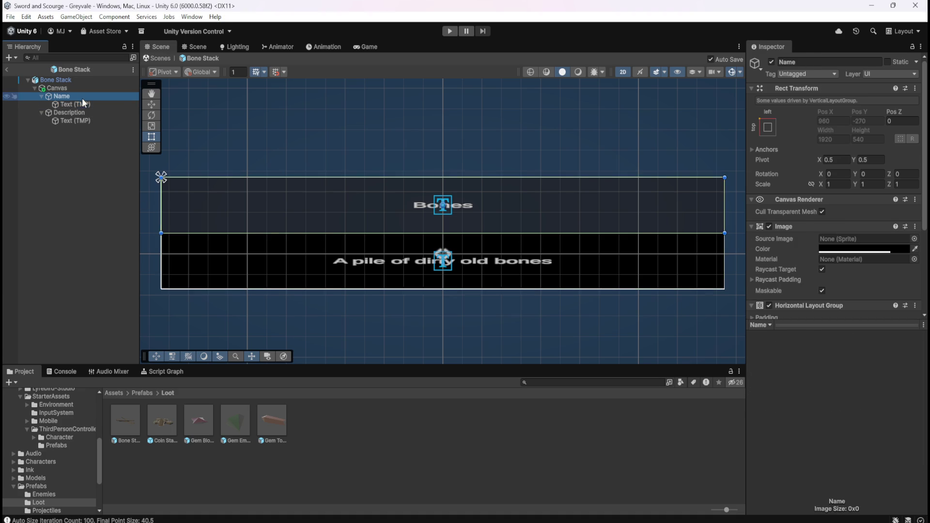
click(838, 248)
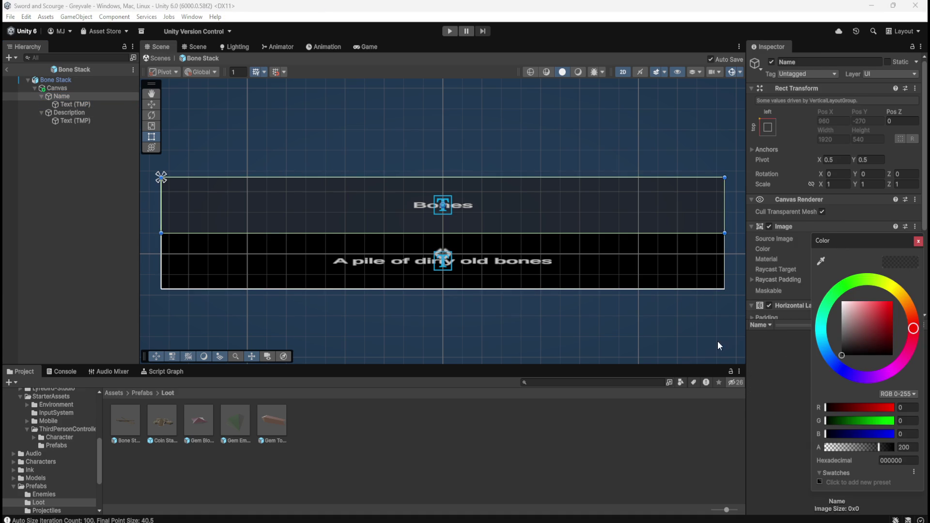
click(107, 189)
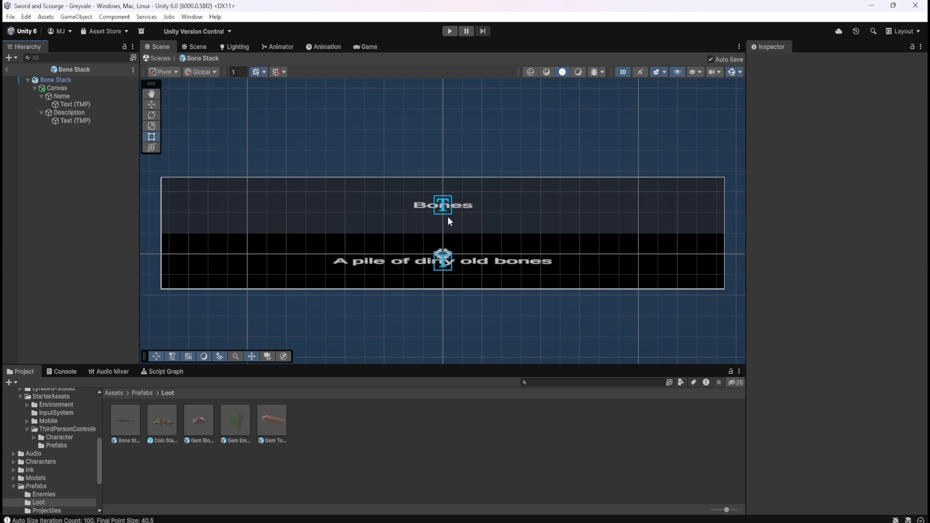
Set the description text's Font Asset to Arvo SDF
click(68, 120)
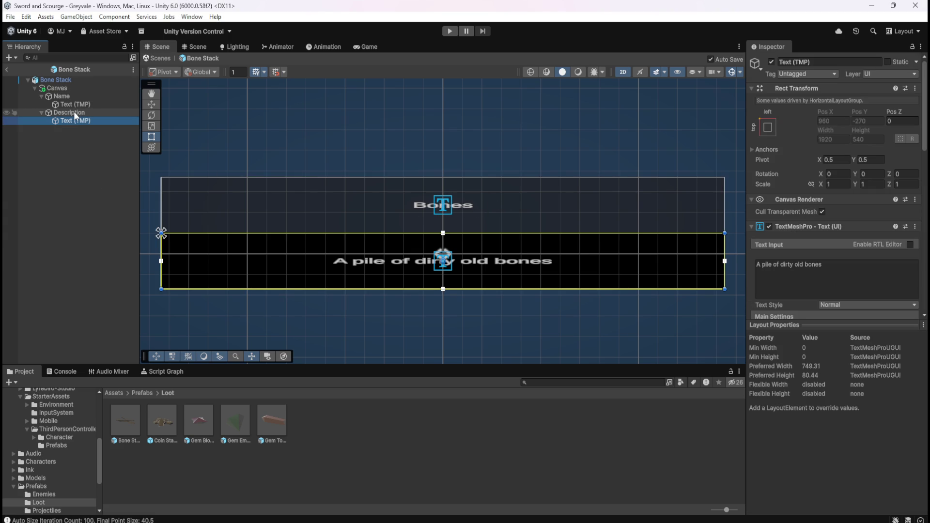
click(73, 112)
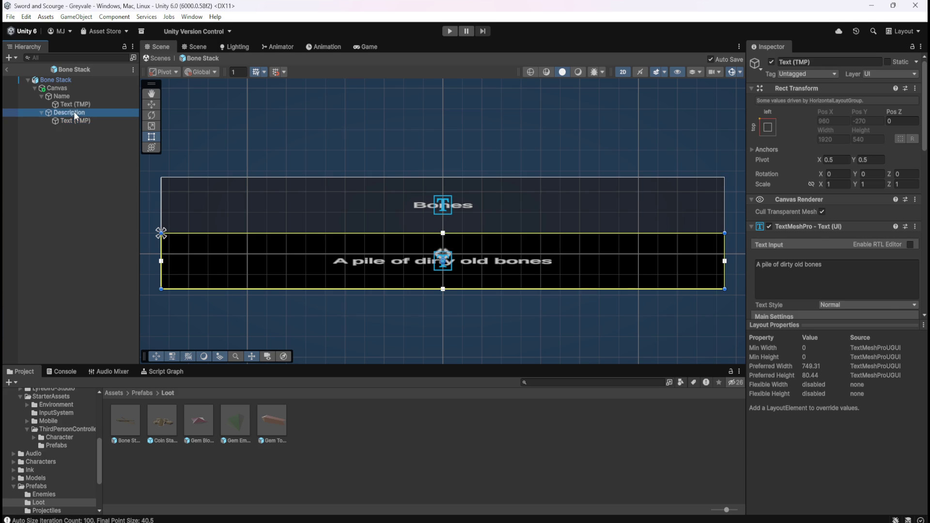
click(54, 96)
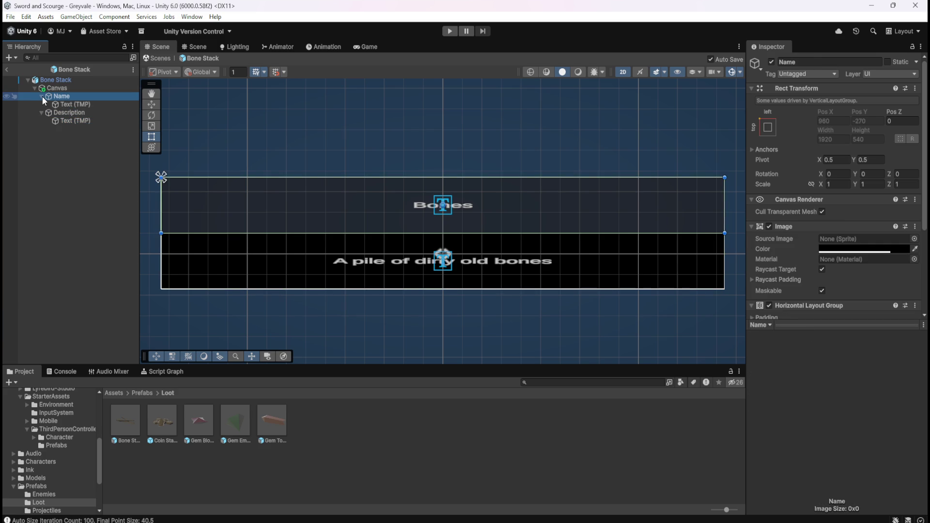
scroll(477, 227, down, 4)
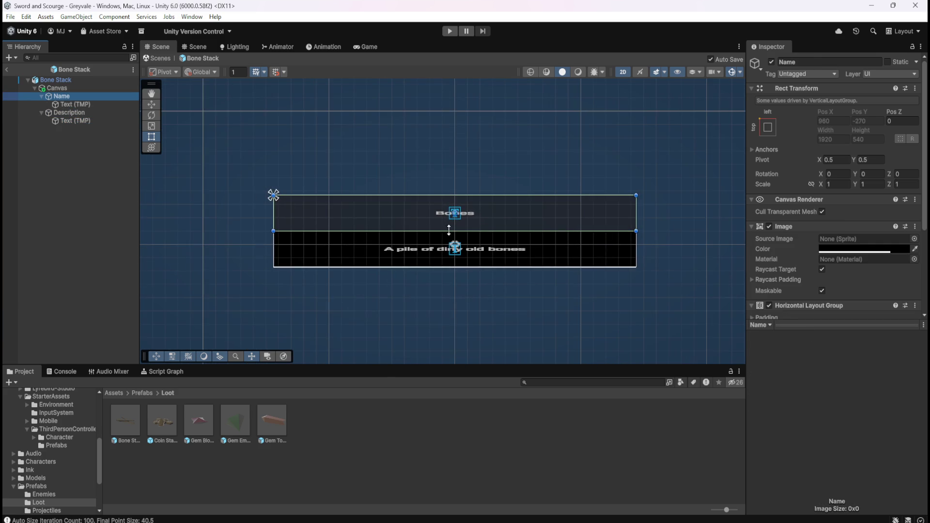
scroll(449, 231, up, 4)
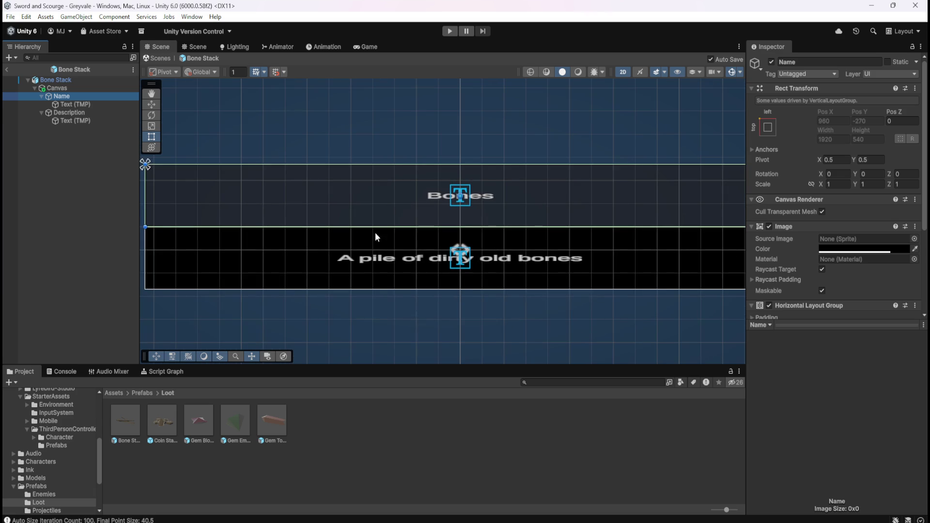
click(75, 105)
scroll(822, 270, down, 2)
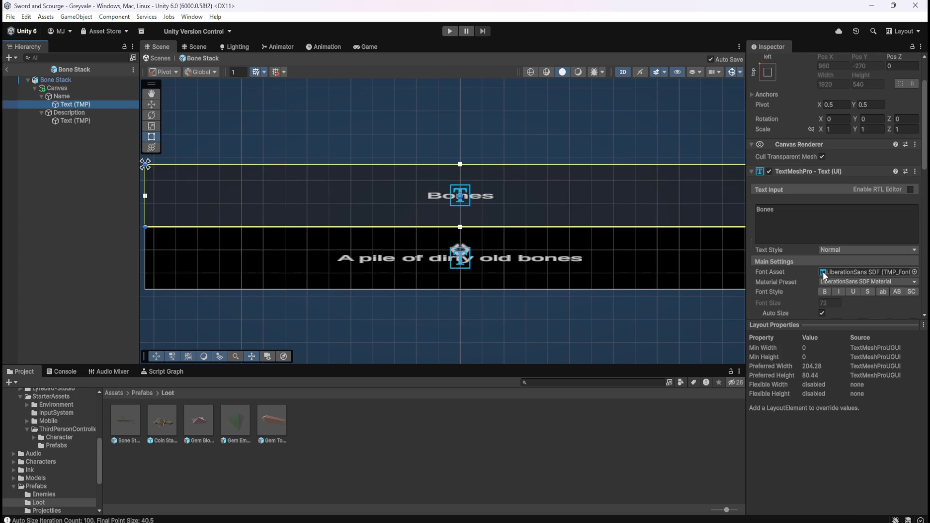
click(74, 120)
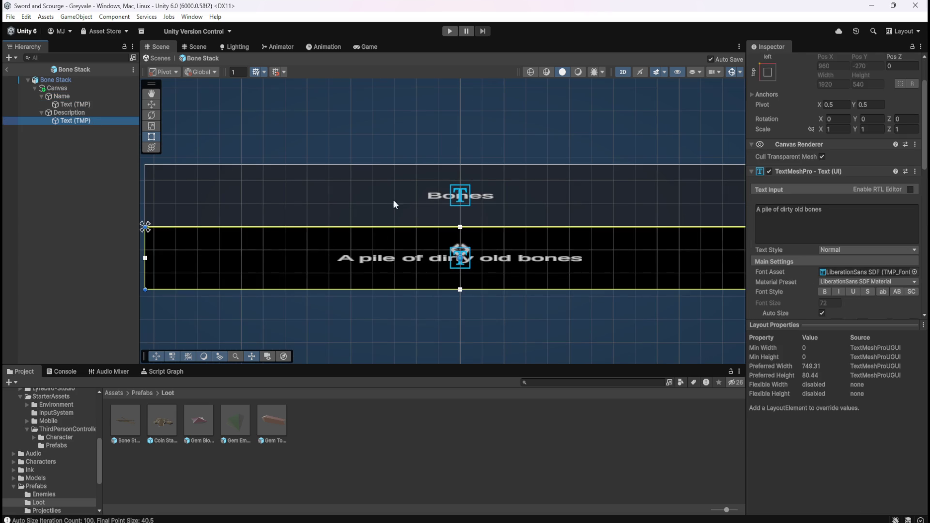
click(914, 272)
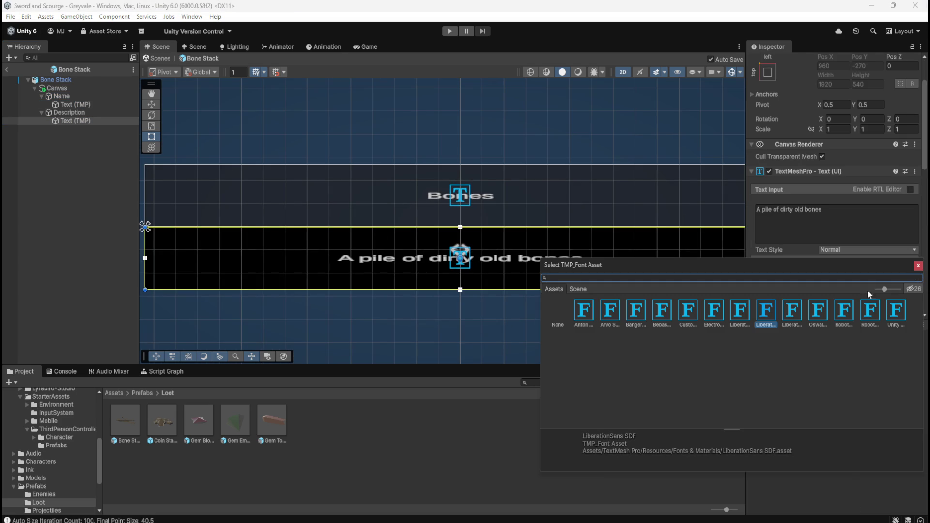
text(ar)
click(585, 311)
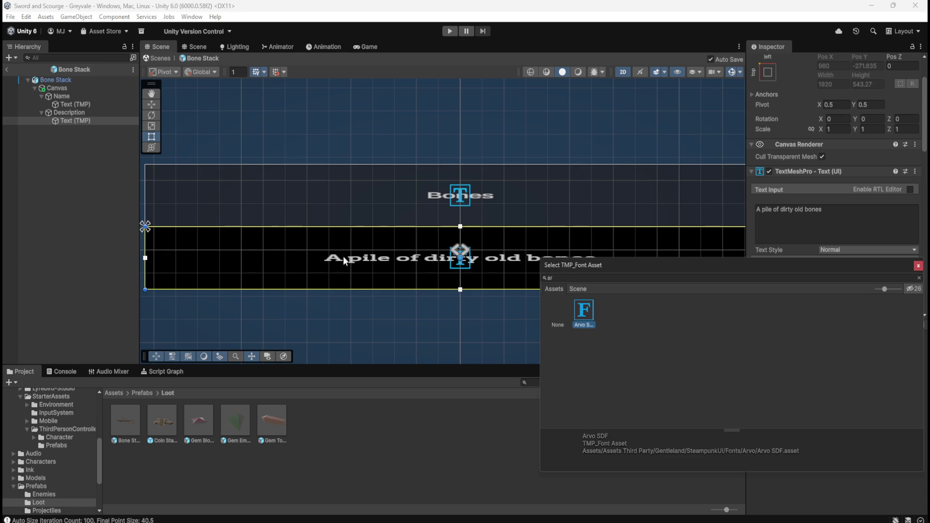
Apply the Arvo SDF font to the Bones text as well
click(92, 104)
click(914, 272)
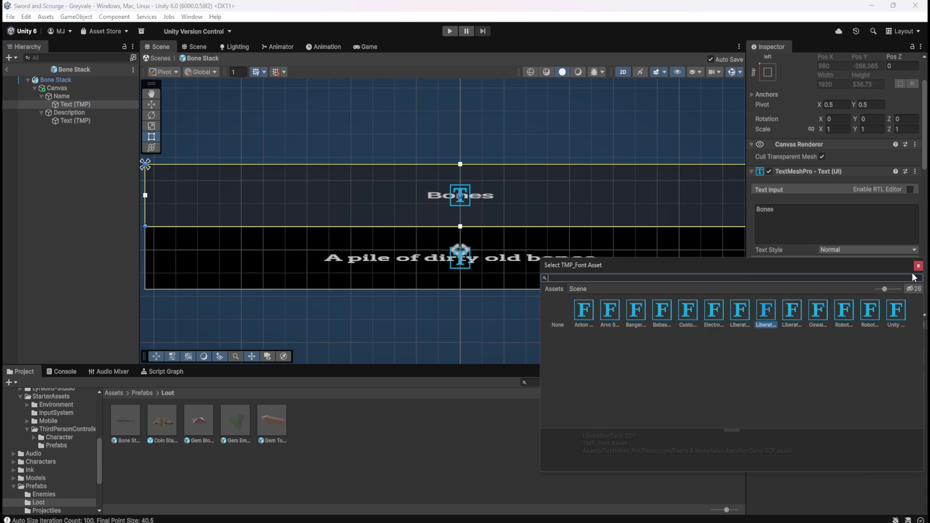
text(arv)
click(584, 311)
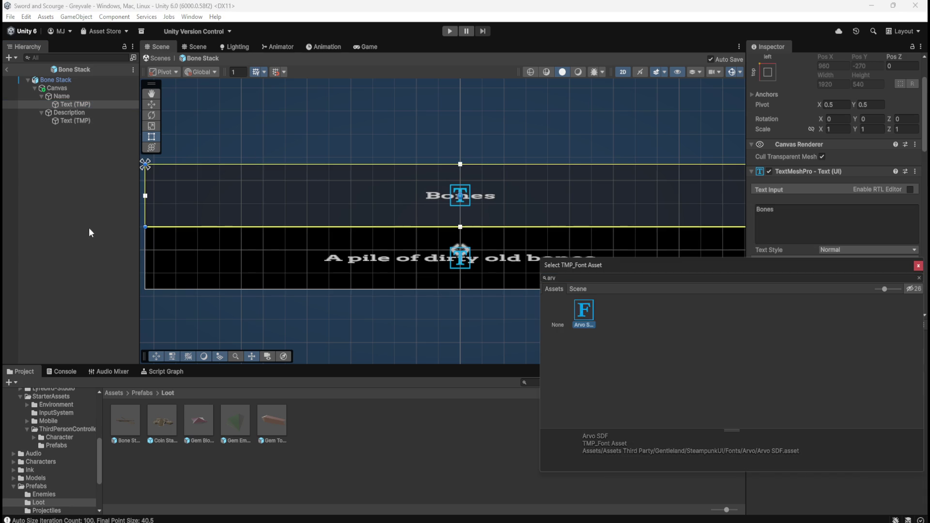
click(88, 219)
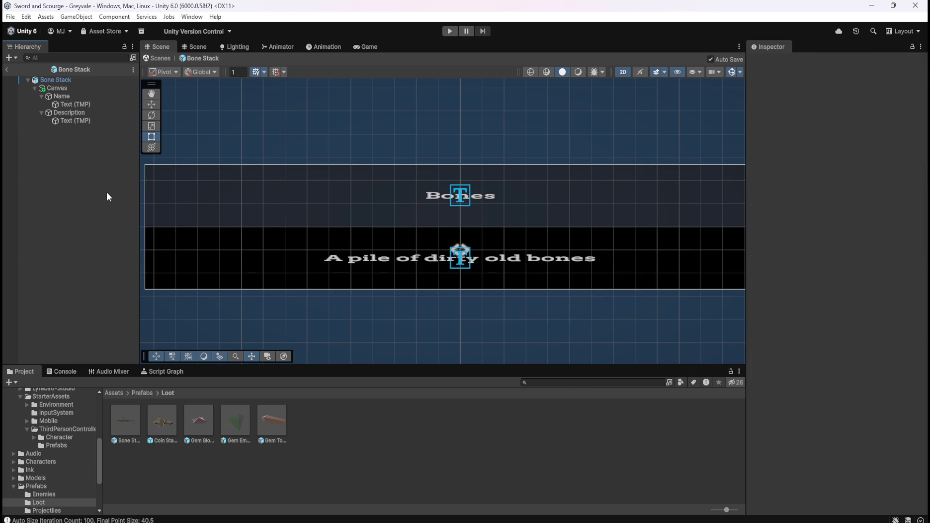
scroll(318, 195, down, 1)
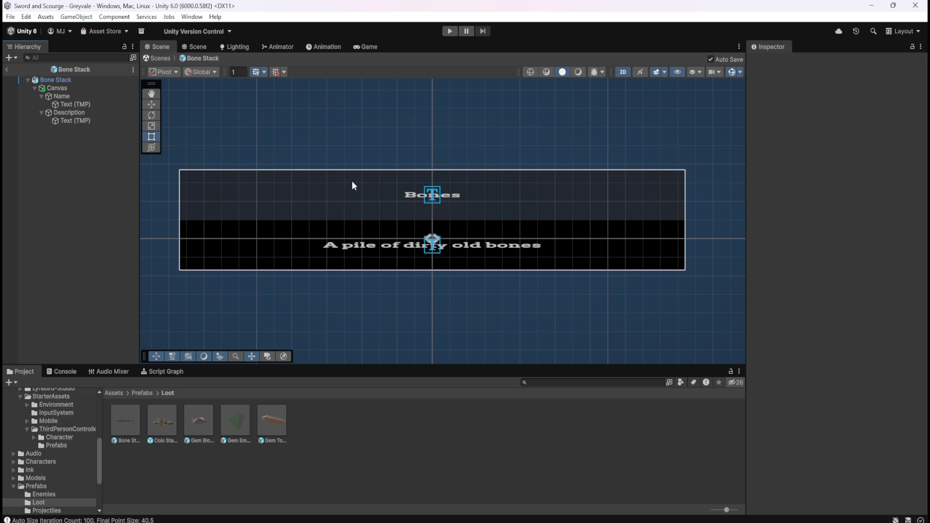
click(62, 80)
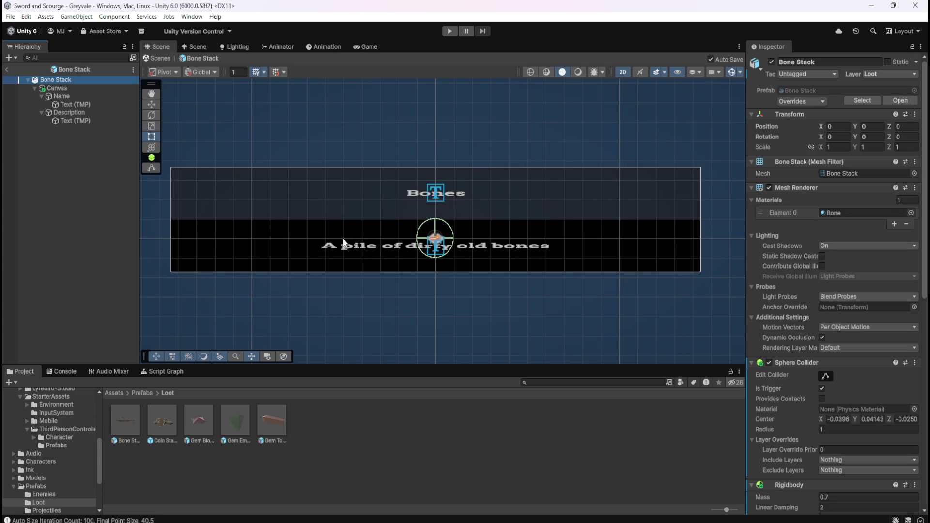
Lock the Canvas scale proportions, undoing a trial enlargement back to 0.015
click(35, 87)
click(63, 89)
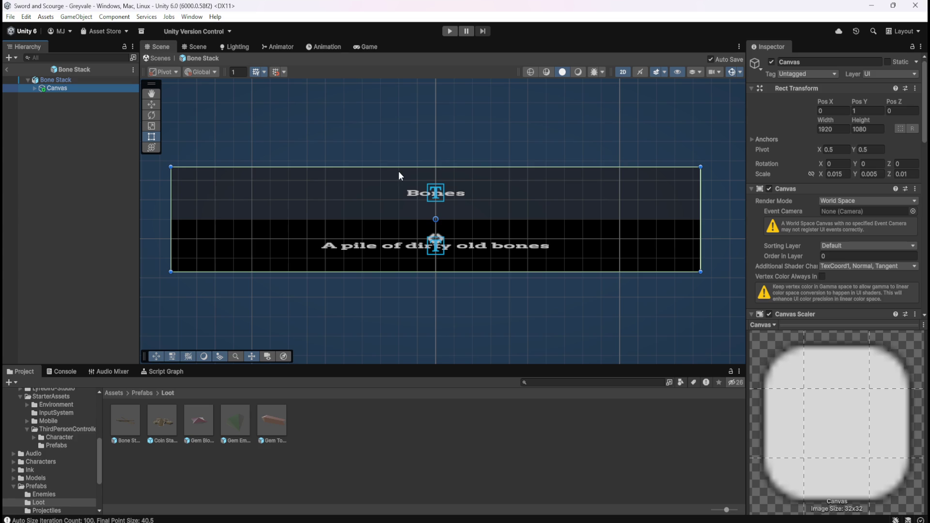
click(812, 173)
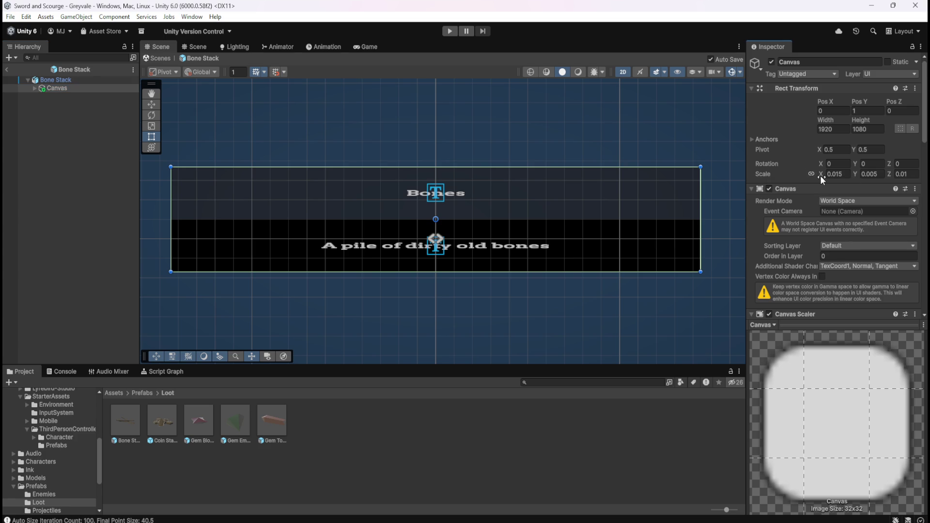
click(810, 173)
drag(819, 173, 819, 173)
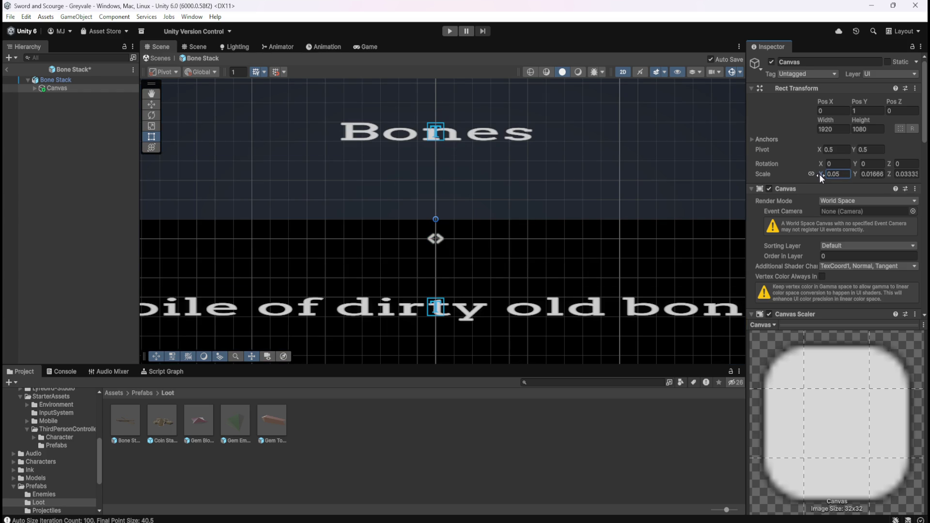
key(ctrl+z)
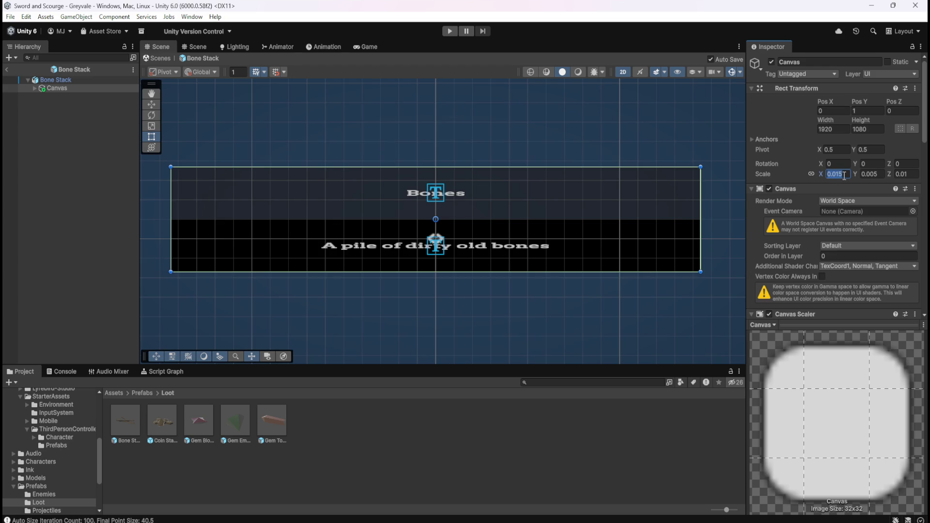
Set the Canvas Scale X to 0.005 so Y and Z follow proportionally
click(843, 176)
key(BackSpace)
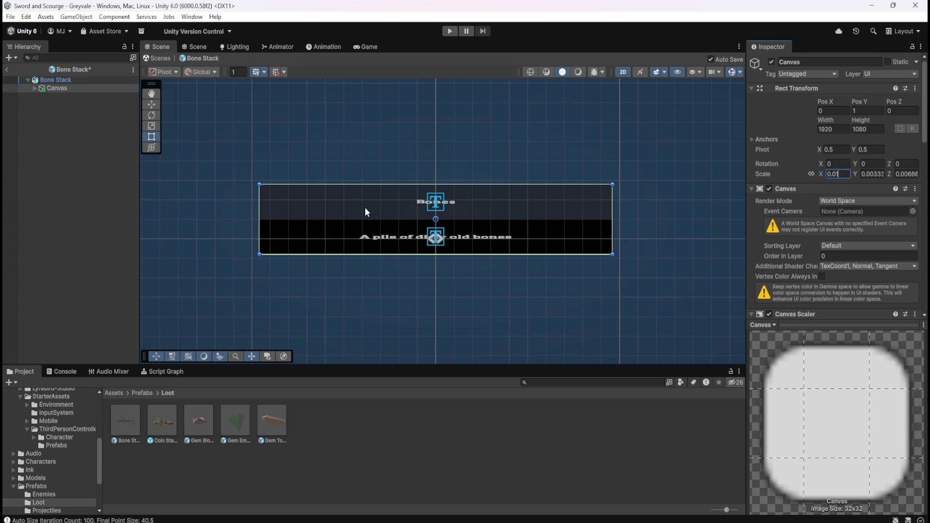
scroll(392, 223, up, 5)
scroll(478, 250, down, 2)
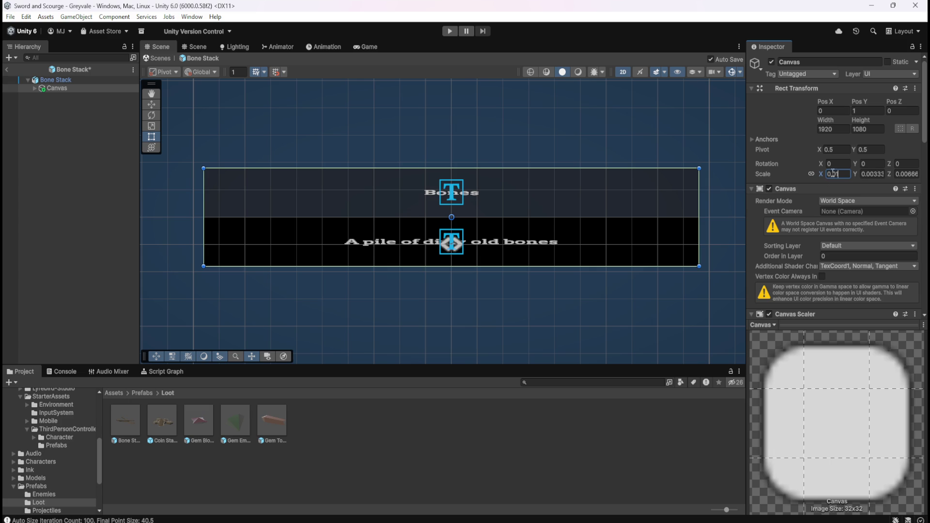
key(BackSpace)
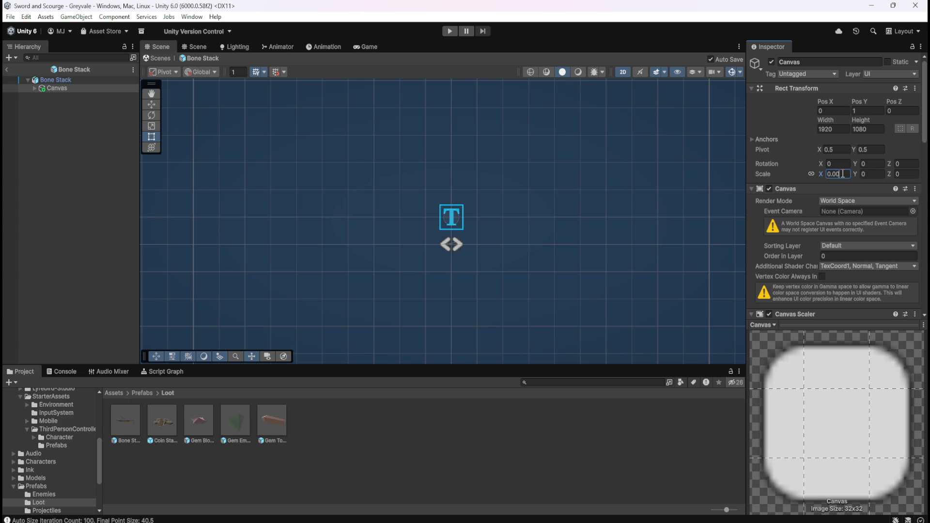
text(1)
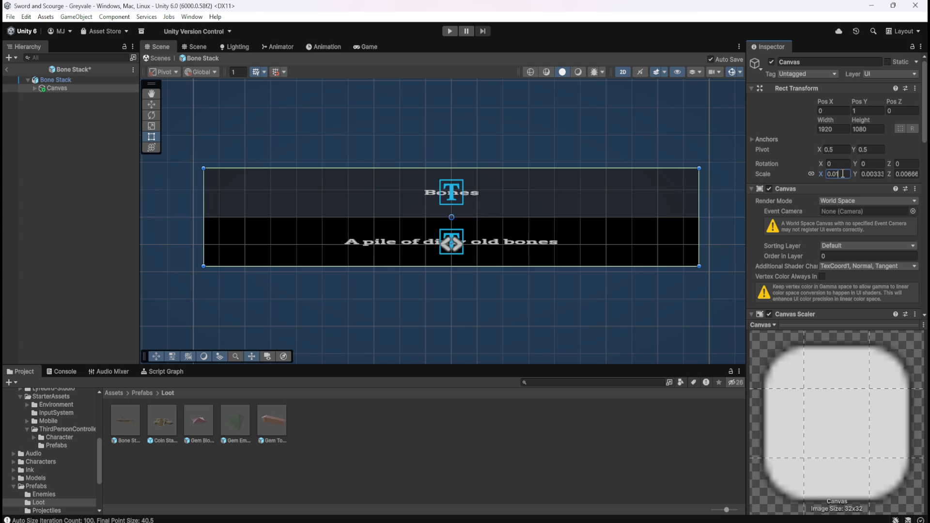
text(1)
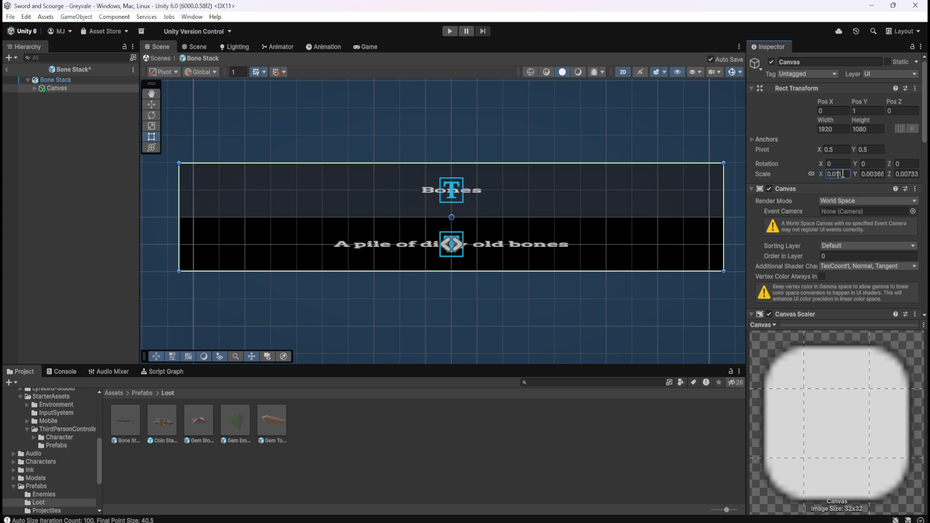
key(BackSpace)
text(0)
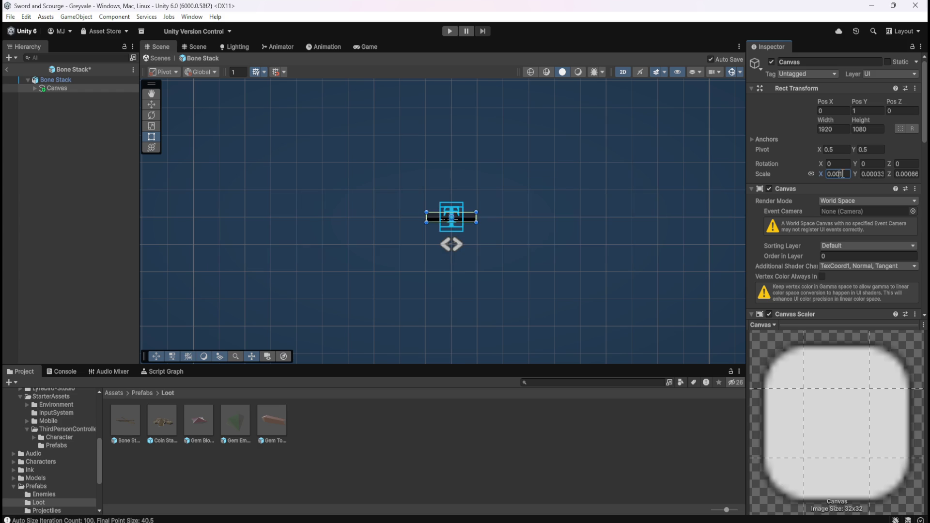
key(BackSpace)
text(5)
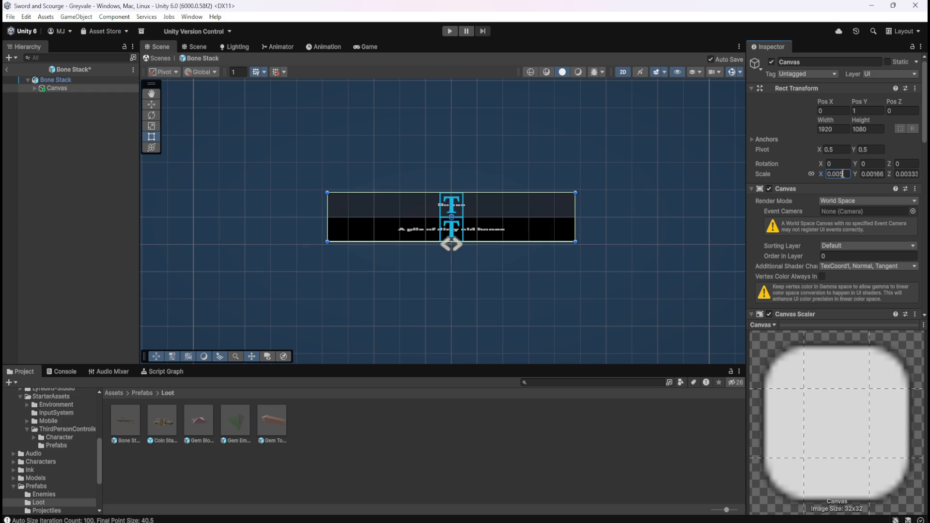
scroll(536, 187, up, 5)
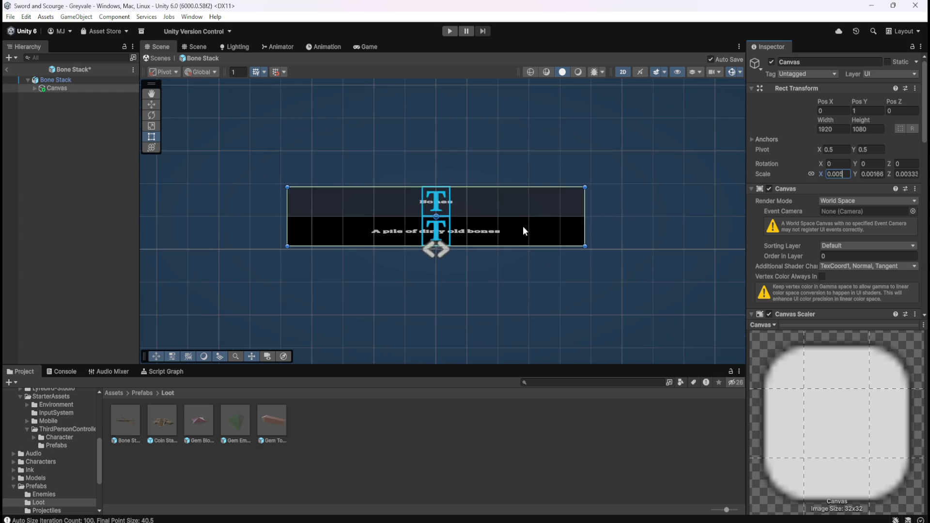
scroll(509, 224, up, 1)
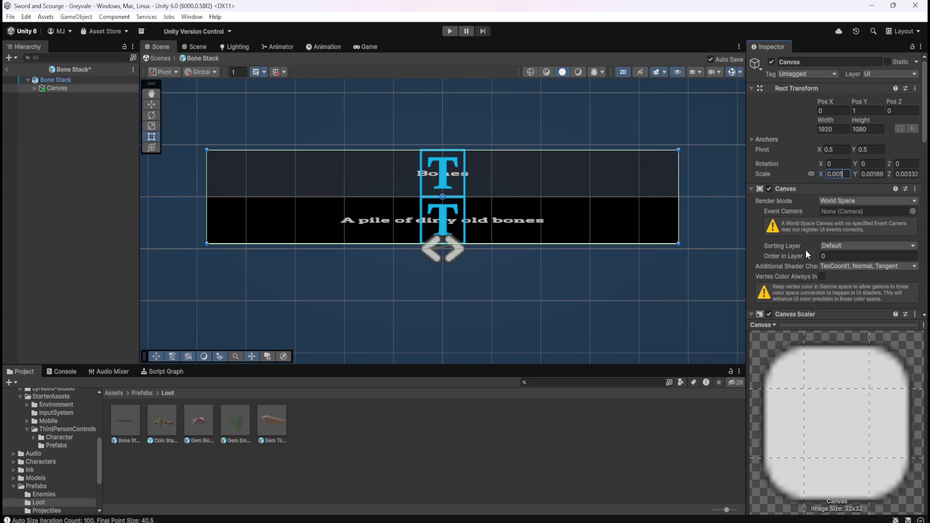
scroll(806, 250, down, 15)
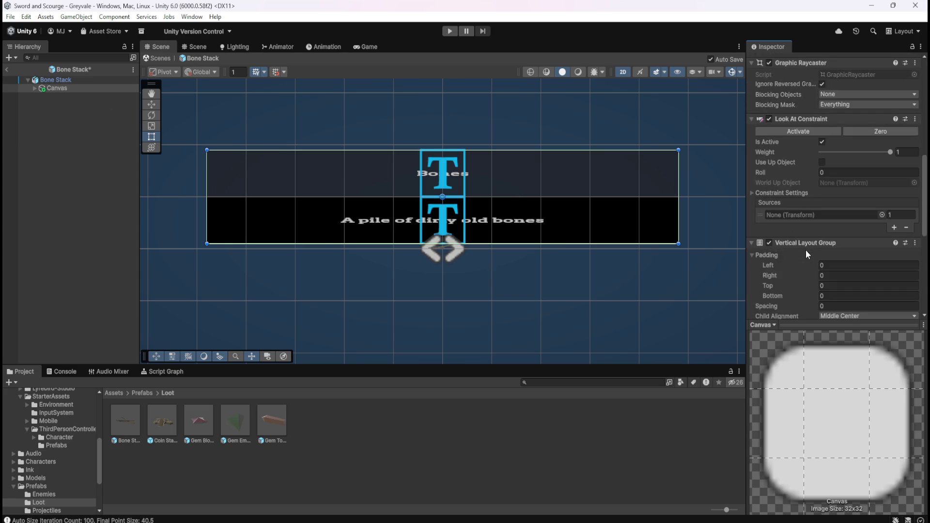
scroll(806, 250, down, 5)
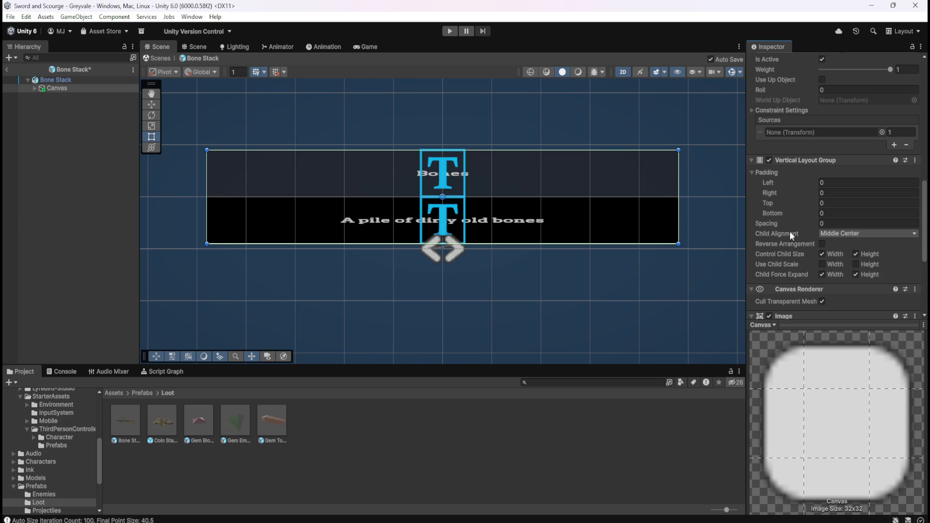
mouse_move(796, 183)
mouse_down()
mouse_move(897, 186)
mouse_move(729, 187)
mouse_move(812, 190)
mouse_move(796, 200)
mouse_up()
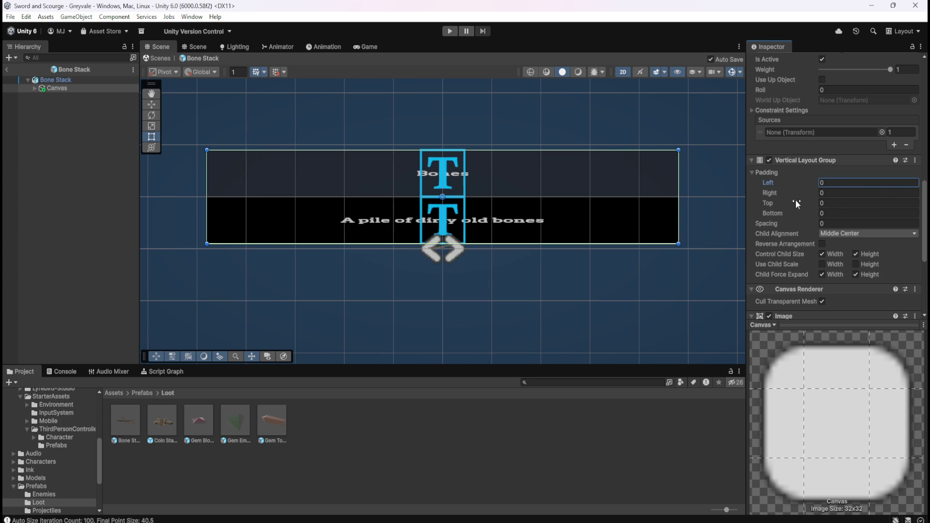
scroll(784, 205, down, 3)
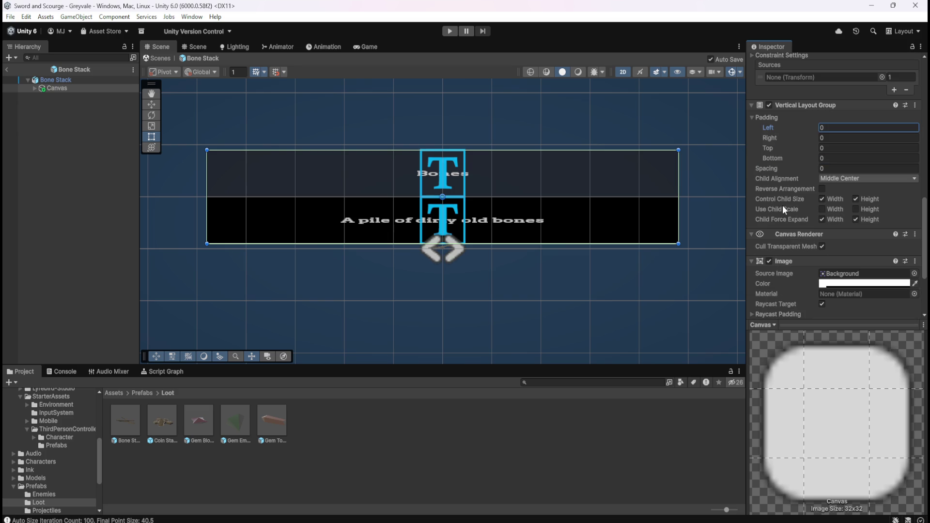
scroll(780, 186, down, 3)
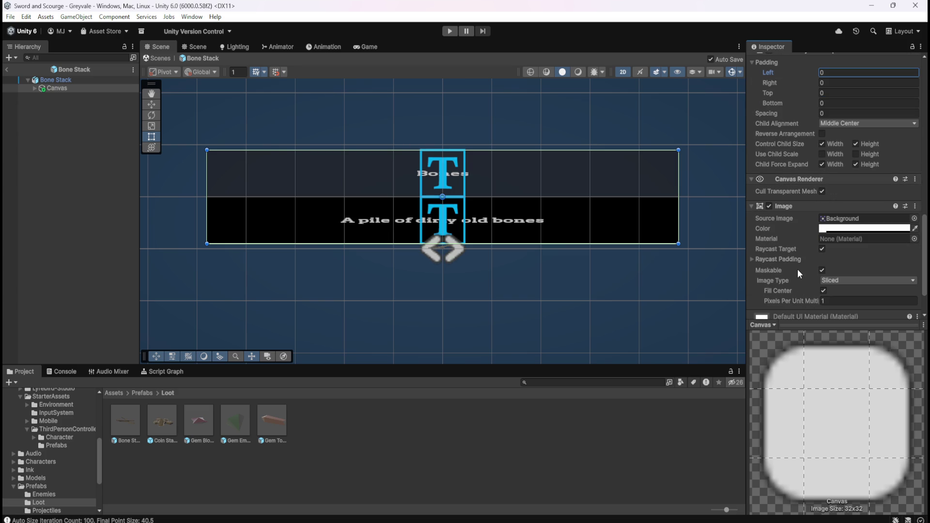
scroll(804, 260, down, 1)
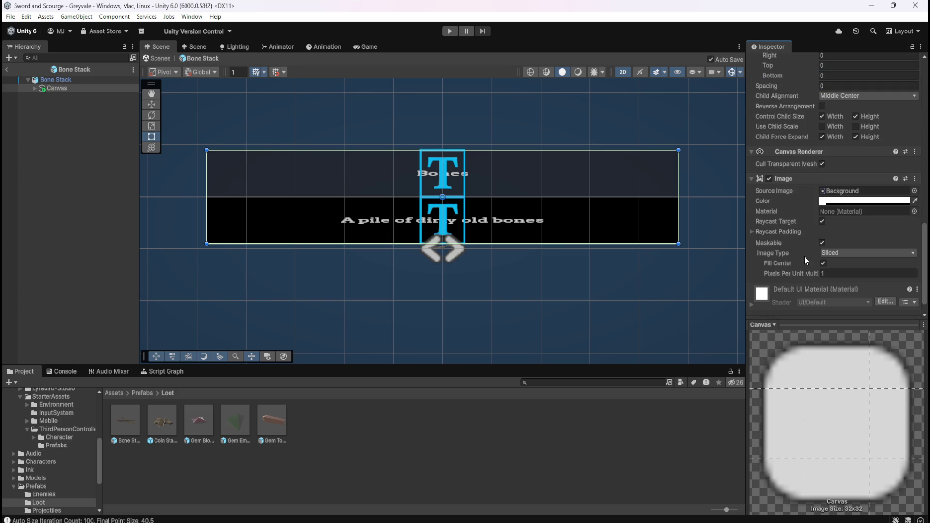
drag(804, 277, 795, 272)
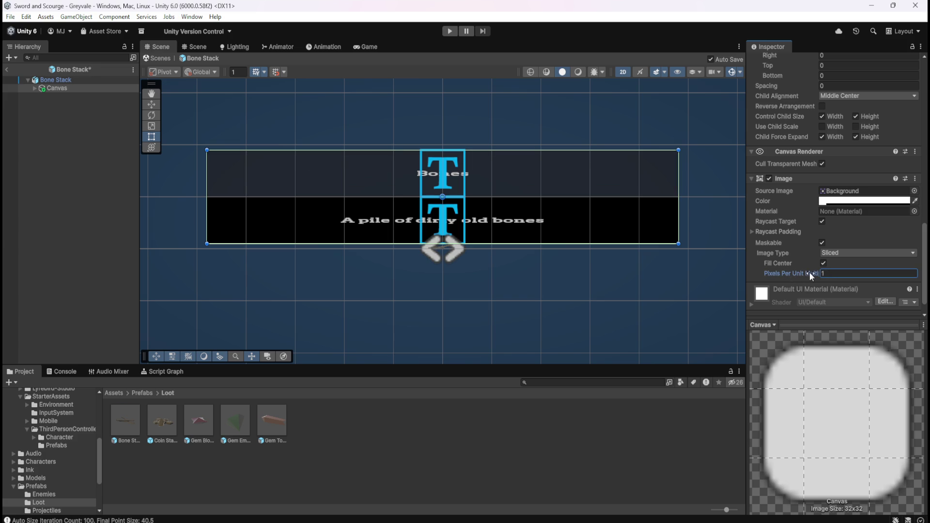
click(824, 264)
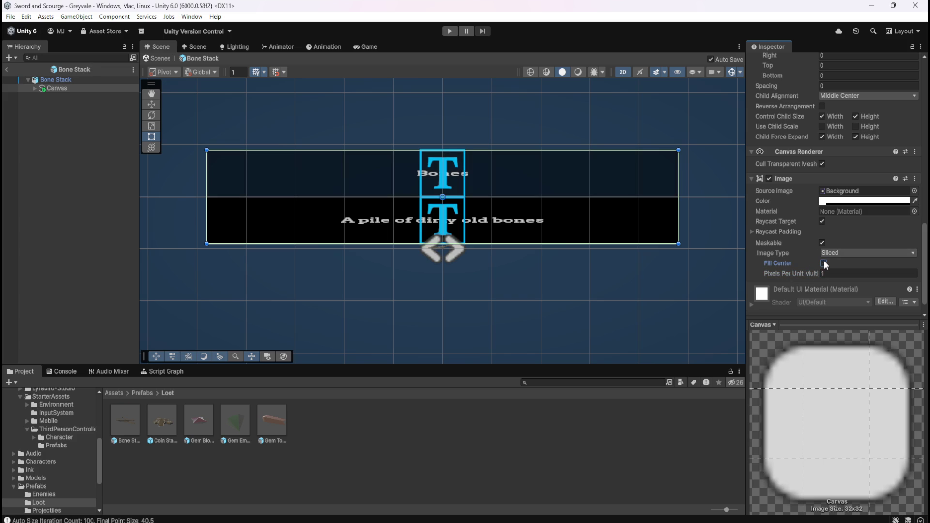
click(824, 264)
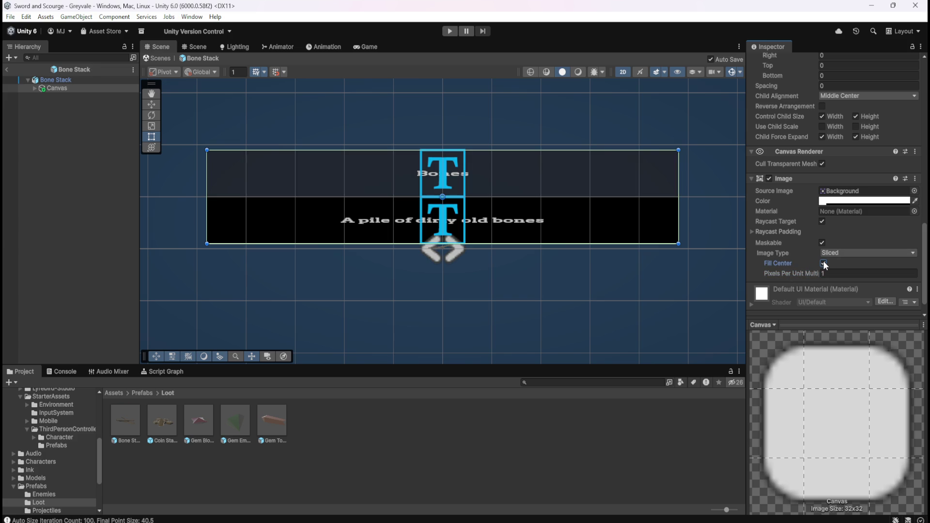
click(753, 230)
drag(768, 242, 839, 242)
key(ctrl+z)
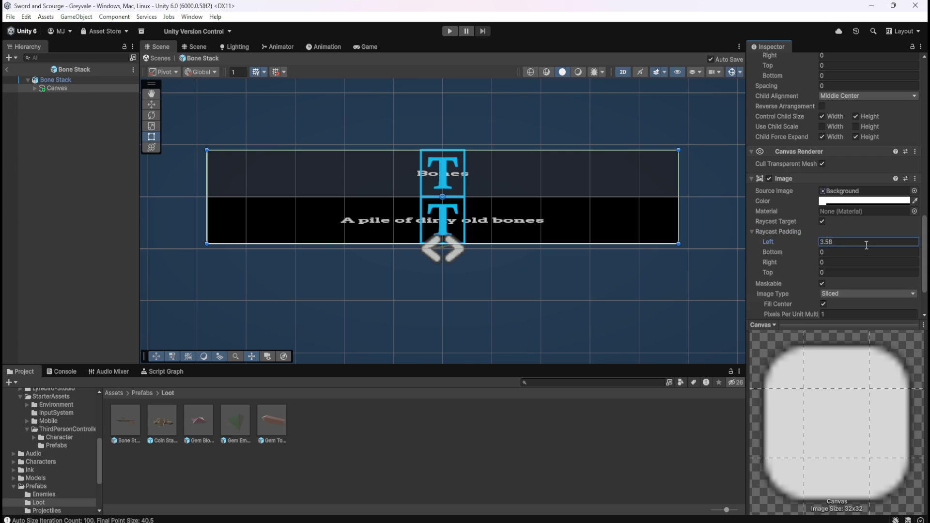
click(754, 231)
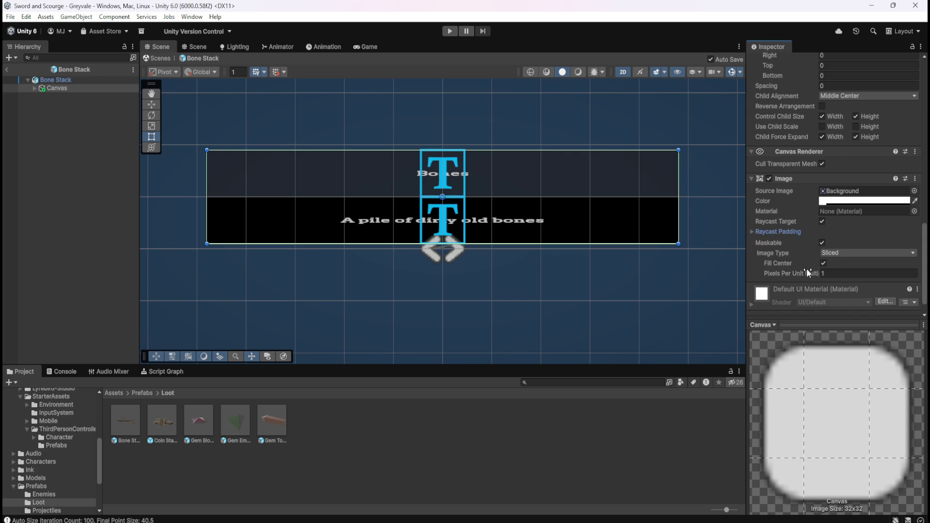
scroll(807, 269, down, 1)
scroll(790, 247, up, 8)
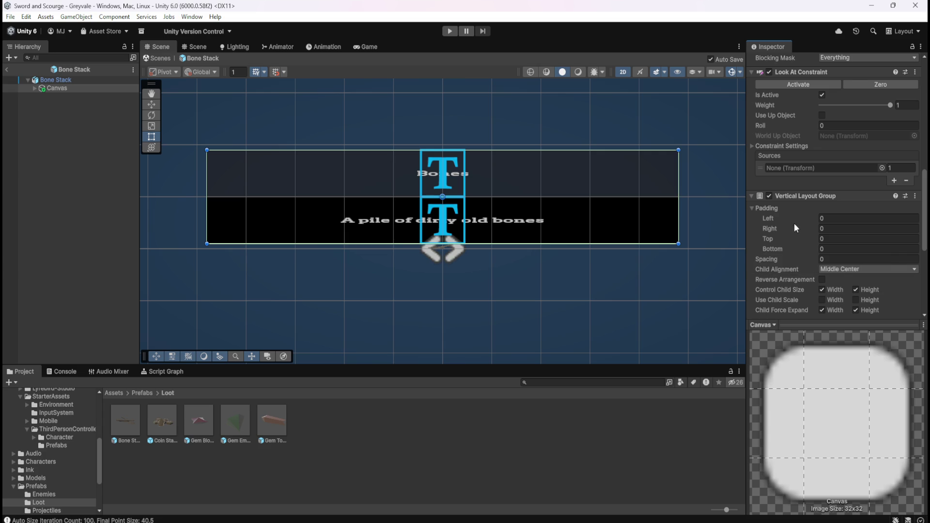
scroll(873, 180, up, 2)
scroll(806, 281, up, 3)
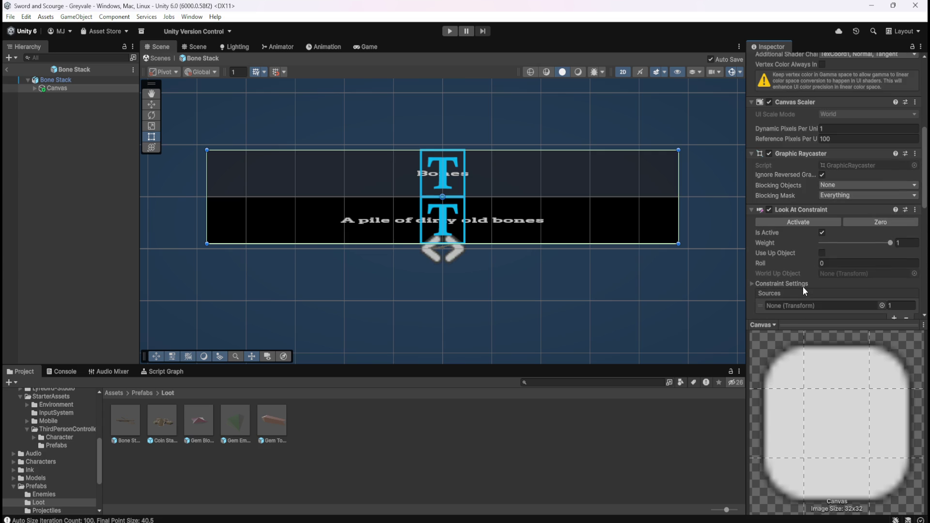
mouse_move(808, 134)
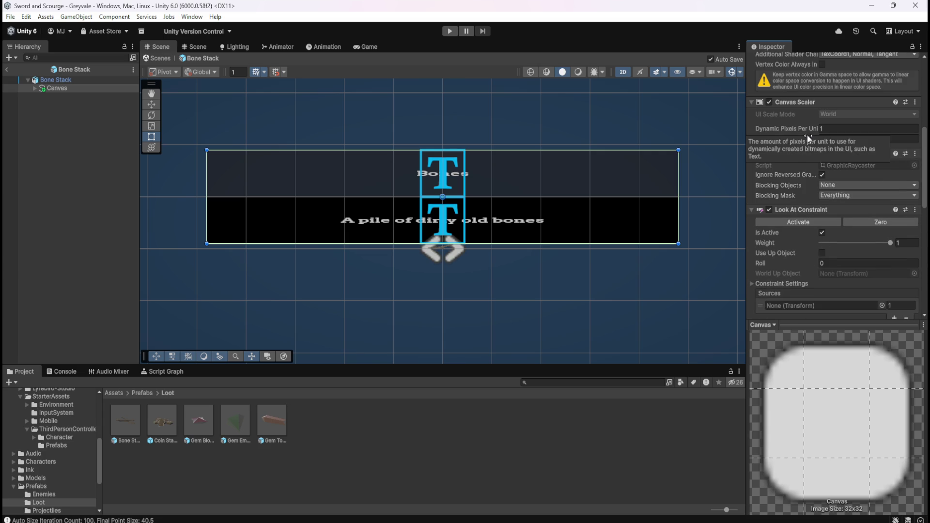
drag(808, 129, 787, 127)
key(ctrl+z)
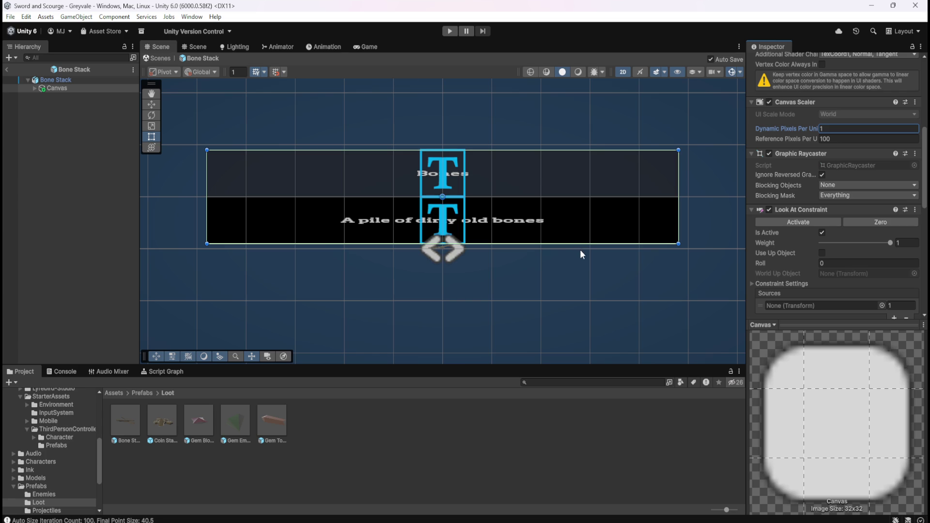
scroll(454, 255, up, 3)
scroll(460, 248, down, 4)
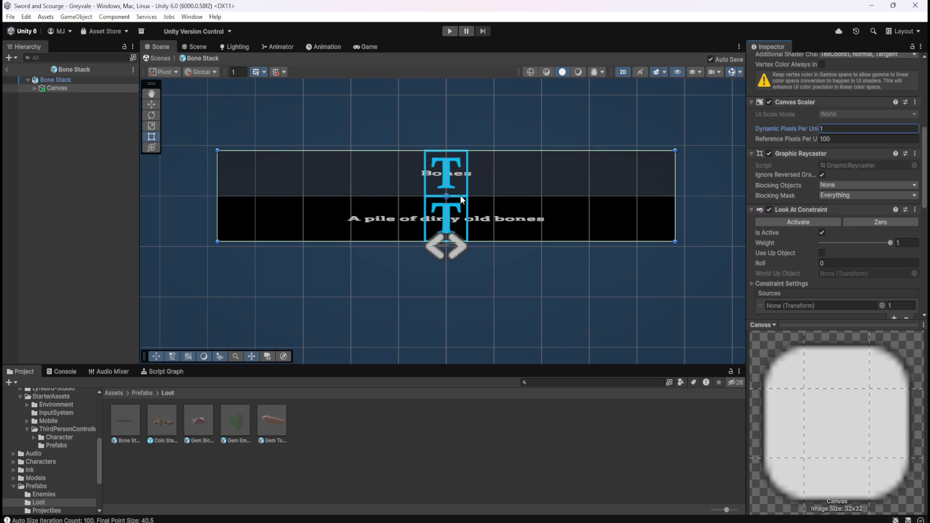
scroll(461, 199, up, 3)
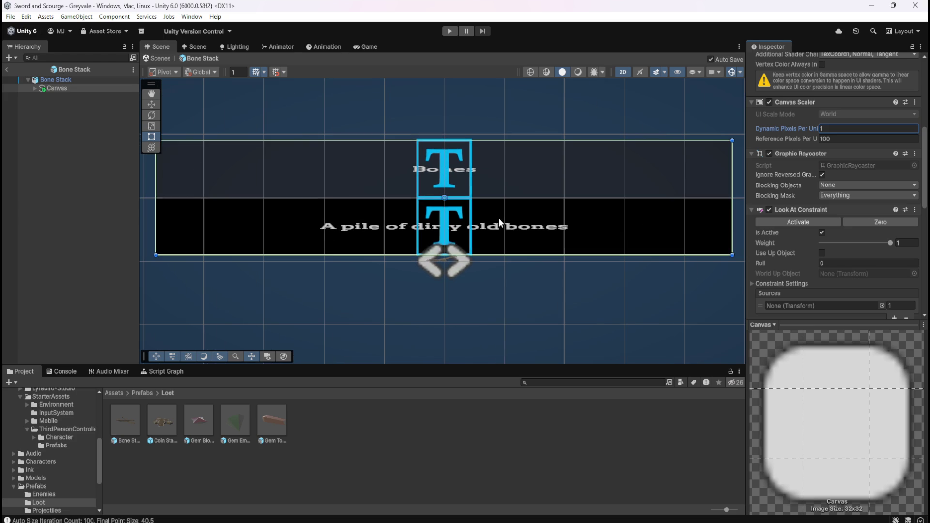
click(91, 82)
click(86, 88)
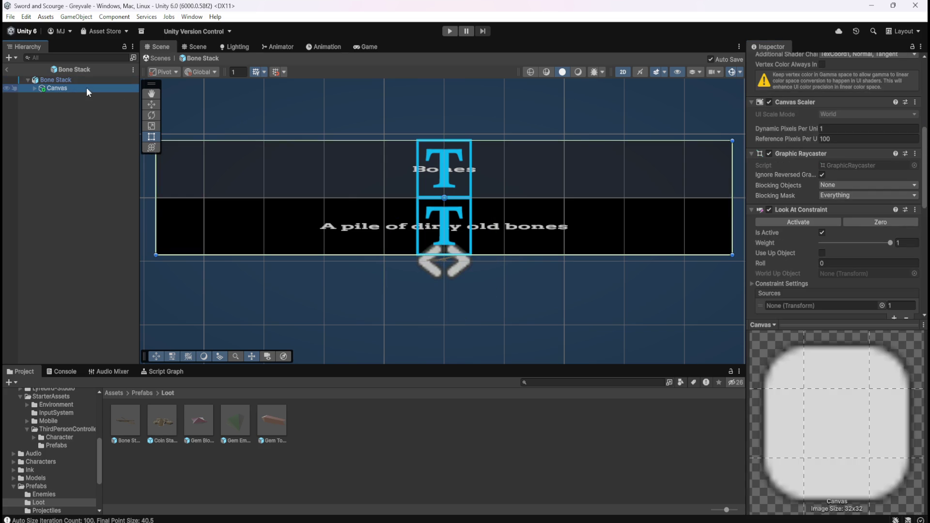
Try Upper Left child alignment on the Canvas layout, then undo it
scroll(778, 237, down, 6)
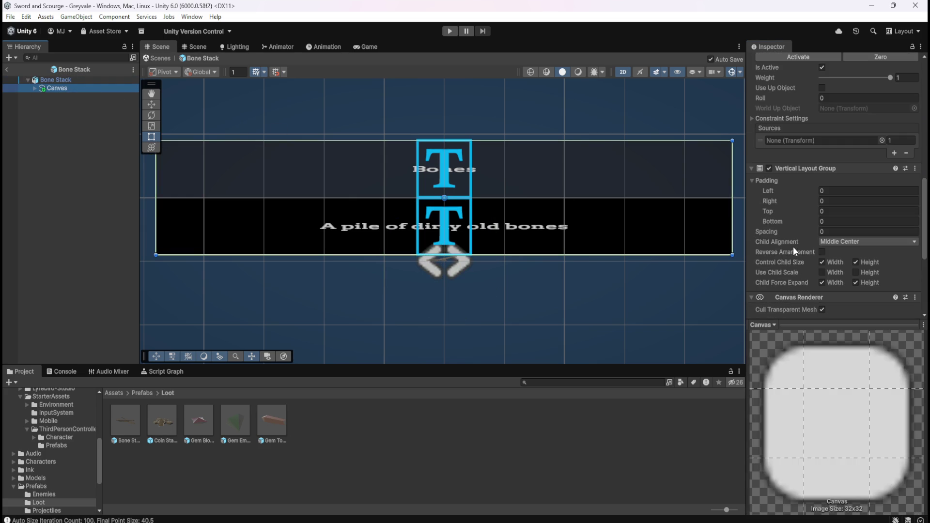
scroll(795, 244, down, 3)
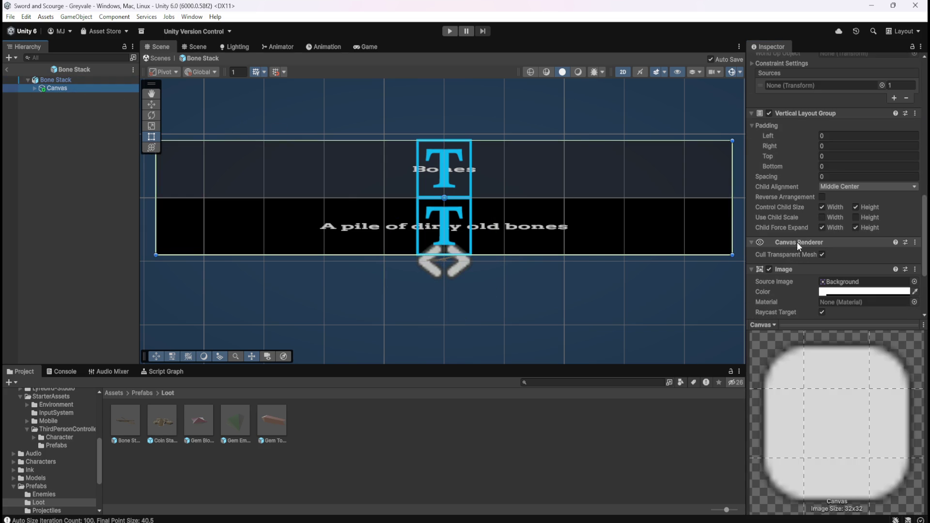
click(839, 188)
click(843, 199)
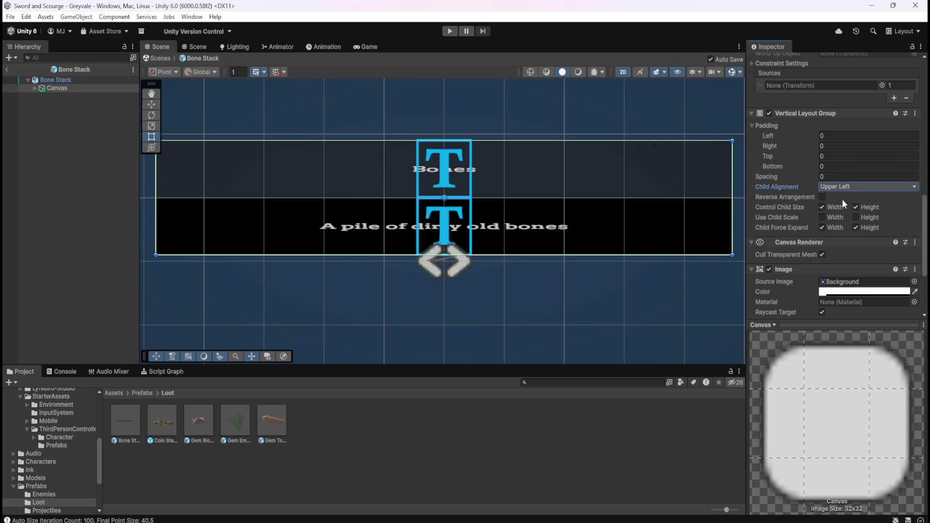
key(ctrl+z)
Test Filled and Simple image types, revert to Sliced, and expand the Canvas children
scroll(785, 237, down, 4)
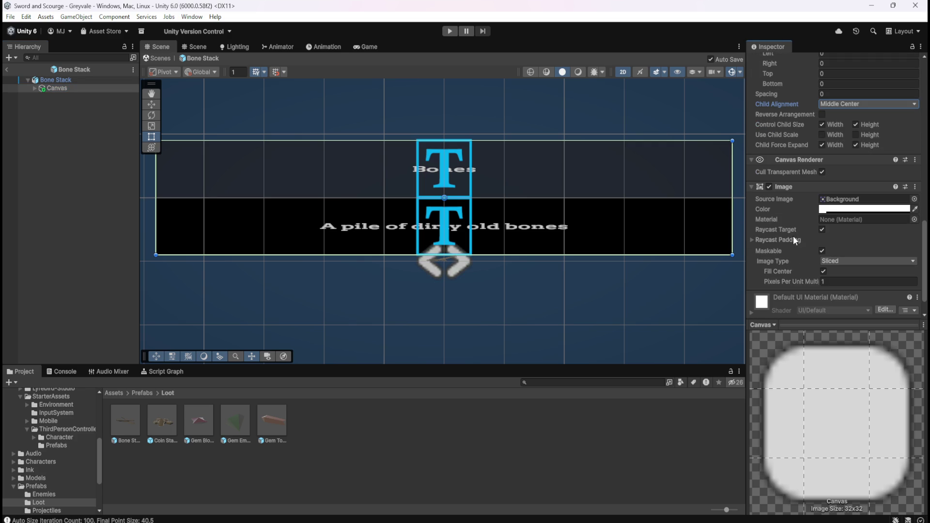
click(838, 262)
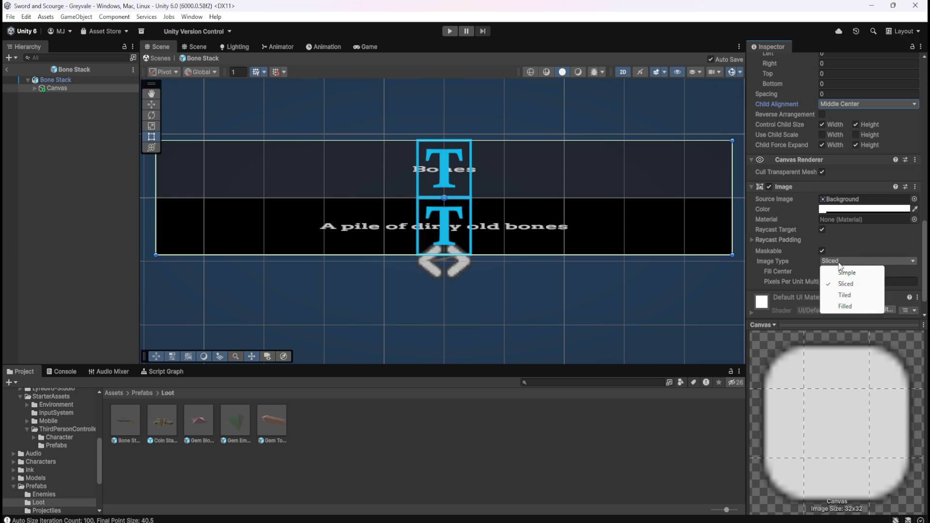
click(845, 306)
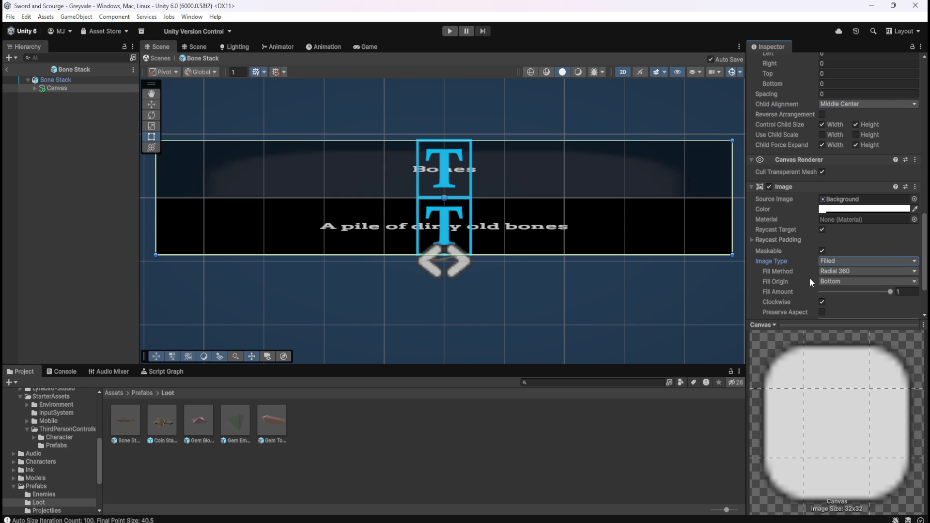
key(ctrl+z)
click(842, 262)
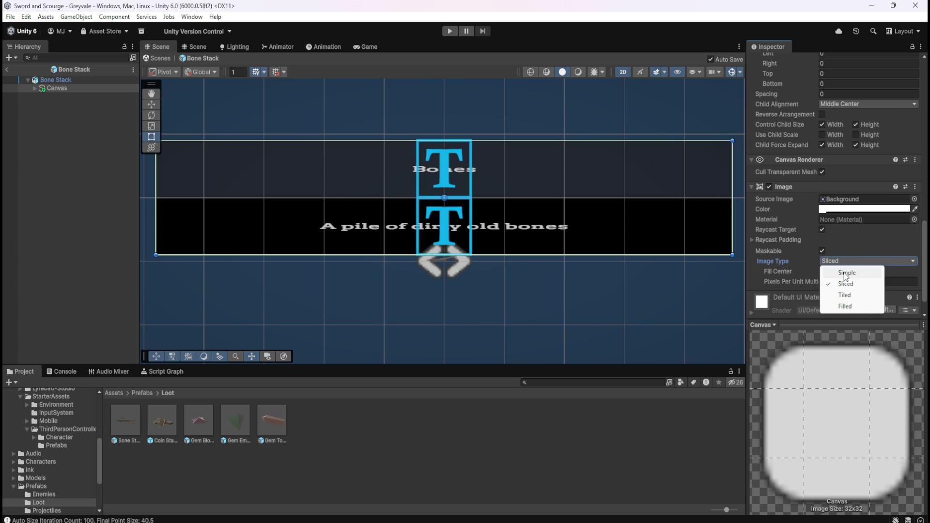
click(845, 273)
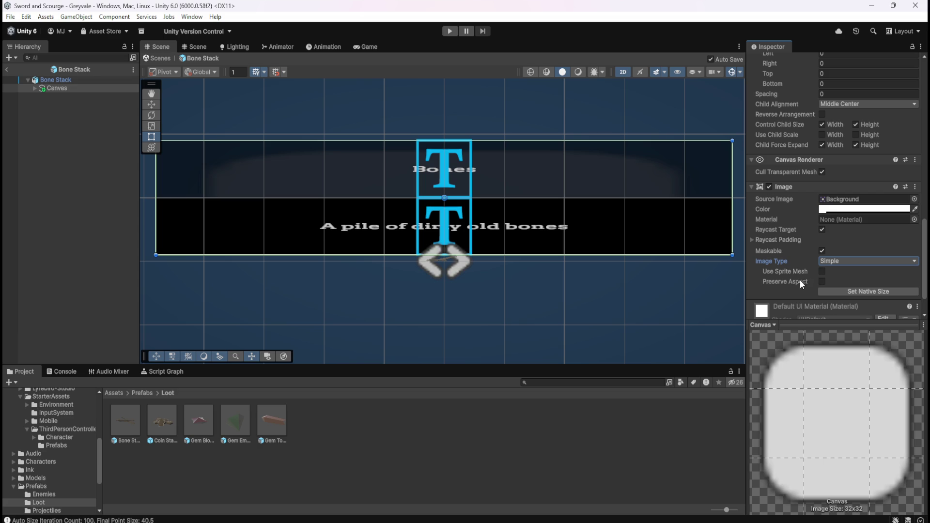
key(ctrl+z)
scroll(772, 288, down, 2)
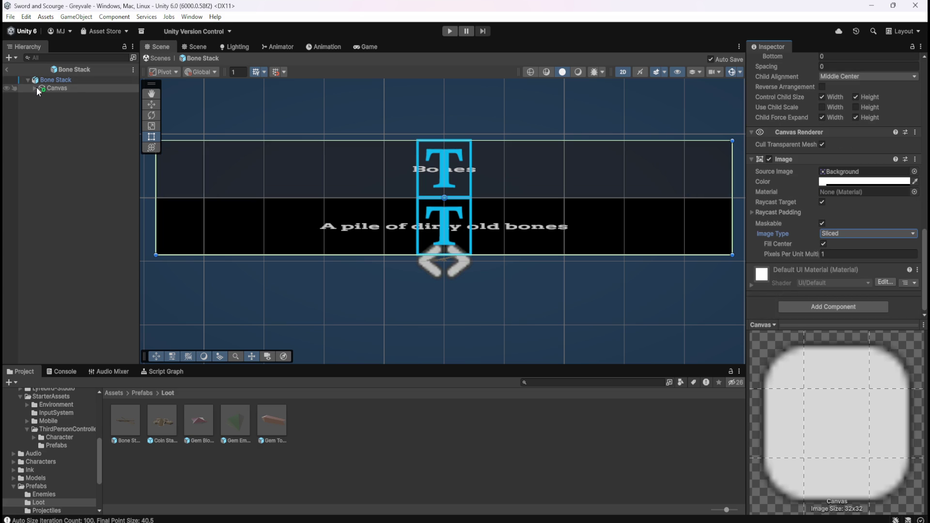
scroll(781, 253, up, 6)
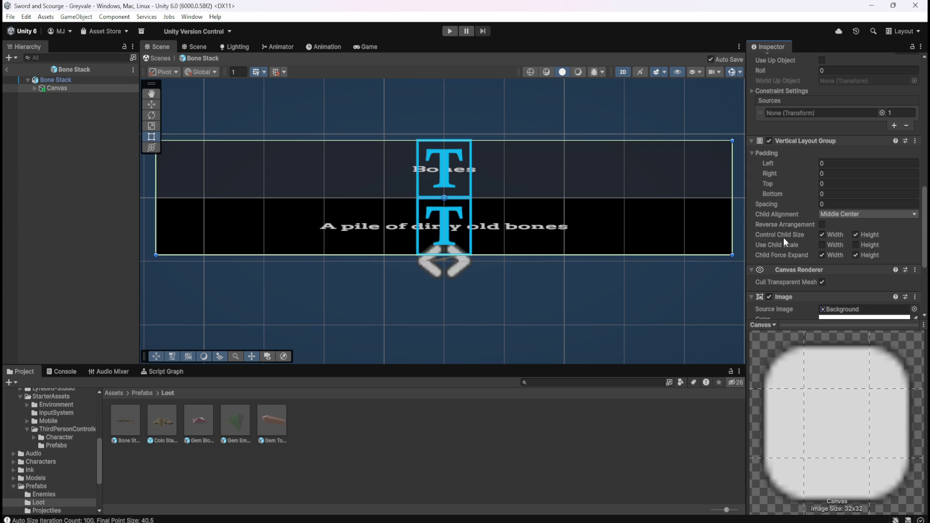
click(34, 89)
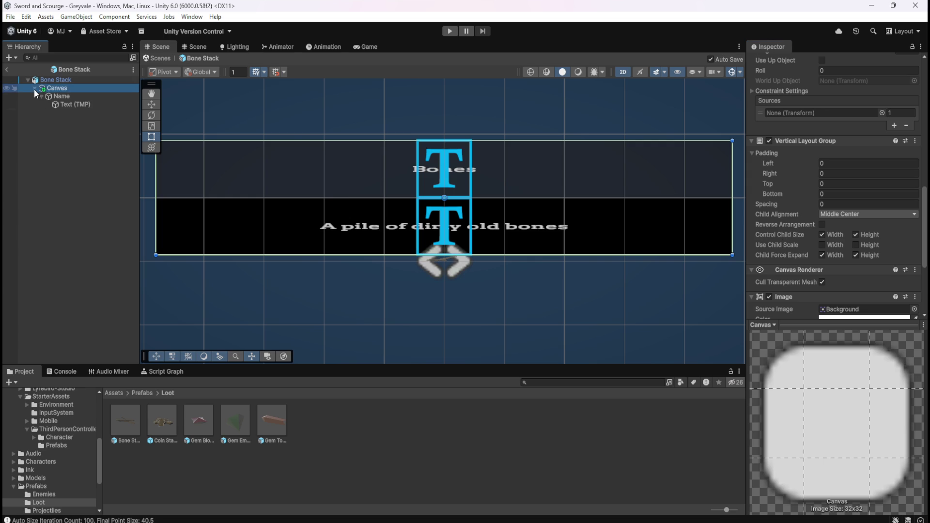
Set the Name panel's Scale X to 1 and keep its layout spacing at 0
click(62, 96)
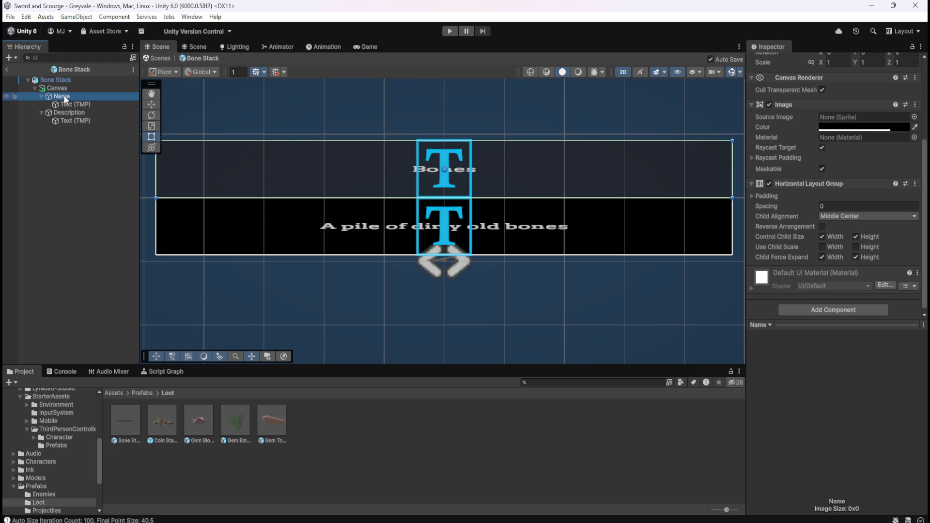
scroll(814, 199, up, 3)
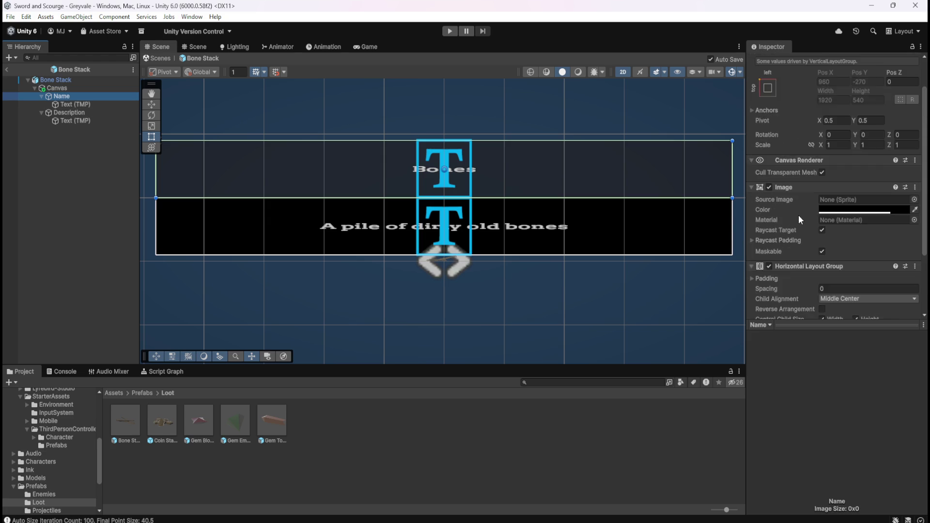
mouse_move(821, 184)
mouse_down()
mouse_move(807, 188)
mouse_move(862, 189)
mouse_move(813, 188)
mouse_up()
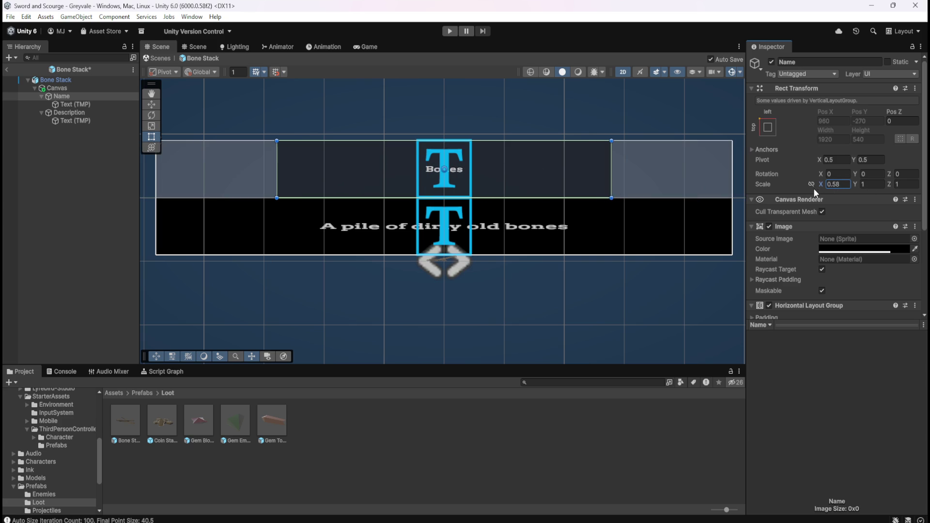
text(1)
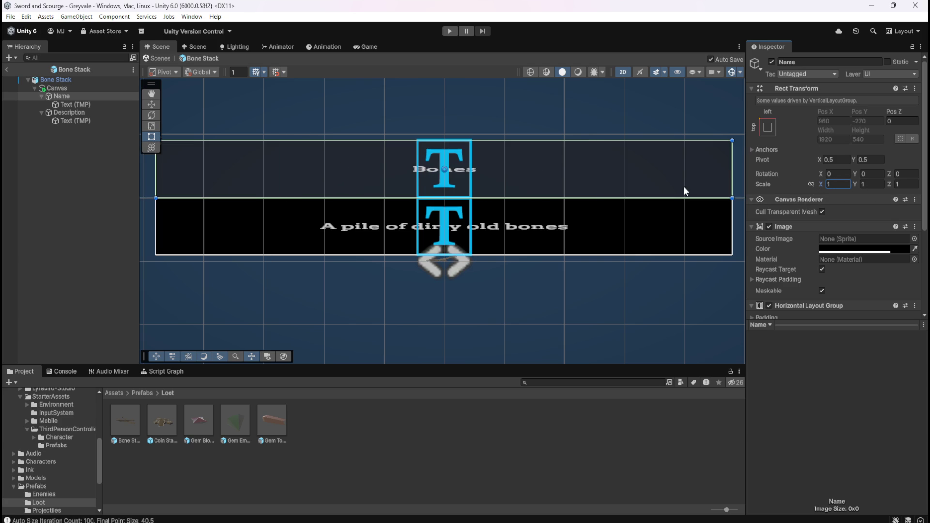
scroll(804, 214, down, 5)
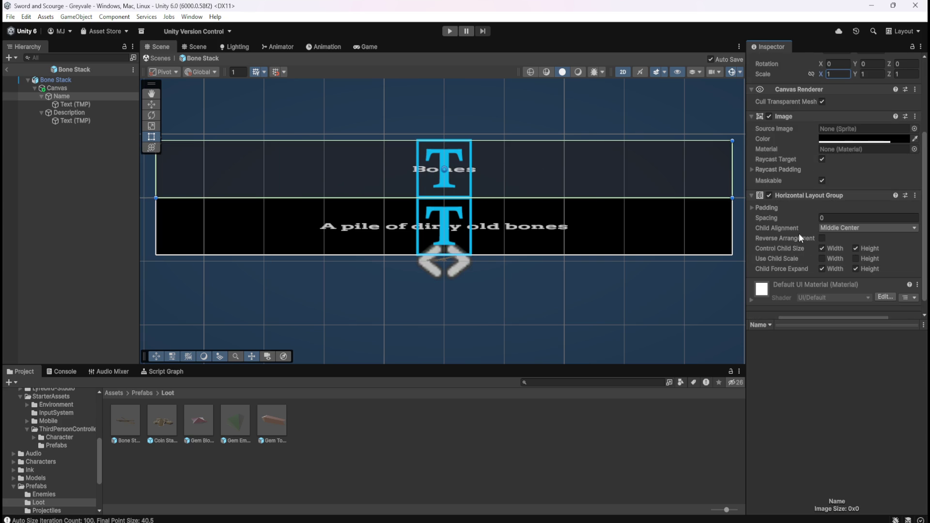
drag(779, 215, 826, 225)
text(0)
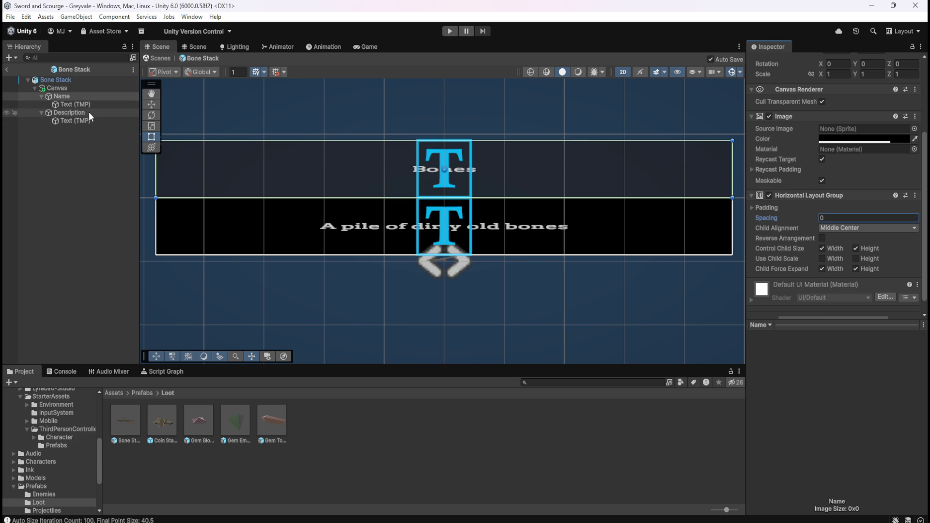
Try Canvas layout spacing and Child Force Expand Width, keeping spacing 0 and width expansion on
click(83, 90)
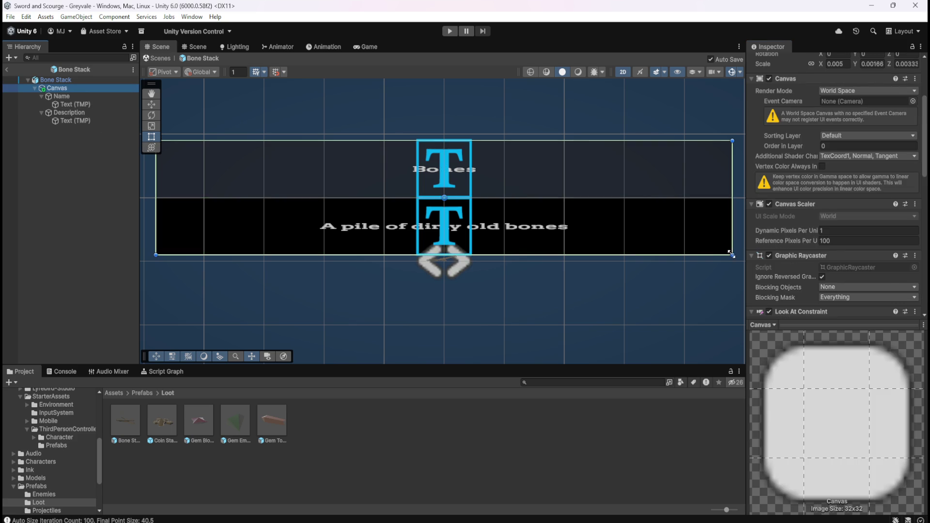
scroll(798, 261, down, 8)
scroll(798, 260, down, 4)
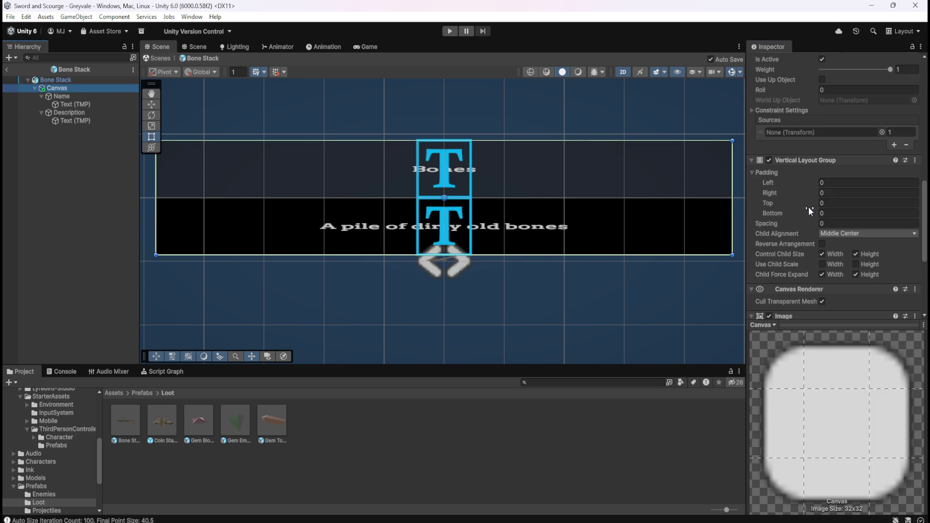
mouse_move(801, 223)
mouse_down()
mouse_move(815, 223)
mouse_move(193, 213)
mouse_move(758, 196)
mouse_move(521, 180)
mouse_move(639, 192)
mouse_up()
text(0)
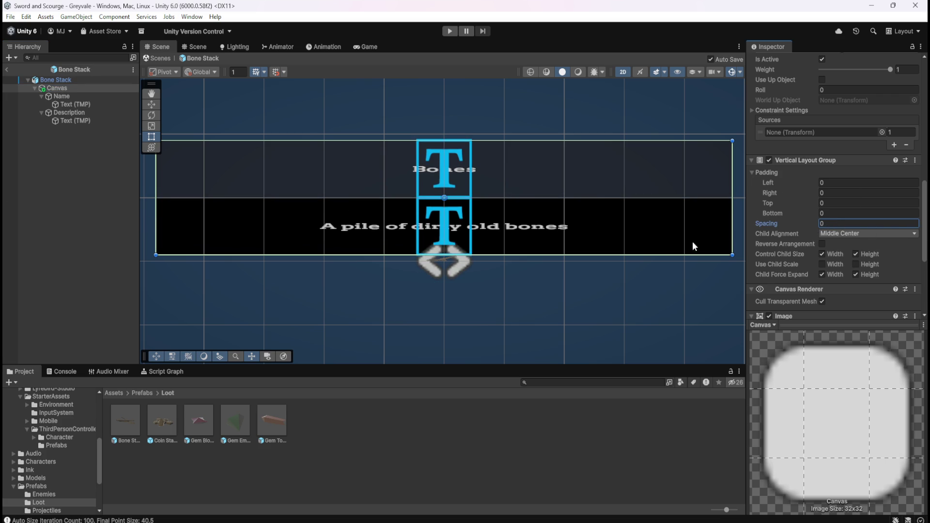
click(822, 274)
click(823, 275)
scroll(420, 177, down, 1)
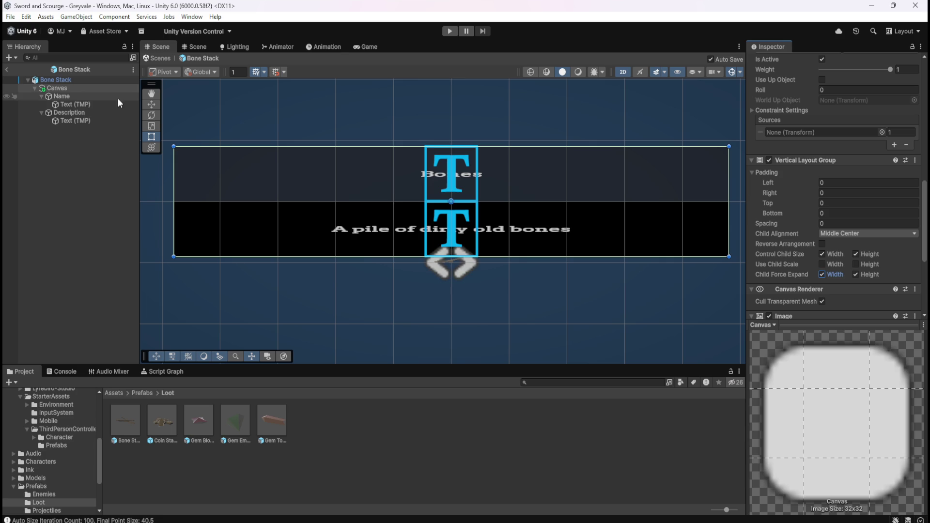
click(80, 99)
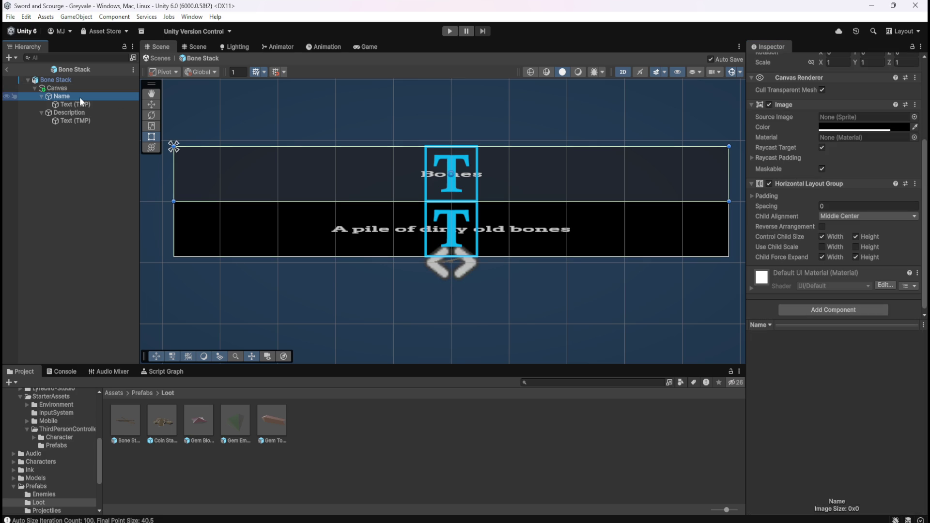
Enable Use Child Scale width and height on the Name, Description and Canvas layout groups
scroll(799, 231, down, 1)
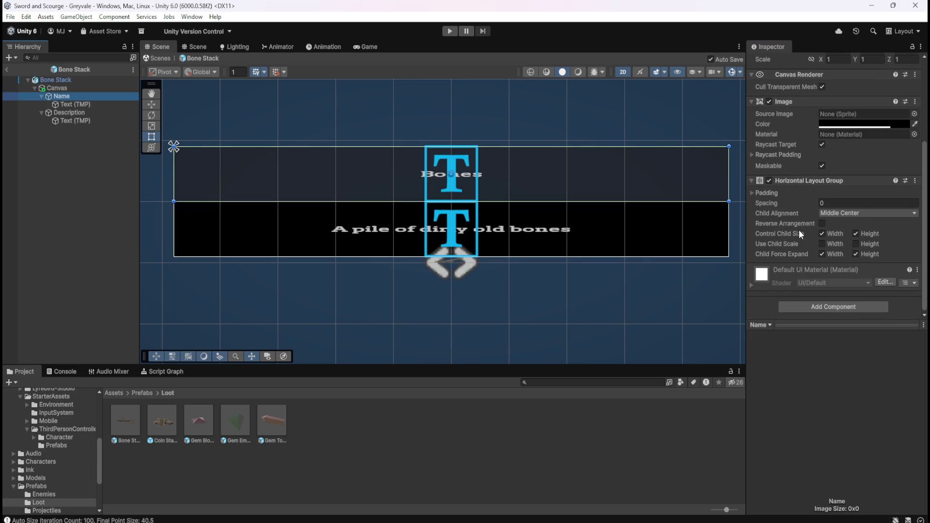
click(821, 243)
click(856, 244)
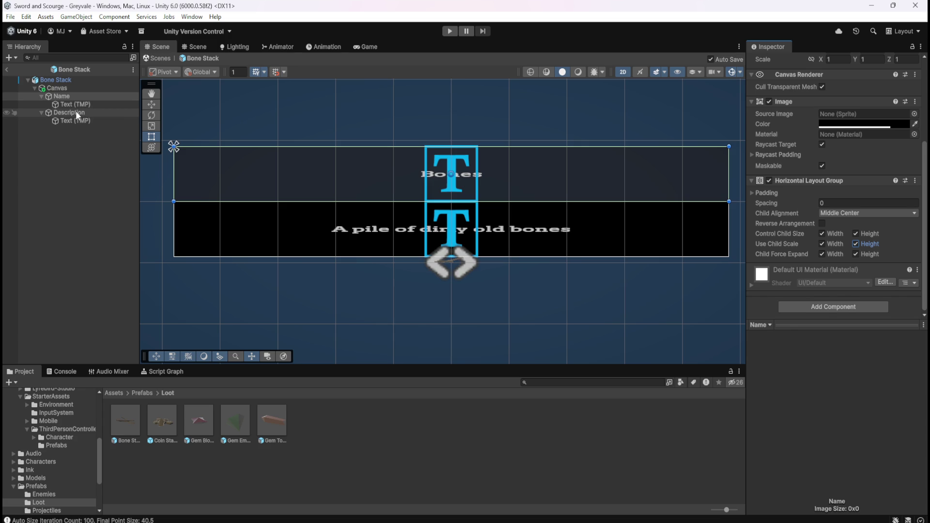
click(76, 112)
click(822, 247)
click(855, 246)
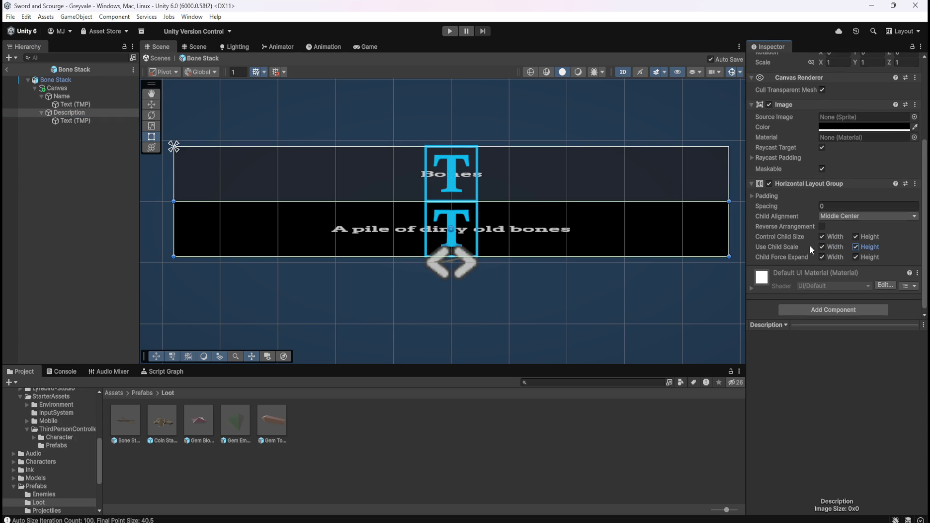
click(57, 87)
scroll(809, 251, down, 10)
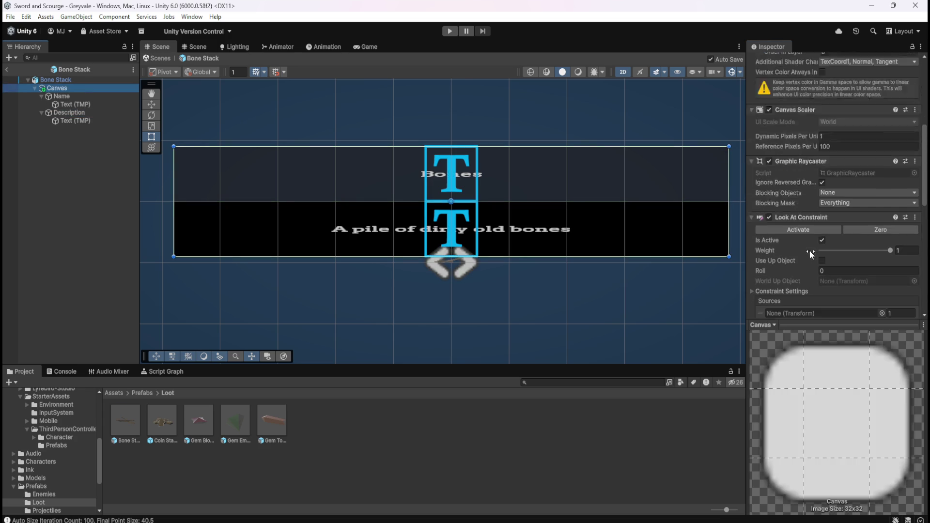
scroll(807, 275, down, 2)
click(822, 253)
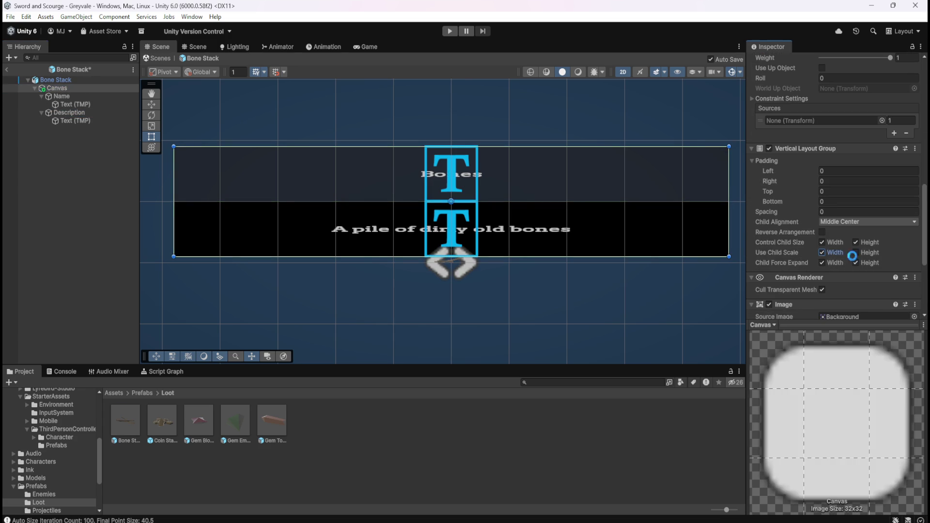
Try resizing the Canvas rect from its sides and top, leaving it 1920 by 1080
mouse_move(175, 168)
mouse_down()
mouse_move(574, 204)
mouse_move(457, 205)
mouse_move(498, 197)
mouse_move(173, 208)
mouse_up()
drag(727, 199, 615, 203)
scroll(801, 241, up, 10)
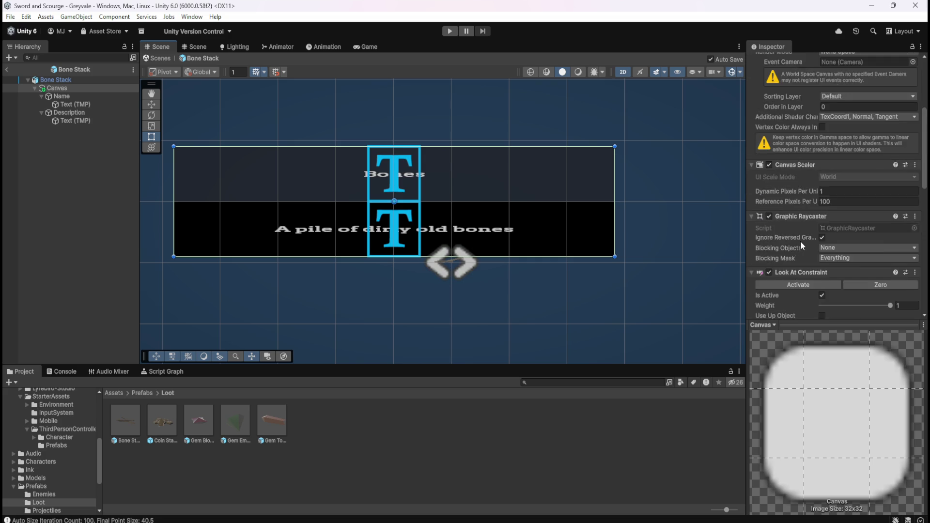
key(ctrl+z)
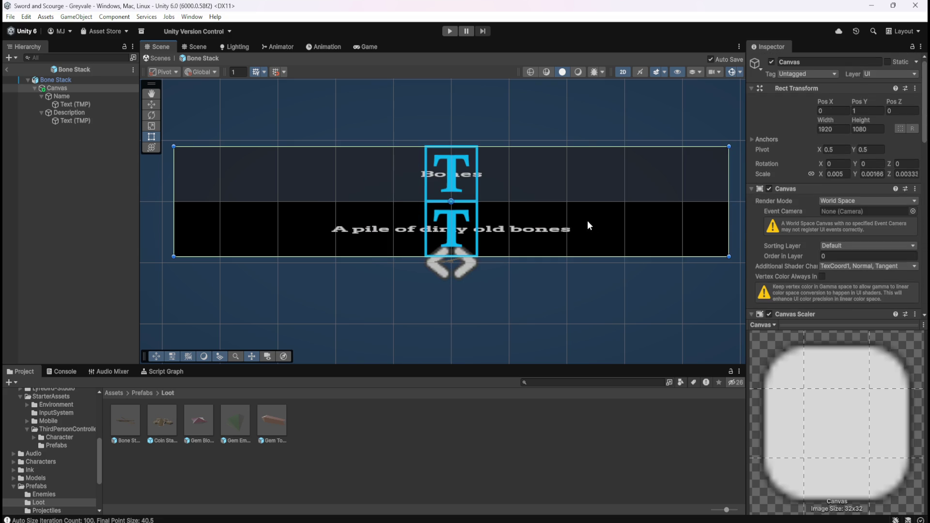
drag(728, 200, 430, 221)
drag(414, 222, 462, 220)
mouse_move(420, 147)
mouse_down()
mouse_move(421, 208)
mouse_move(430, 129)
mouse_move(426, 253)
mouse_move(429, 128)
mouse_move(423, 188)
mouse_move(430, 130)
mouse_move(429, 186)
mouse_move(429, 146)
mouse_up()
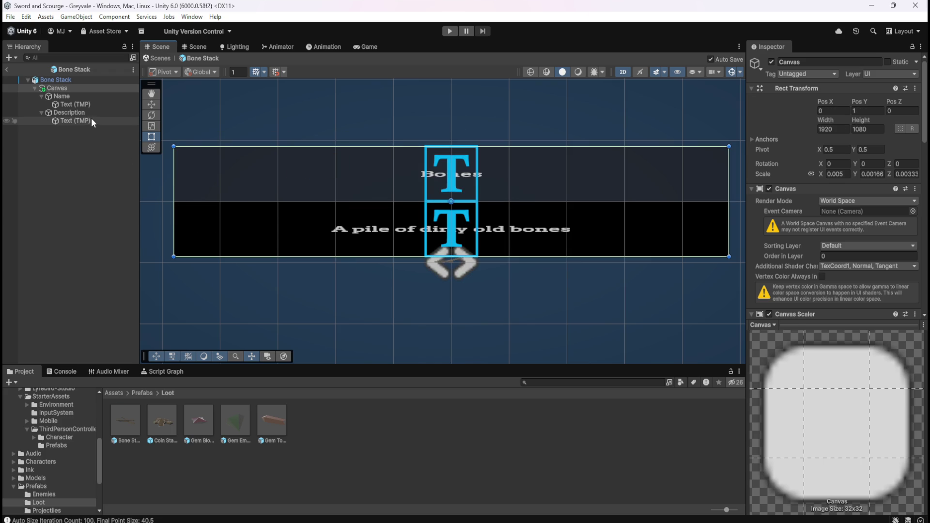
Make the Bones label bold with Auto Size still enabled, then review the Name panel's layout
click(95, 105)
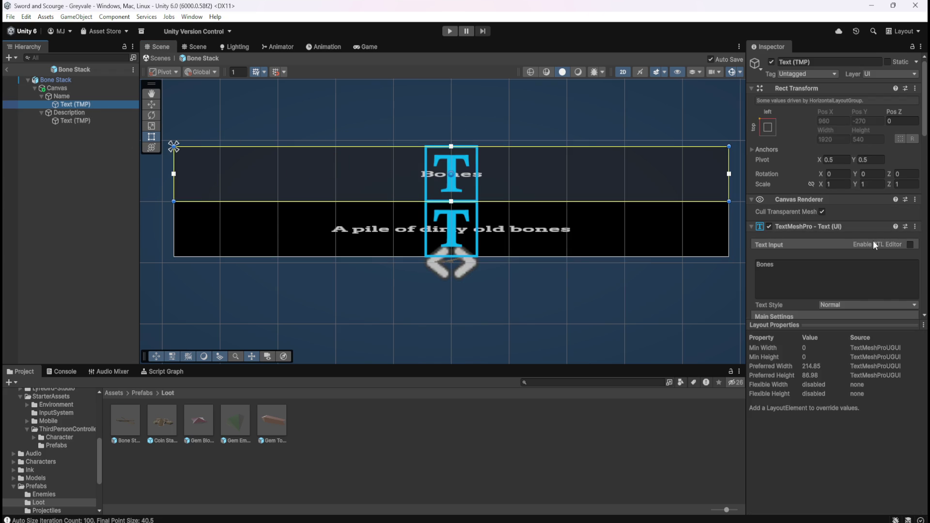
scroll(808, 245, down, 3)
scroll(794, 245, down, 3)
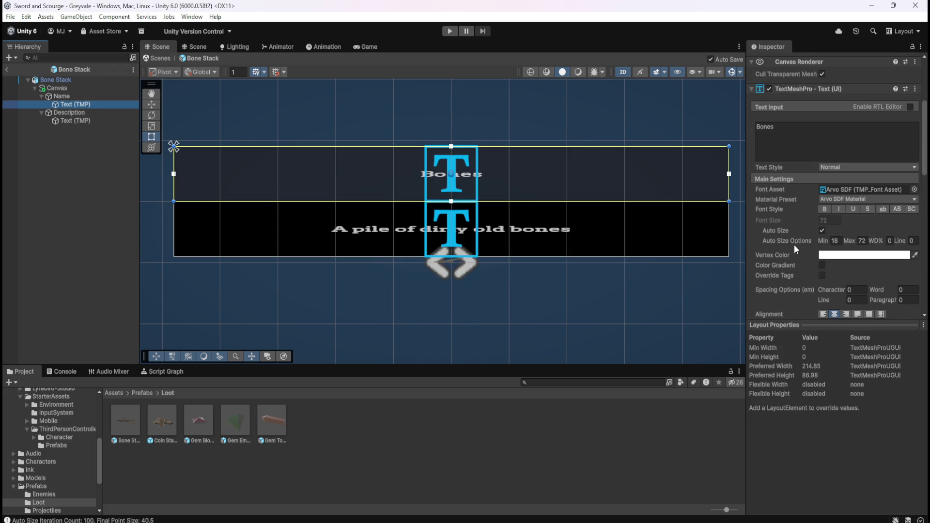
click(822, 231)
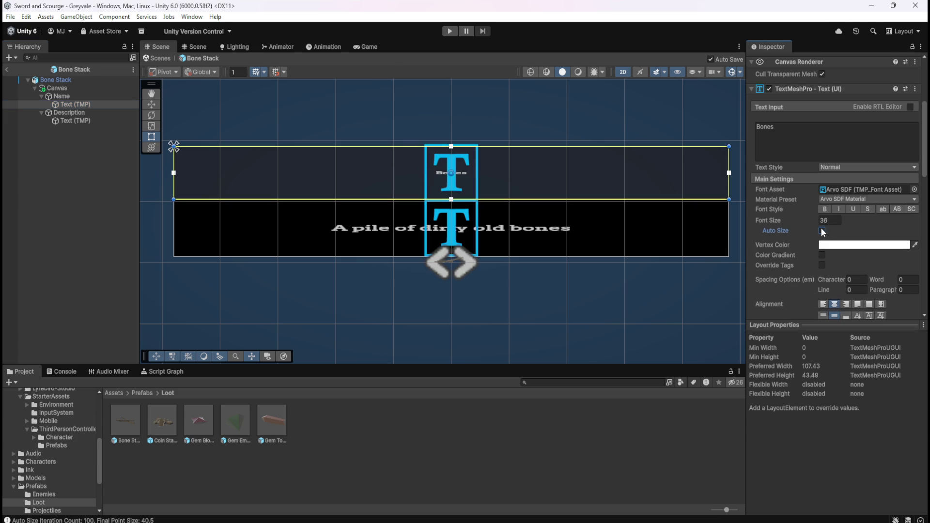
click(822, 231)
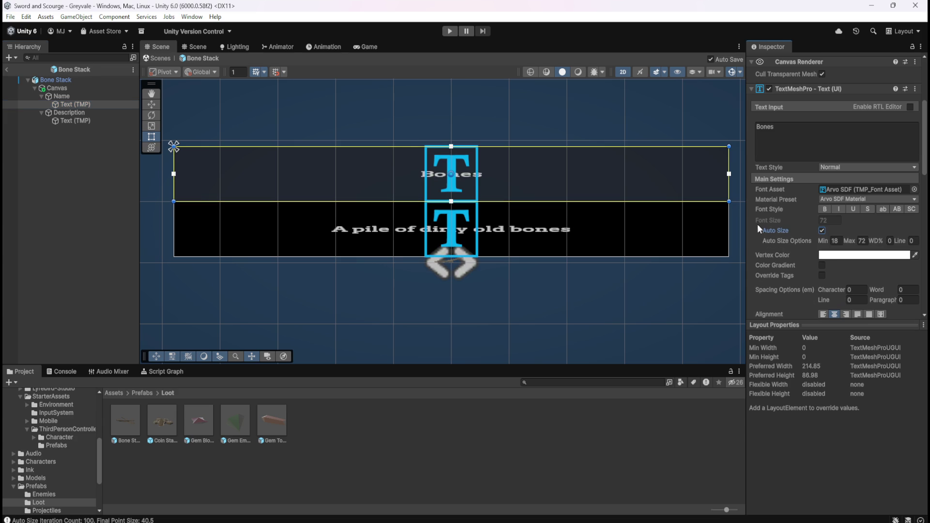
scroll(525, 262, up, 1)
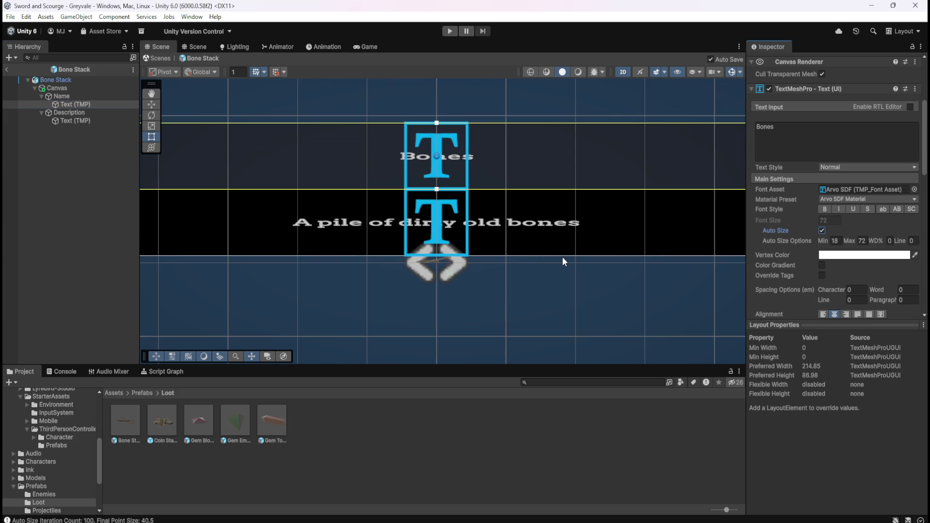
scroll(638, 273, down, 1)
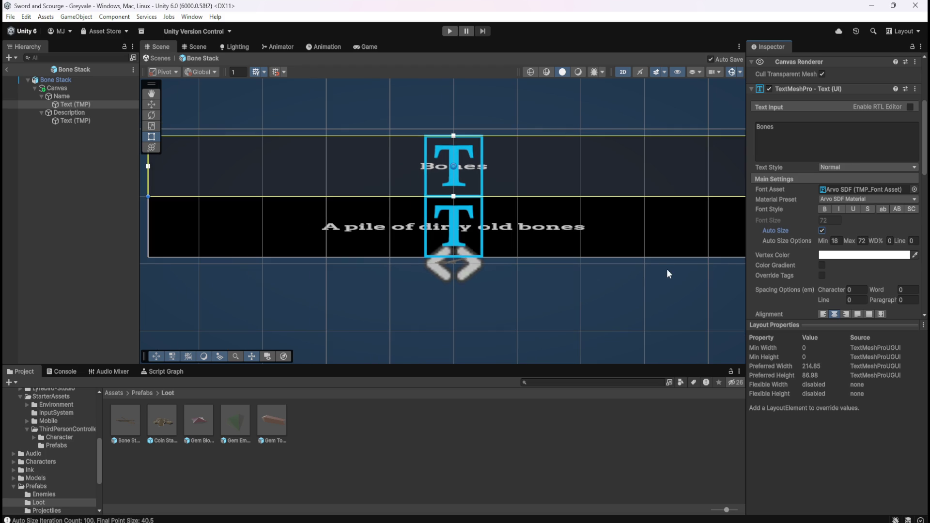
click(825, 211)
click(79, 120)
click(82, 105)
click(78, 97)
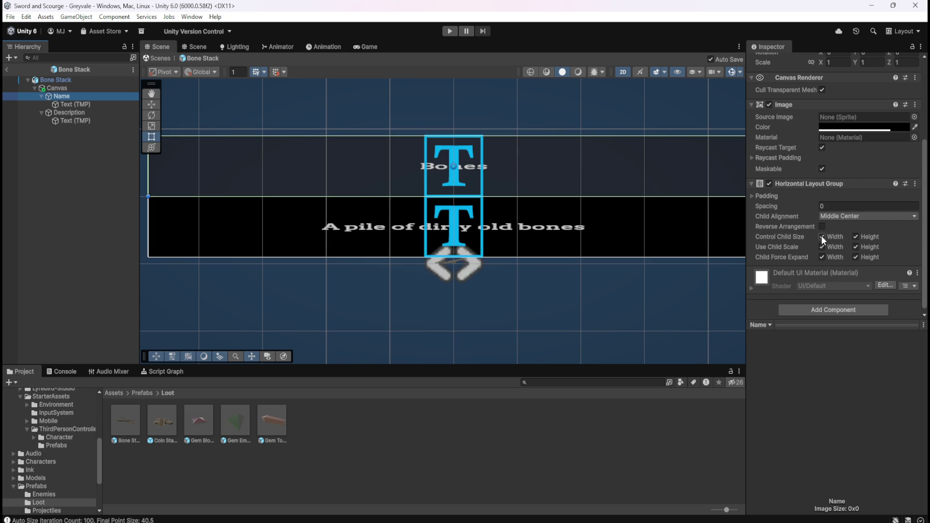
Narrow the Bone Stack canvas from its left edge to about 827 wide, keeping its height
click(62, 88)
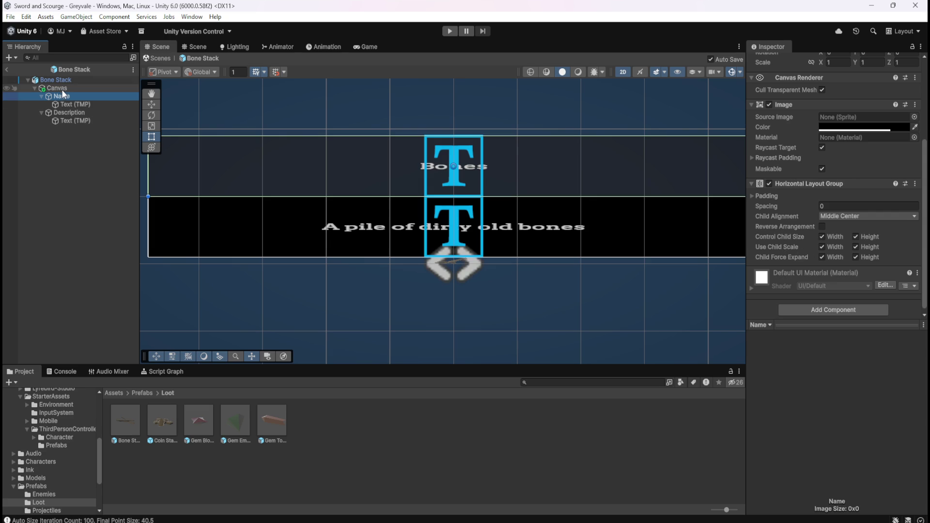
key(f)
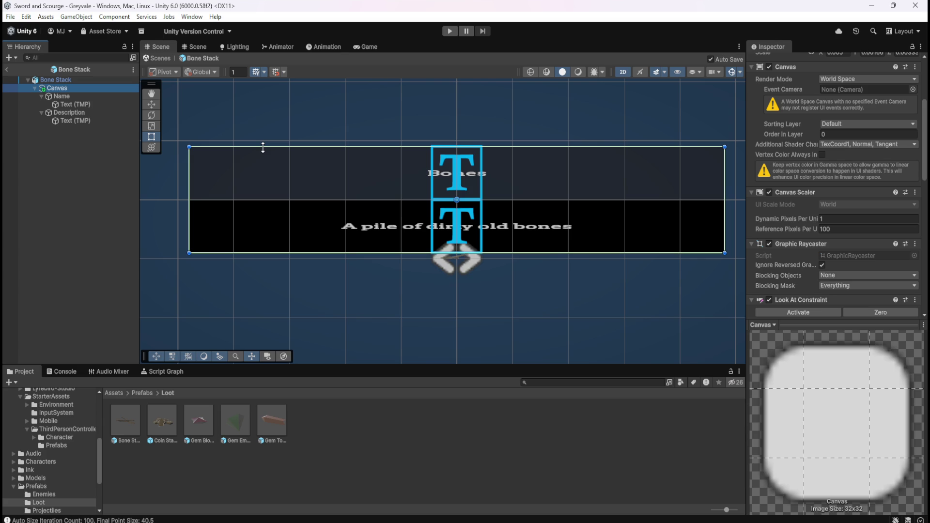
mouse_move(263, 147)
mouse_down()
mouse_move(266, 184)
mouse_move(291, 171)
mouse_up()
key(ctrl+z)
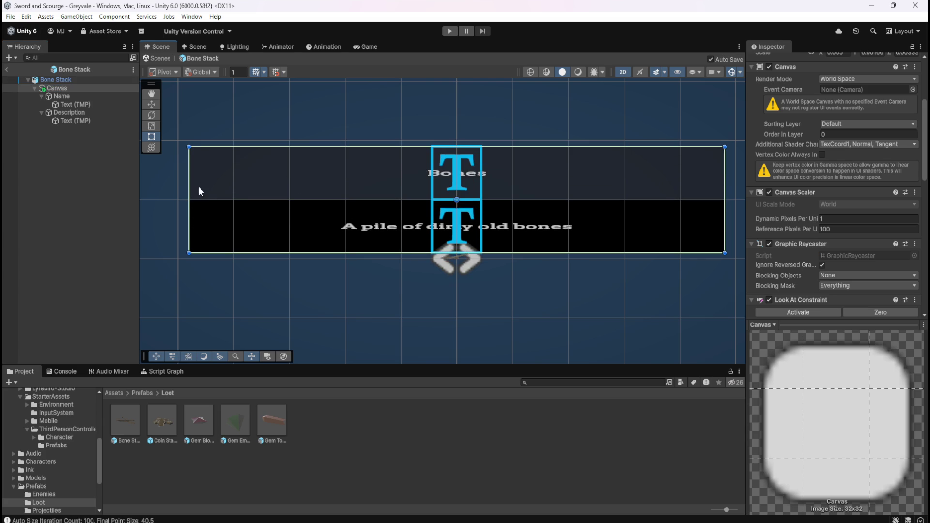
mouse_move(191, 201)
mouse_down()
mouse_move(507, 211)
mouse_move(475, 218)
mouse_up()
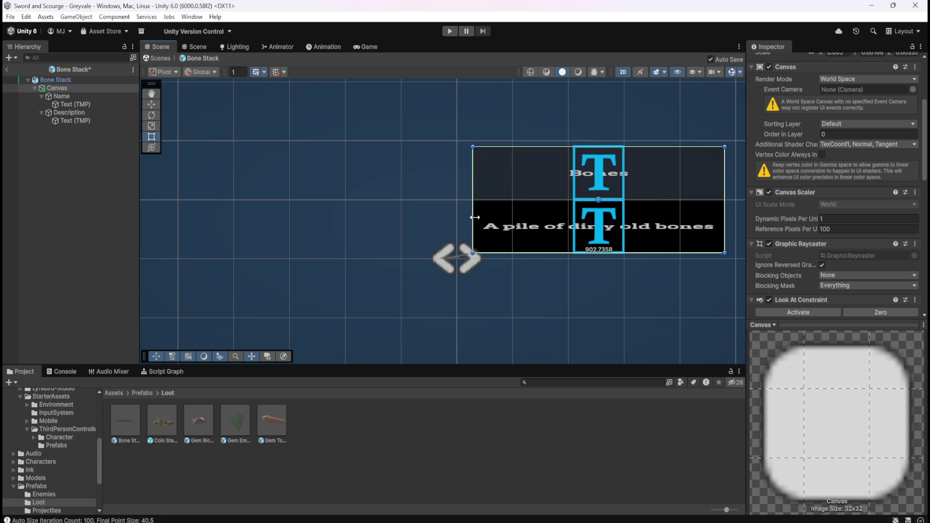
mouse_move(188, 192)
mouse_down()
mouse_move(552, 195)
mouse_move(481, 203)
mouse_move(493, 204)
mouse_up()
click(74, 99)
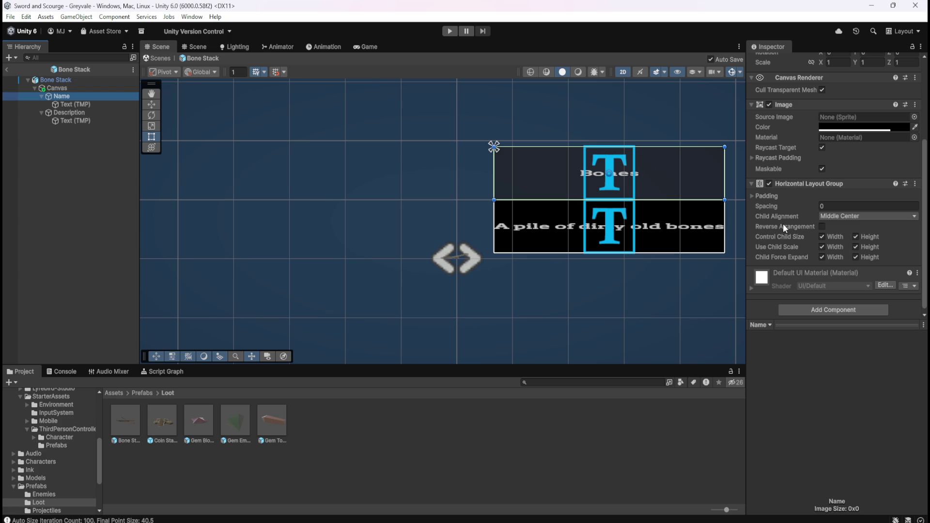
Set the Name panel's layout spacing to 0
click(766, 196)
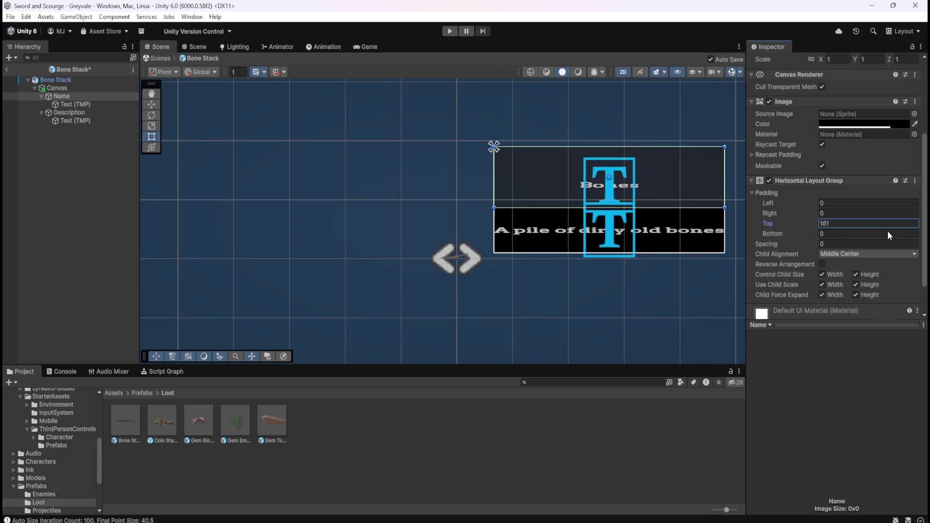
click(846, 226)
drag(792, 244, 841, 247)
key(BackSpace)
key(BackSpace)
key(BackSpace)
text(0)
key(Return)
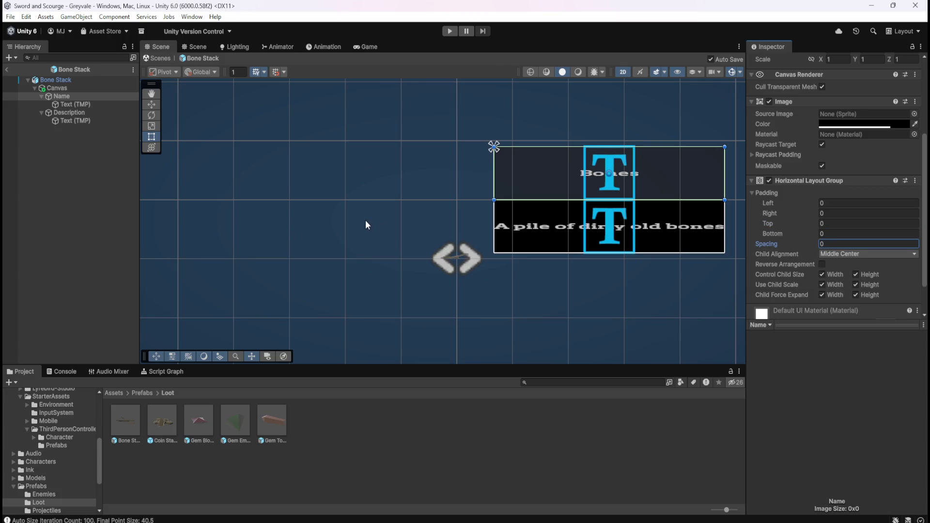
Try shrinking the Bones text box from the bottom, then undo it to keep full height
click(83, 104)
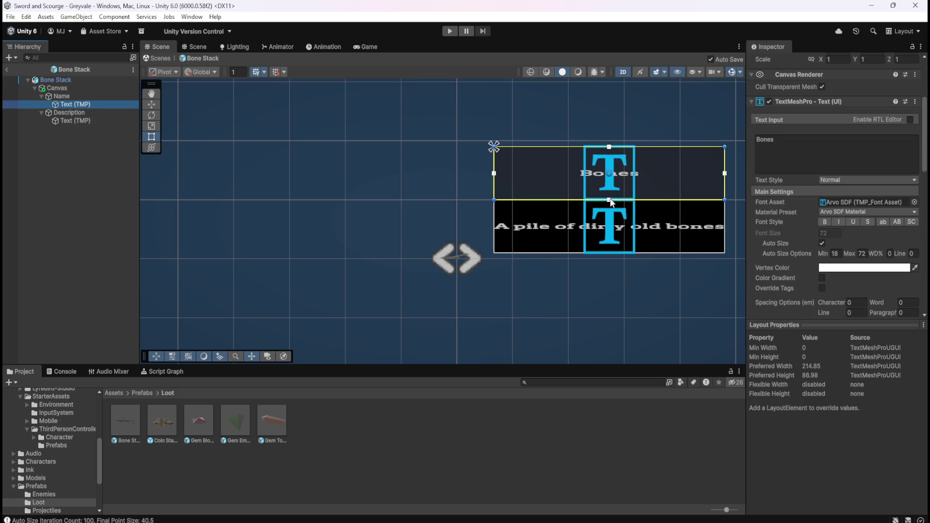
drag(610, 199, 618, 175)
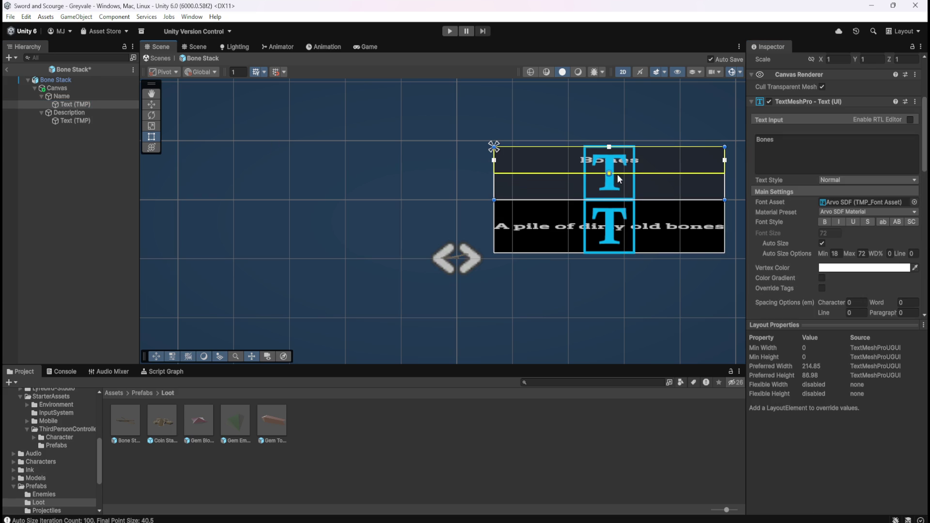
key(ctrl+z)
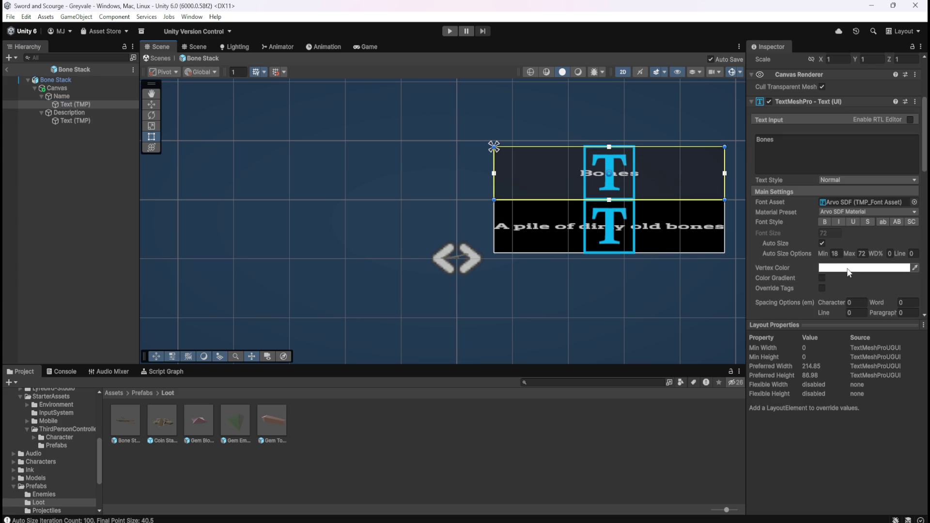
click(71, 97)
click(72, 90)
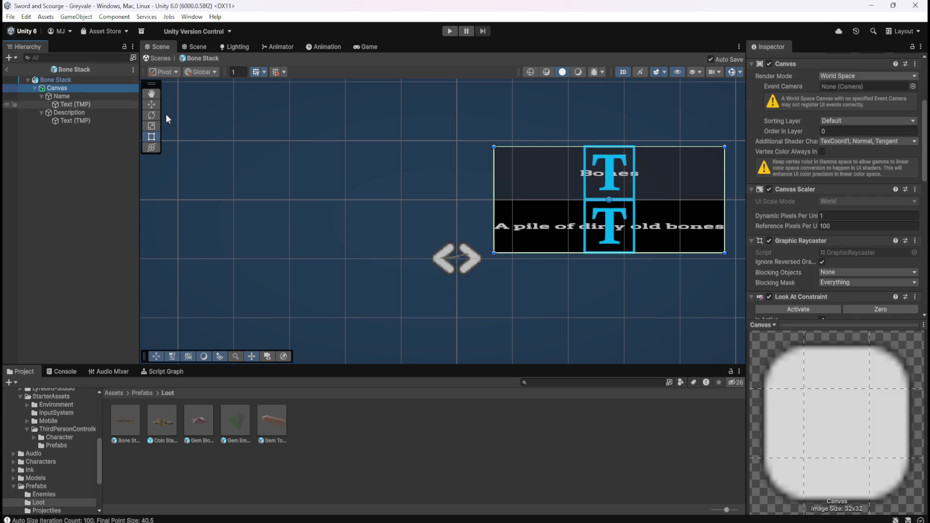
scroll(805, 273, down, 3)
scroll(804, 268, down, 6)
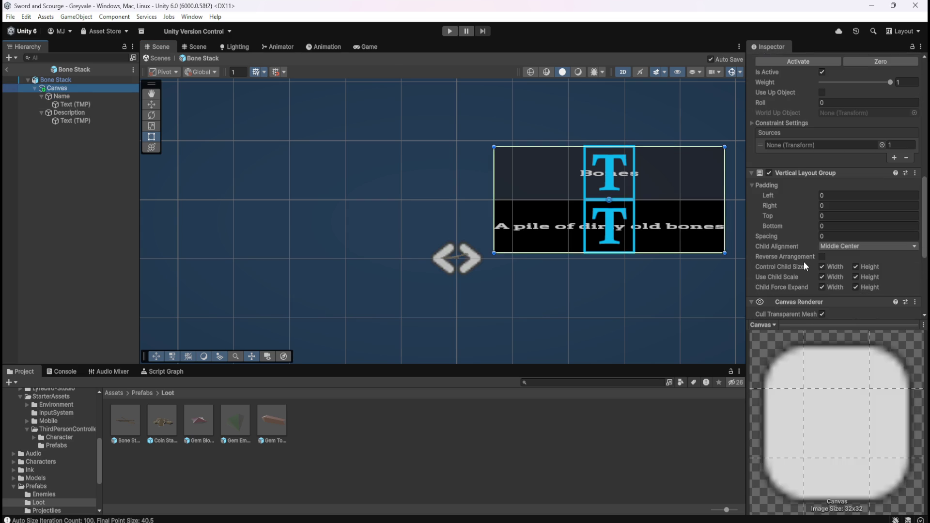
mouse_move(812, 239)
mouse_down()
mouse_move(821, 237)
mouse_move(613, 230)
mouse_move(172, 177)
mouse_move(30, 58)
mouse_move(284, 24)
mouse_move(596, 490)
mouse_move(685, 383)
mouse_move(206, 305)
mouse_move(54, 266)
mouse_move(775, 208)
mouse_move(545, 200)
mouse_move(552, 197)
mouse_move(858, 227)
mouse_move(87, 235)
mouse_move(224, 220)
mouse_move(453, 217)
mouse_move(697, 234)
mouse_move(13, 232)
mouse_move(581, 234)
mouse_up()
text(0)
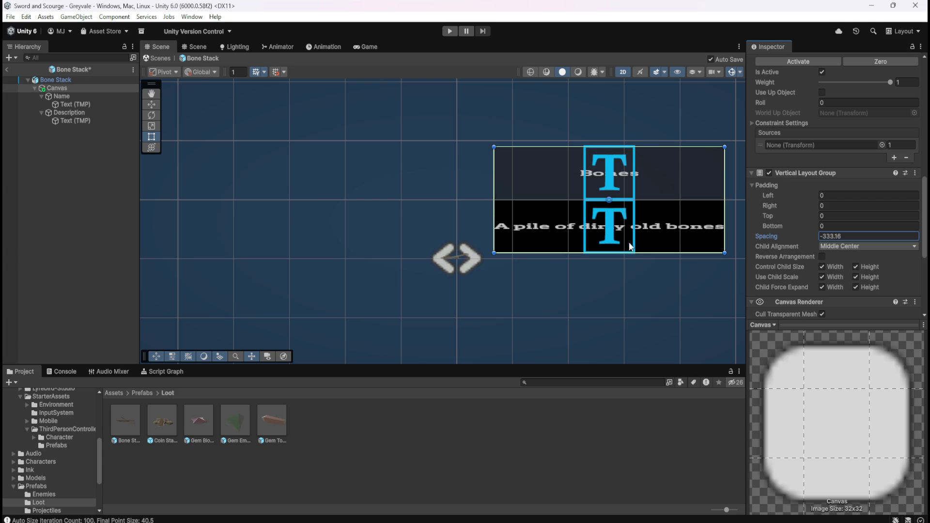
click(861, 247)
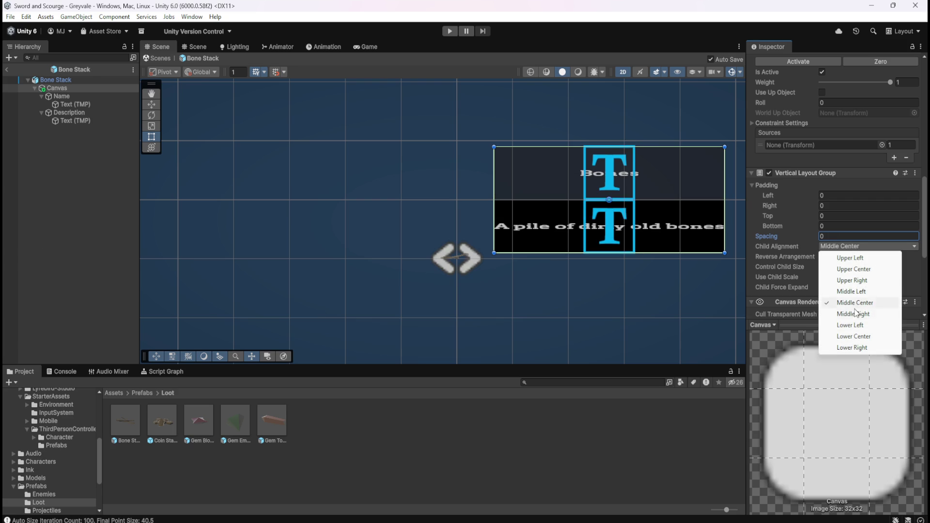
click(862, 269)
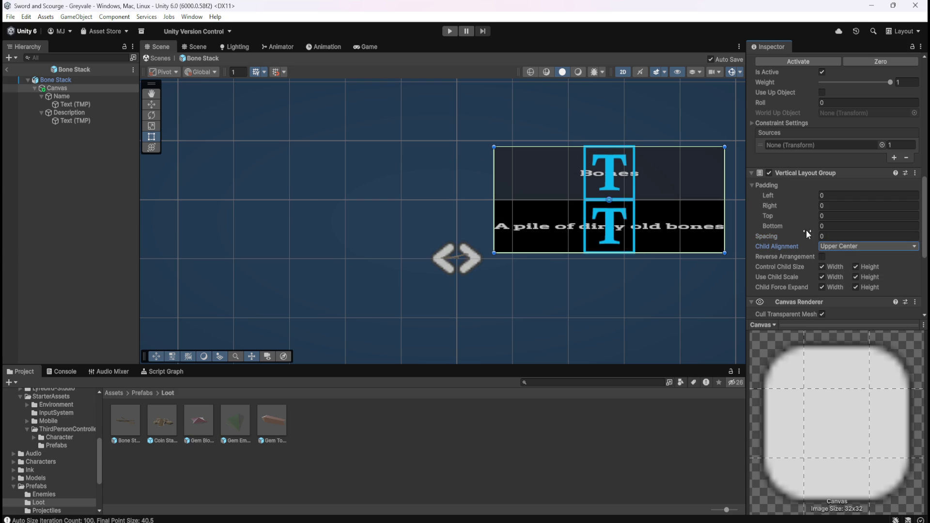
mouse_move(800, 236)
mouse_down()
mouse_move(260, 199)
mouse_move(733, 154)
mouse_move(197, 57)
mouse_move(460, 45)
mouse_move(86, 56)
mouse_move(376, 77)
mouse_move(310, 78)
mouse_up()
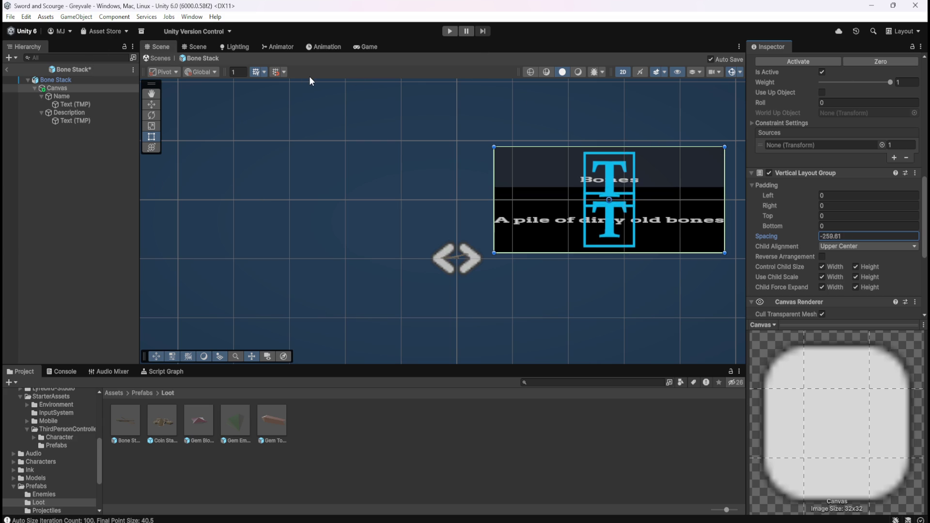
click(853, 246)
click(852, 303)
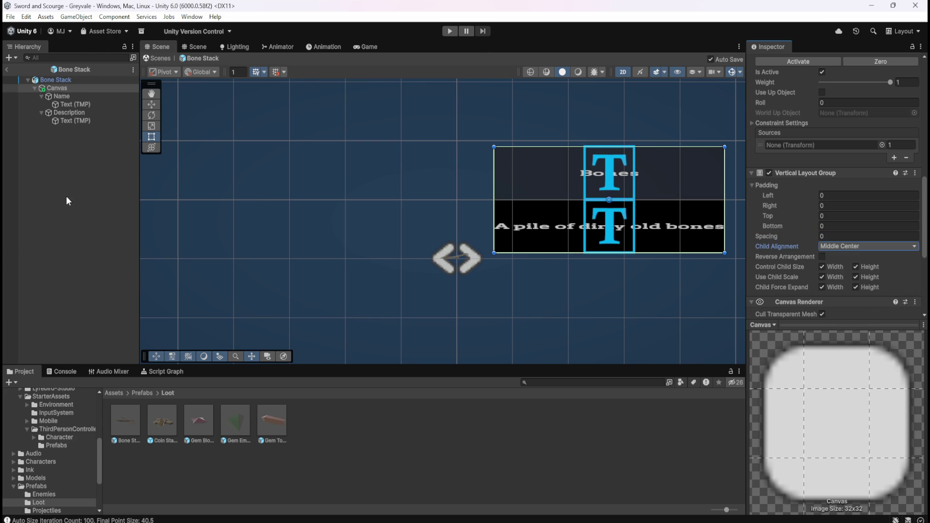
click(80, 104)
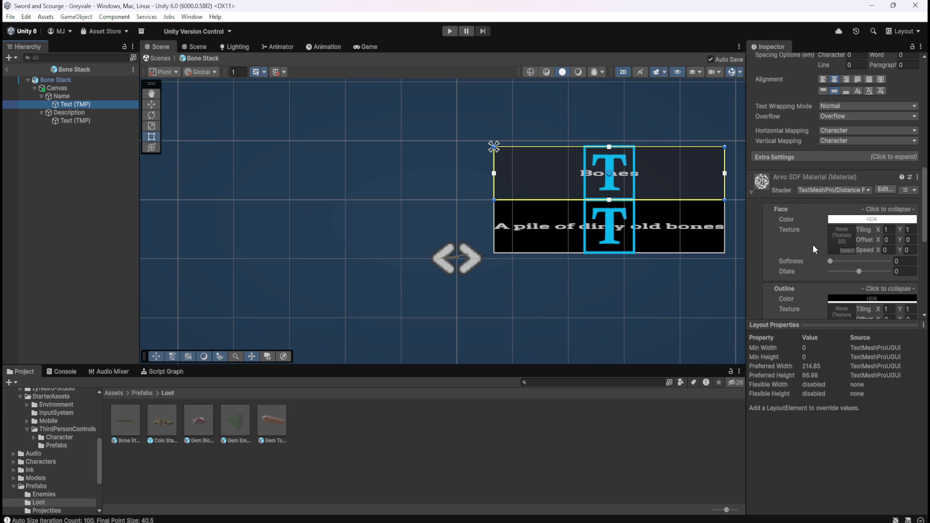
click(62, 96)
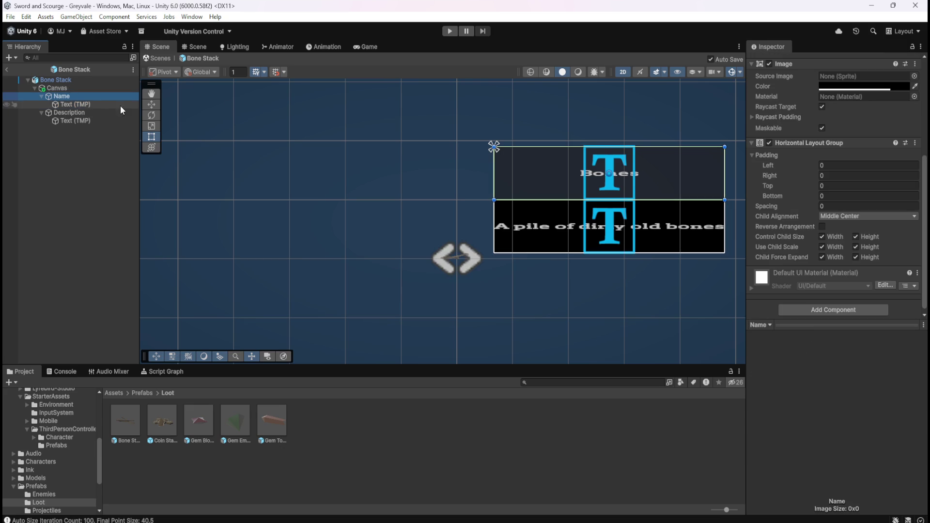
click(852, 217)
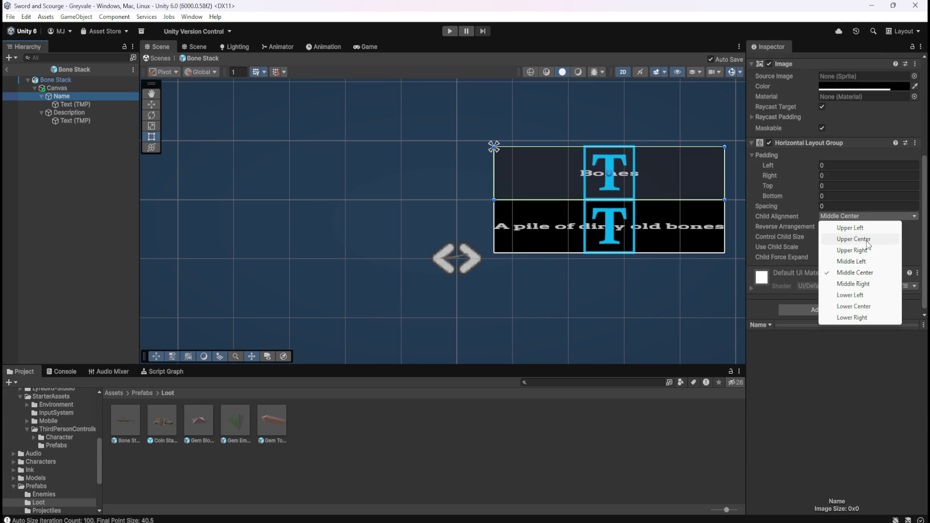
click(868, 240)
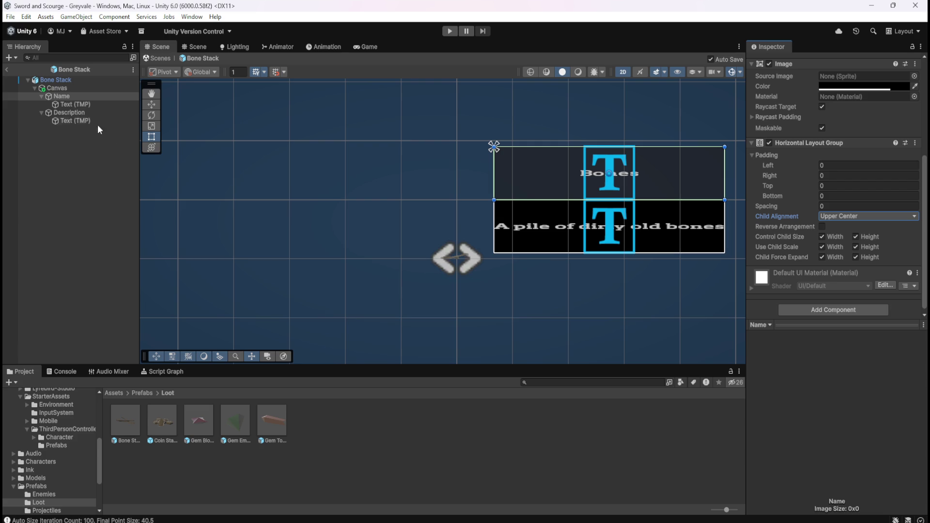
click(65, 111)
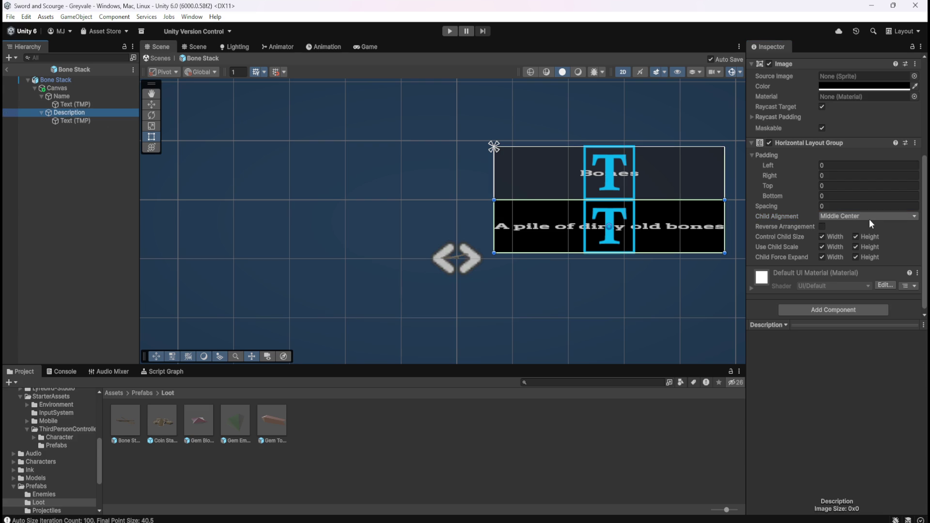
click(83, 96)
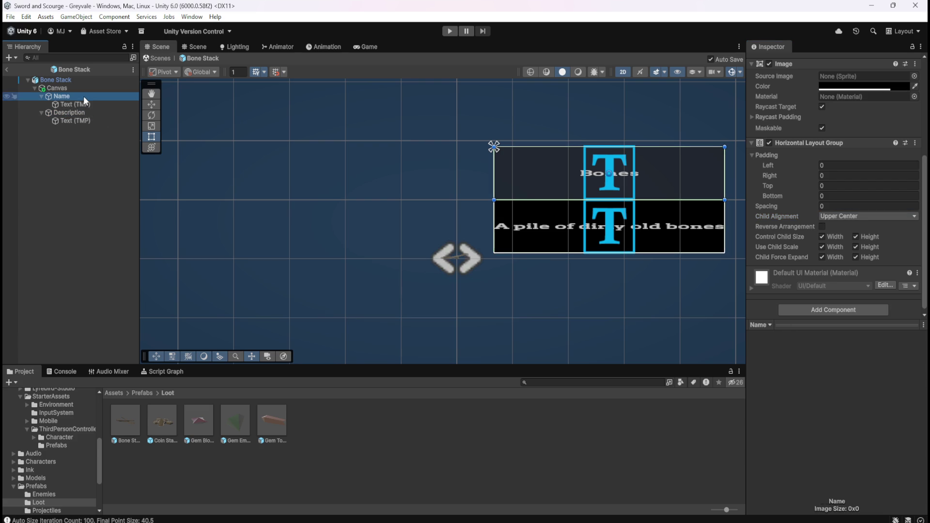
click(844, 217)
click(859, 272)
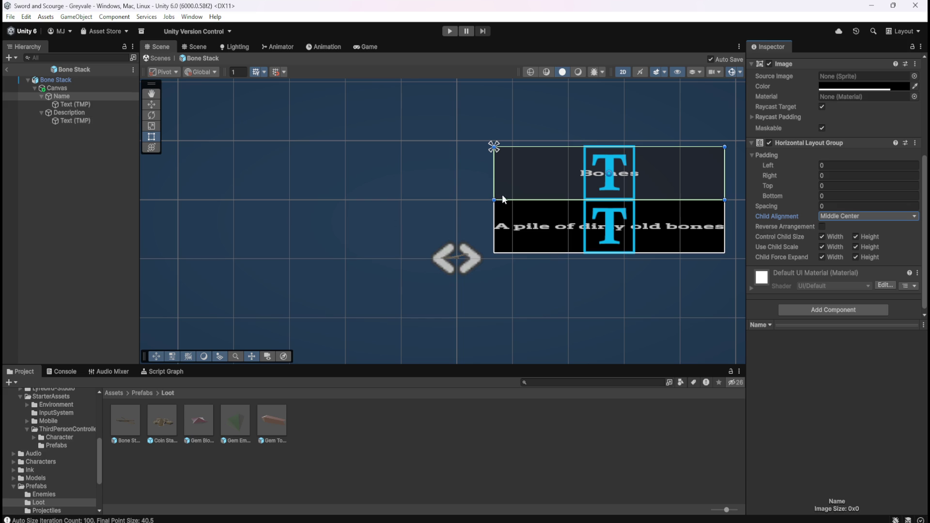
click(71, 90)
Drag the canvas rect handles to make it roughly 923 by 531, wider and shorter
drag(496, 198, 456, 206)
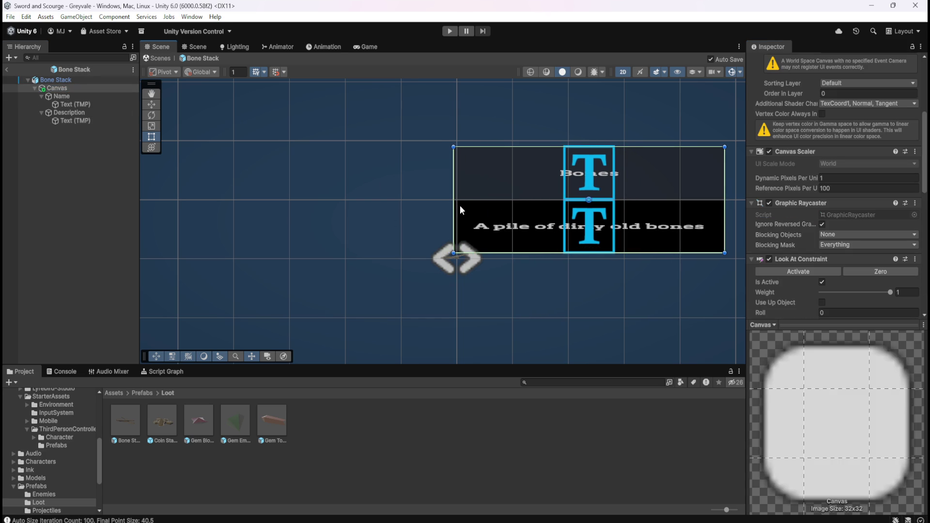
mouse_move(525, 146)
mouse_down()
mouse_move(525, 205)
mouse_move(541, 105)
mouse_move(530, 243)
mouse_move(538, 202)
mouse_up()
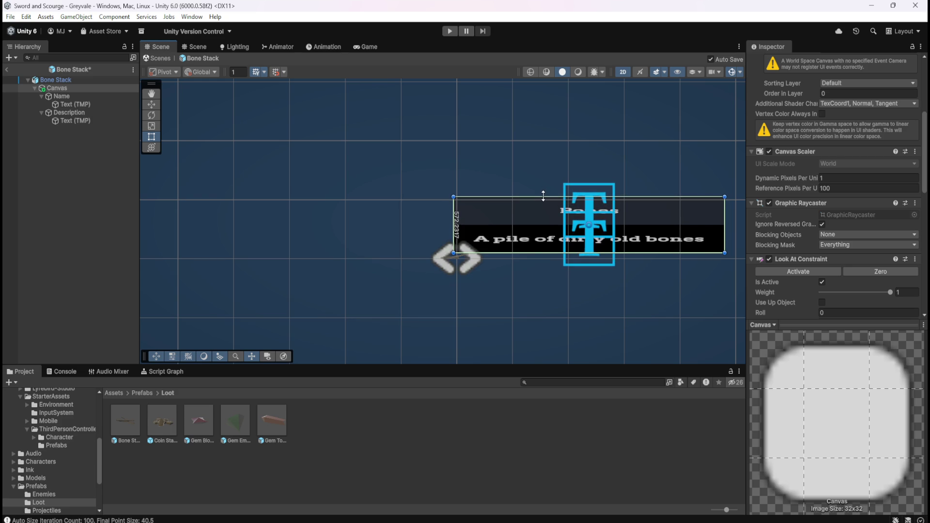
drag(549, 184, 550, 182)
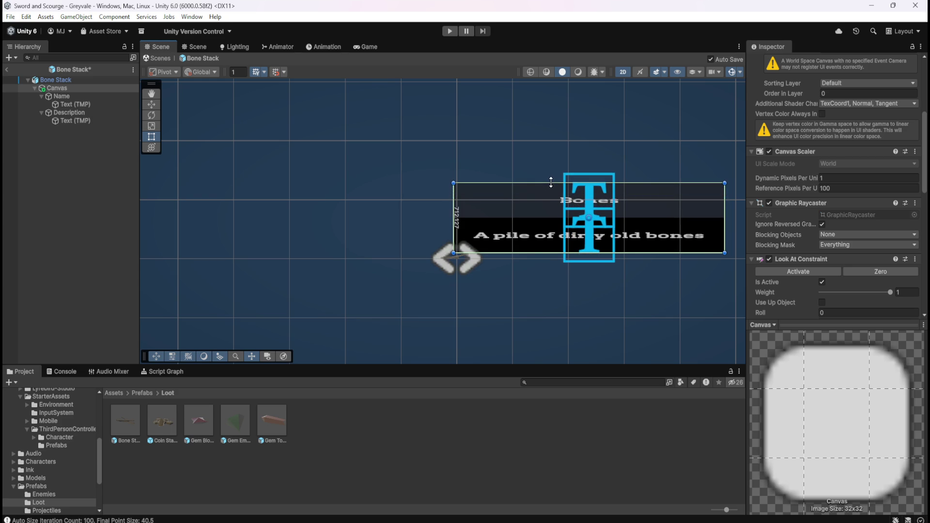
mouse_move(454, 182)
mouse_down()
mouse_move(505, 189)
mouse_move(517, 204)
mouse_move(458, 198)
mouse_move(456, 221)
mouse_move(466, 201)
mouse_up()
Set the canvas Rect Transform to Pos X 0 and Pos Y 1
scroll(834, 145, up, 5)
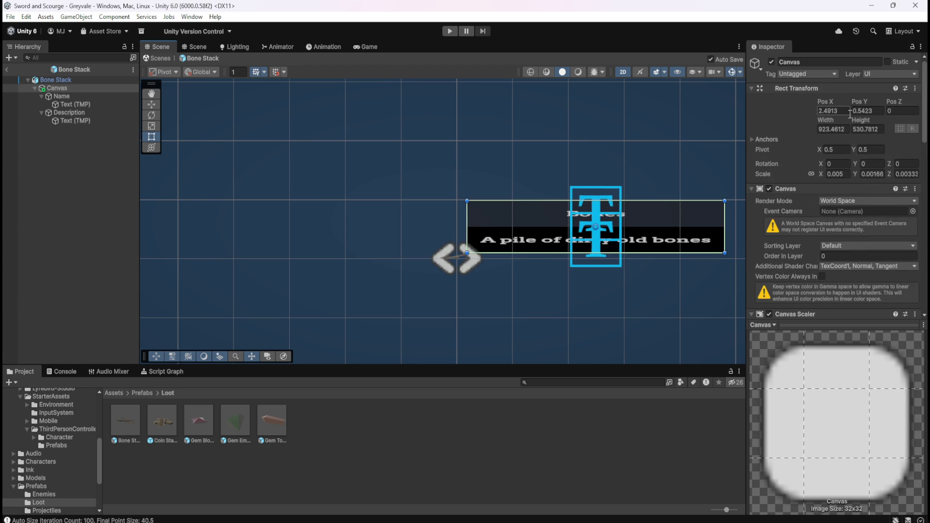
click(839, 111)
text(0)
key(Tab)
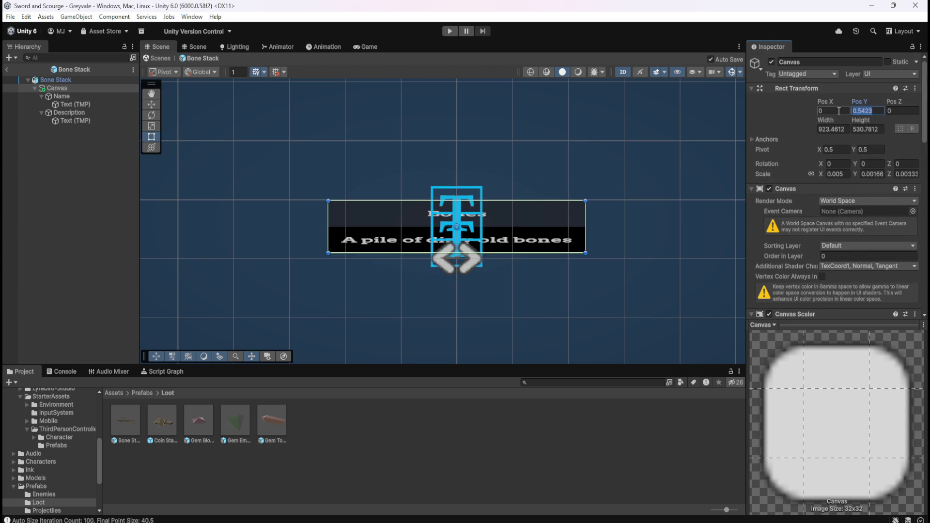
text(0)
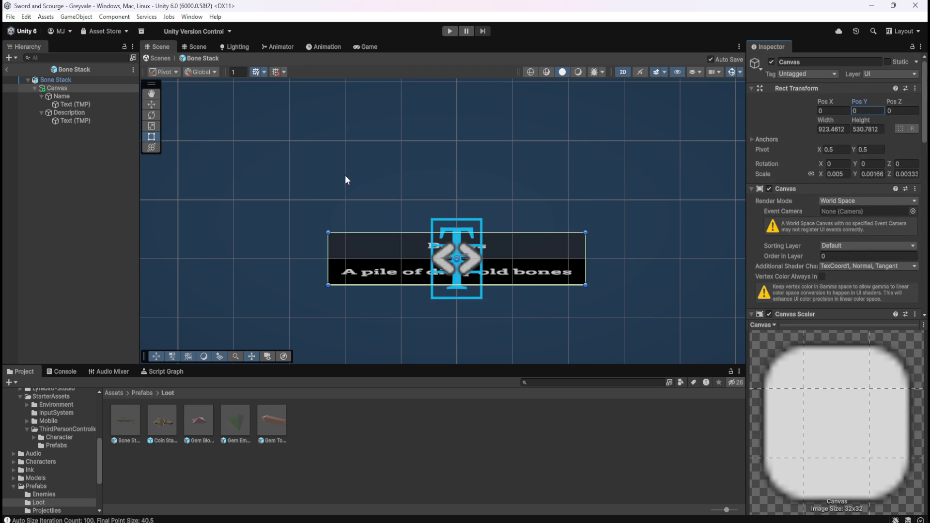
scroll(439, 285, up, 1)
scroll(445, 284, up, 1)
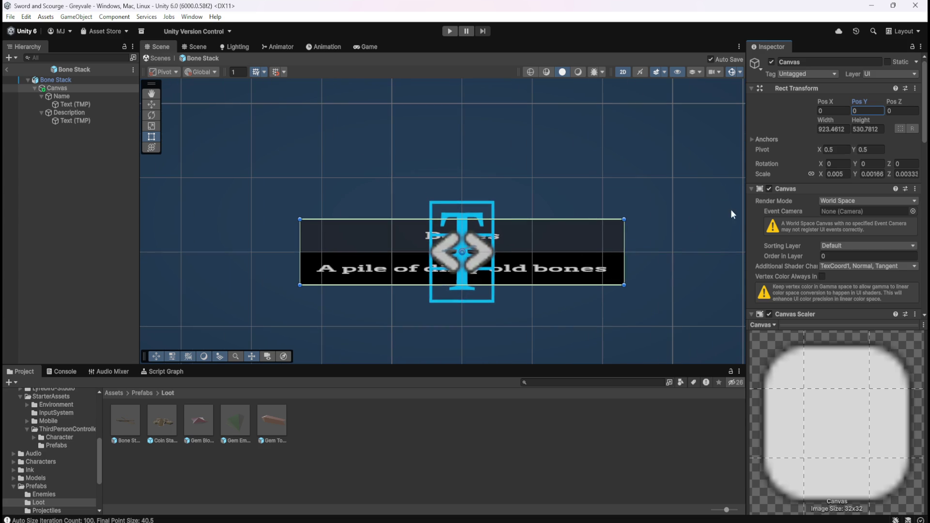
click(864, 110)
text(1)
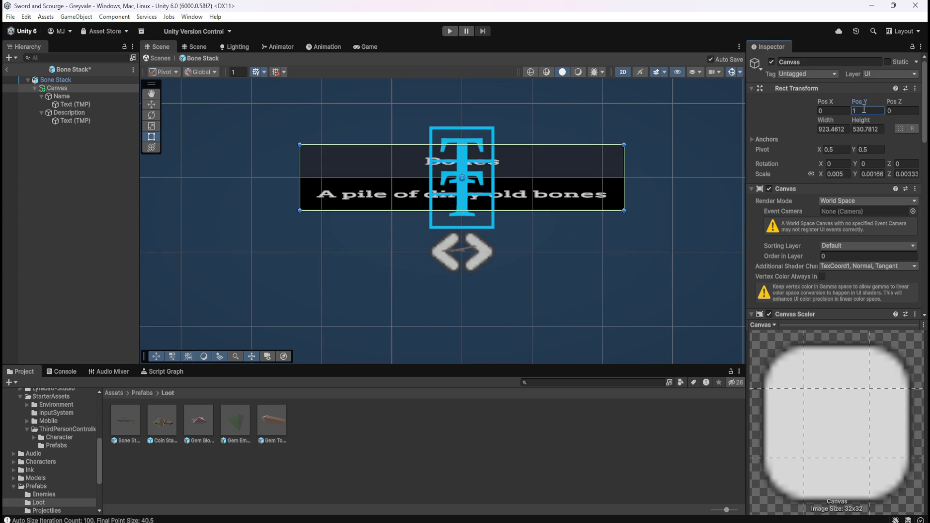
Turn off 2D mode and orbit and pan to check the canvas above the bones
click(624, 72)
mouse_move(659, 235)
mouse_down()
mouse_move(507, 229)
mouse_move(347, 195)
mouse_move(408, 215)
mouse_up()
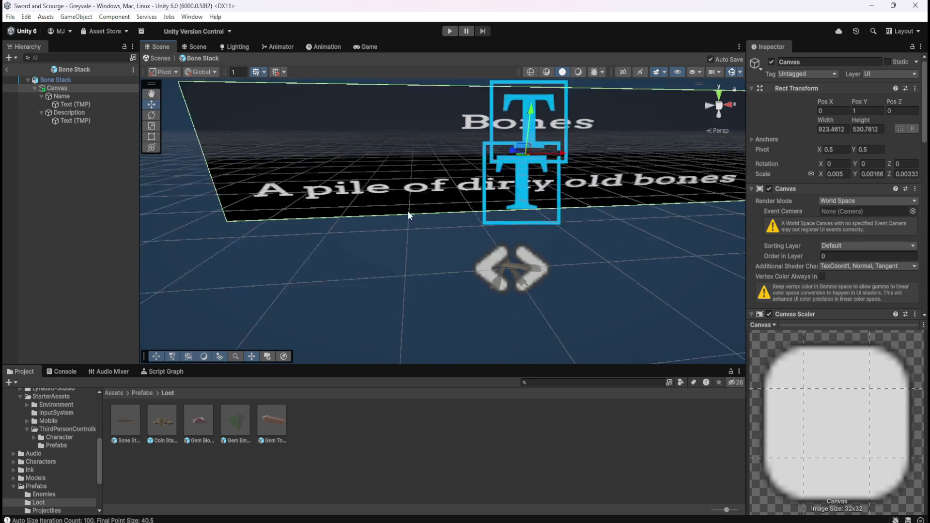
scroll(408, 216, down, 3)
mouse_move(600, 247)
mouse_down()
mouse_move(544, 245)
mouse_move(569, 254)
mouse_move(560, 249)
mouse_move(582, 232)
mouse_move(556, 254)
mouse_move(581, 258)
mouse_up()
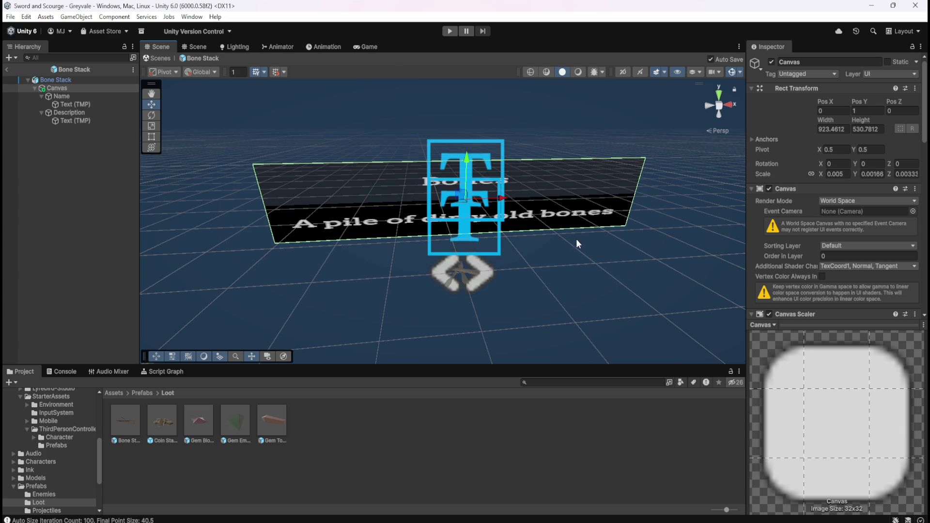
Delete the Description object from the Bone Stack canvas, leaving only the Name label
mouse_move(569, 298)
mouse_down()
mouse_move(498, 257)
mouse_move(504, 239)
mouse_move(521, 249)
mouse_move(542, 294)
mouse_move(561, 295)
mouse_move(562, 276)
mouse_move(612, 287)
mouse_move(560, 290)
mouse_up()
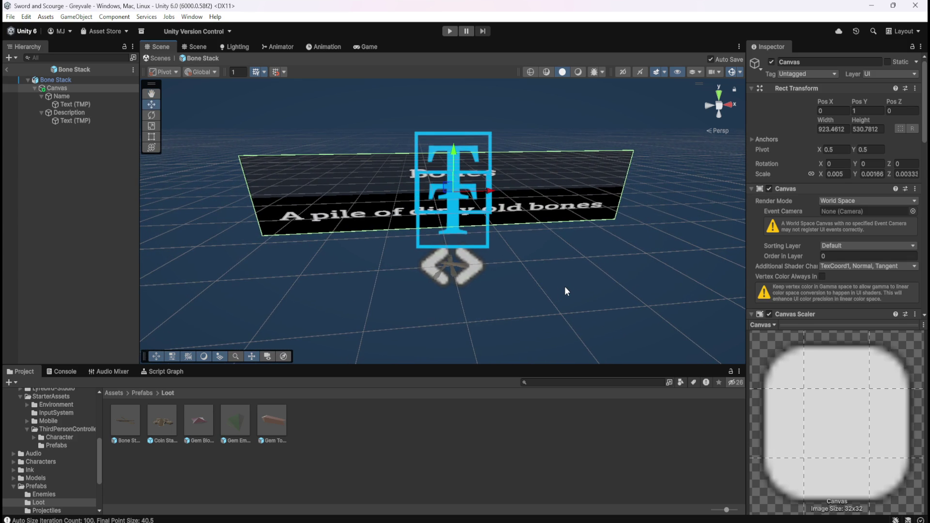
mouse_move(565, 291)
mouse_down()
mouse_move(571, 268)
mouse_move(598, 255)
mouse_move(588, 205)
mouse_move(575, 209)
mouse_move(563, 241)
mouse_move(573, 260)
mouse_move(565, 272)
mouse_move(573, 239)
mouse_move(583, 257)
mouse_move(561, 282)
mouse_move(569, 289)
mouse_move(588, 278)
mouse_move(563, 269)
mouse_move(574, 253)
mouse_move(583, 274)
mouse_move(586, 262)
mouse_move(571, 266)
mouse_move(577, 279)
mouse_up()
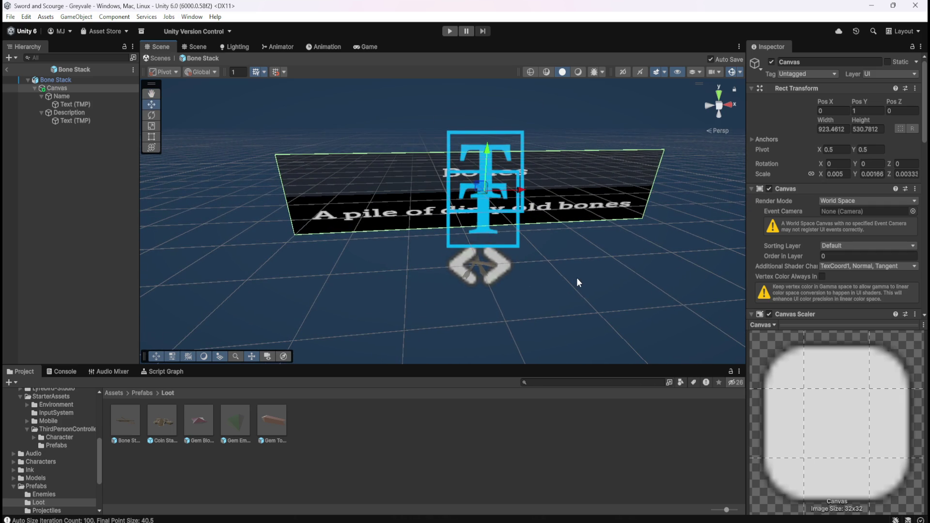
click(58, 95)
click(66, 112)
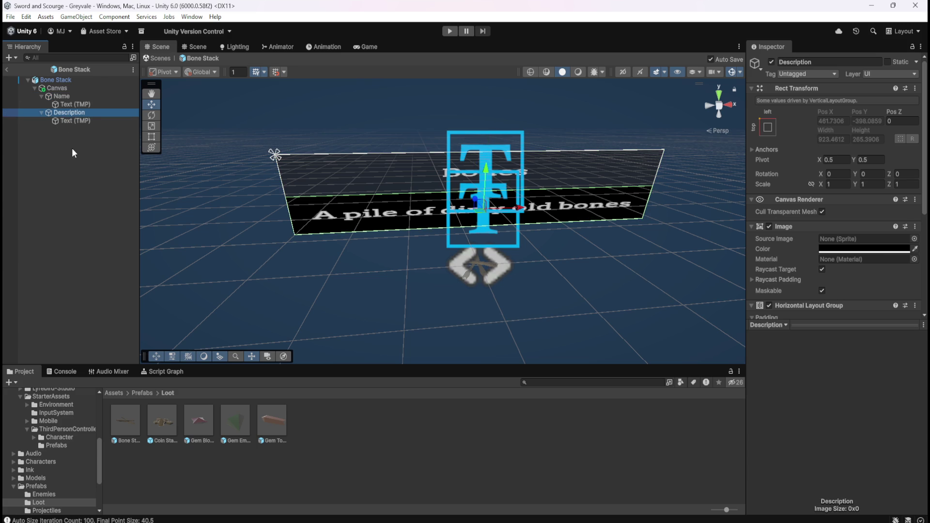
key(Delete)
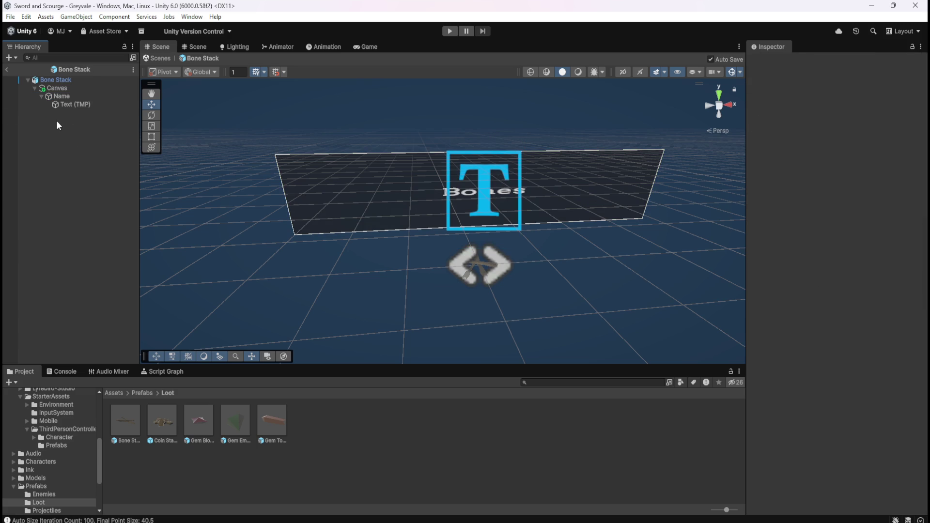
Switch the Scene view to 2D with the Rect tool, zoom onto the Bones panel, and select Canvas
click(67, 99)
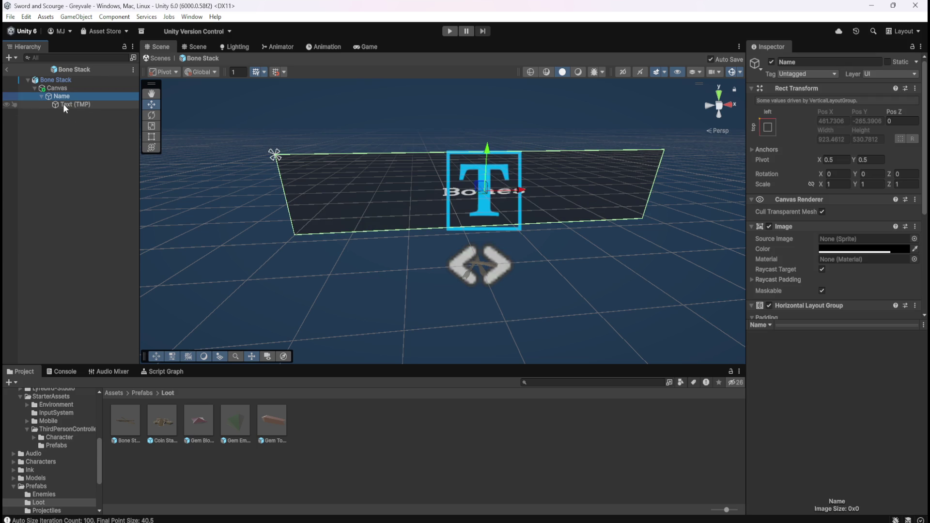
click(623, 72)
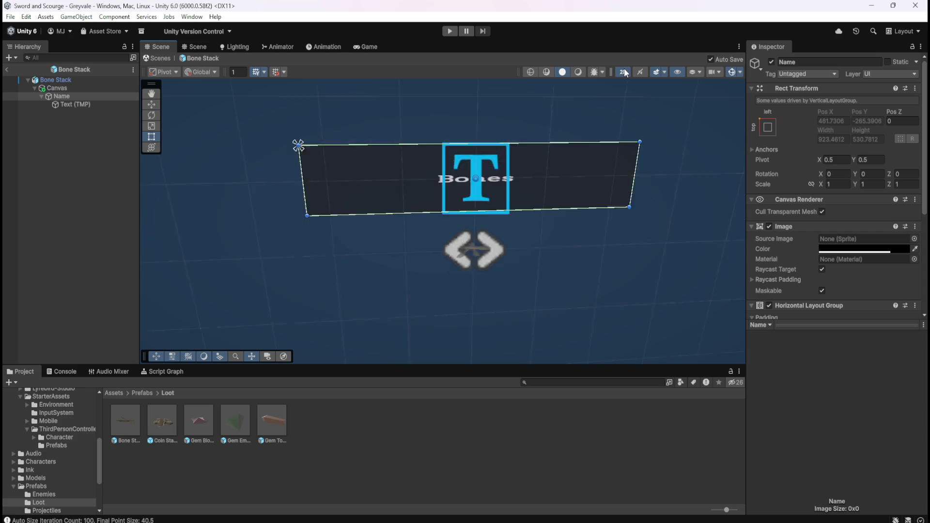
key(t)
scroll(501, 175, up, 3)
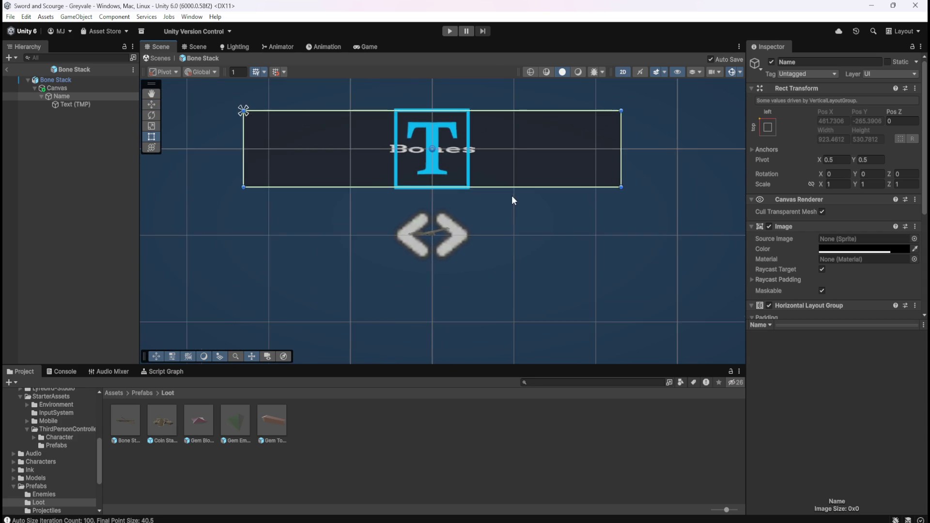
scroll(501, 211, down, 1)
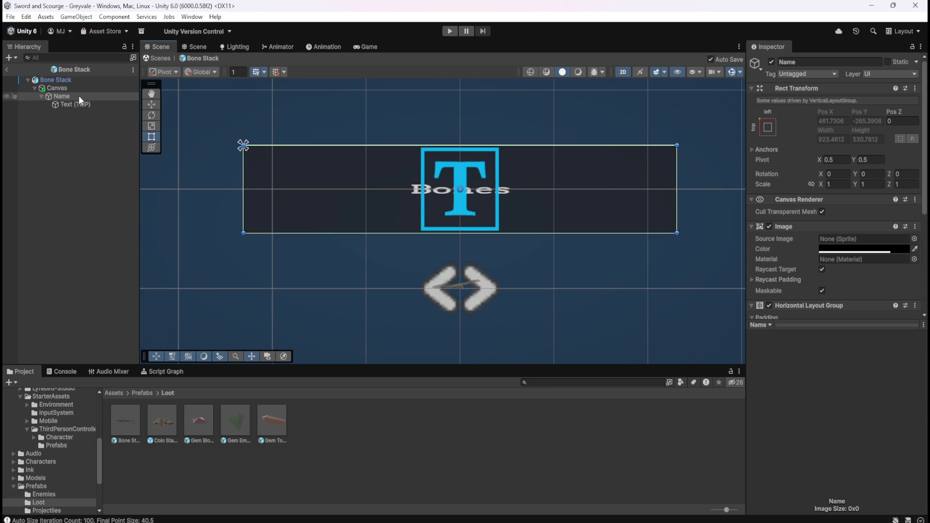
click(74, 87)
scroll(792, 251, down, 5)
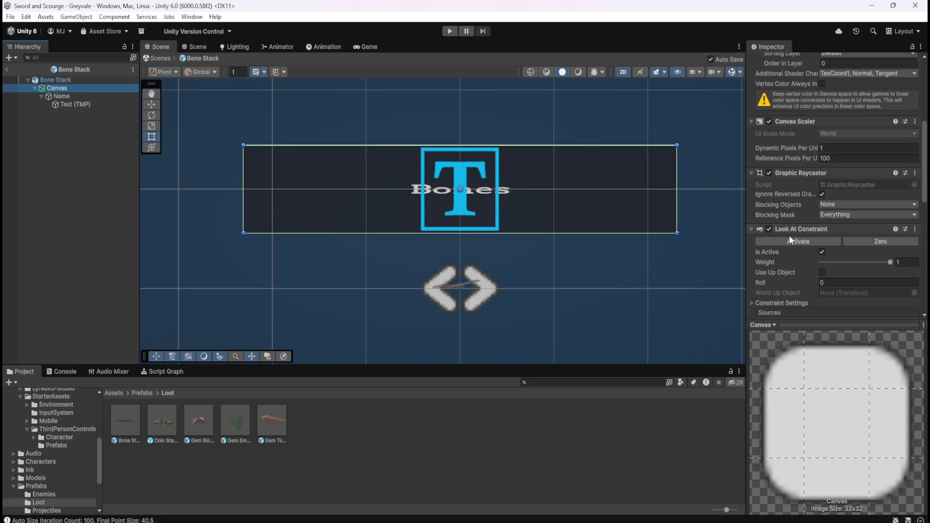
Inspect the Canvas's Vertical Layout Group, the Name and Text (TMP) objects, and the canvas Image colour
scroll(798, 228, down, 4)
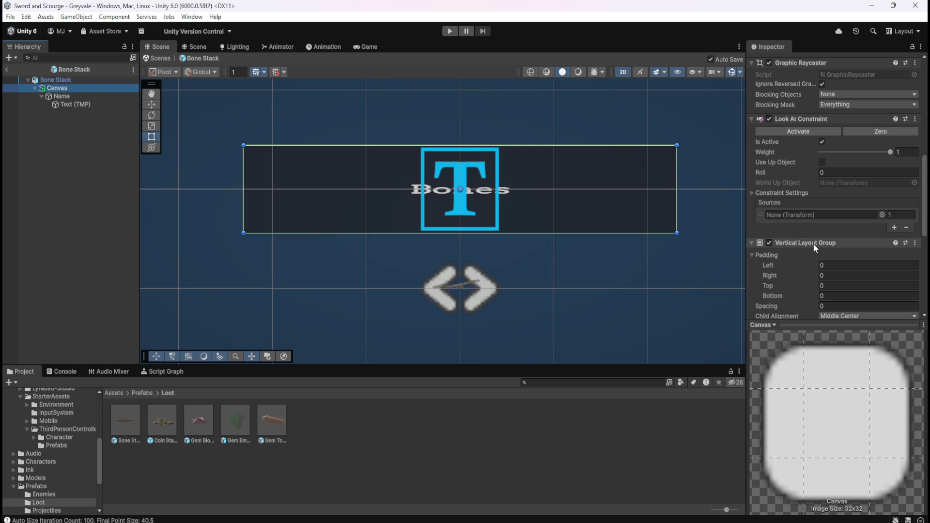
click(814, 245)
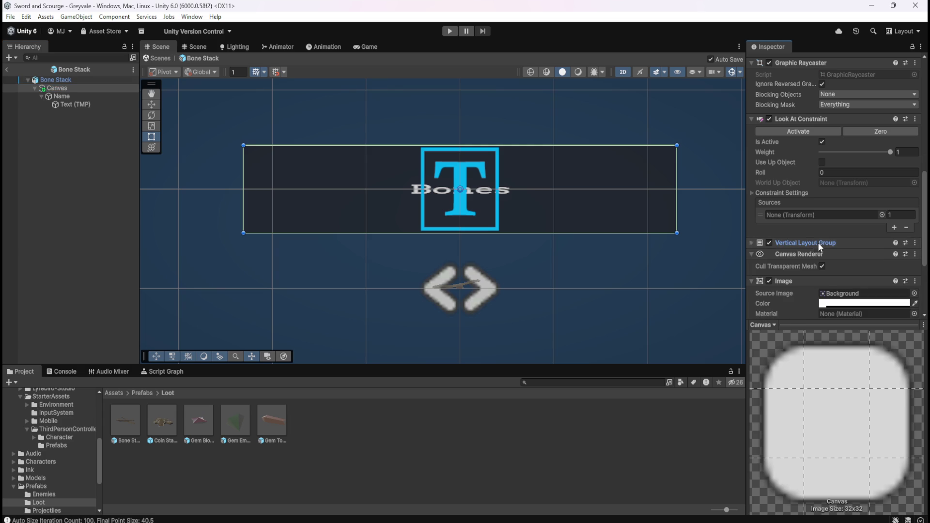
click(818, 242)
click(76, 98)
click(73, 103)
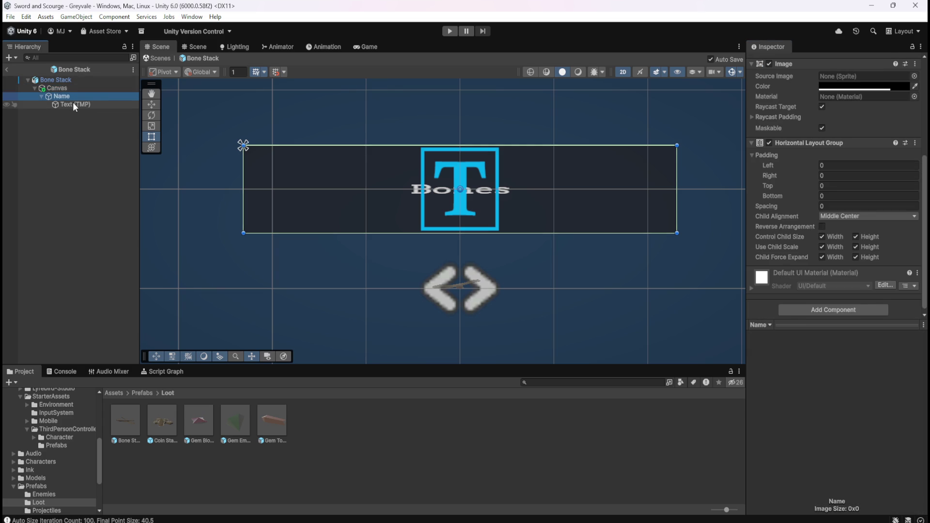
click(76, 96)
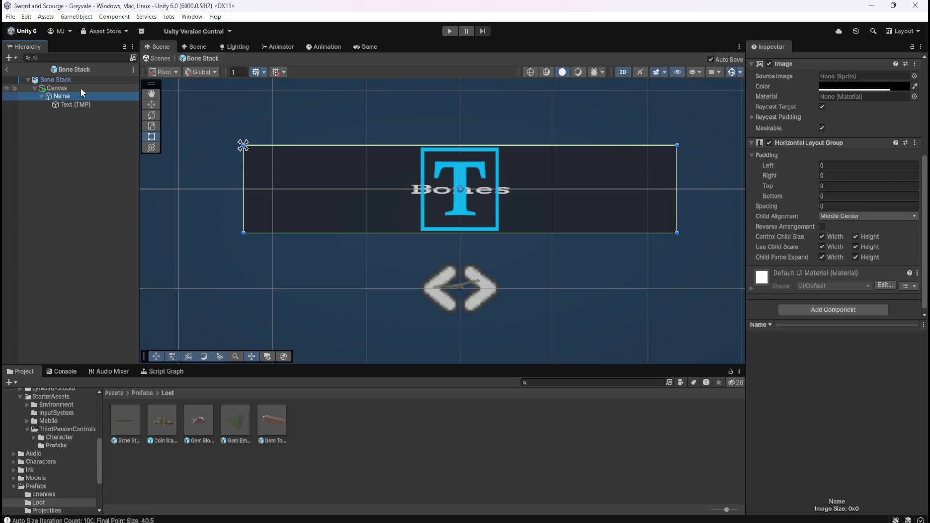
click(81, 88)
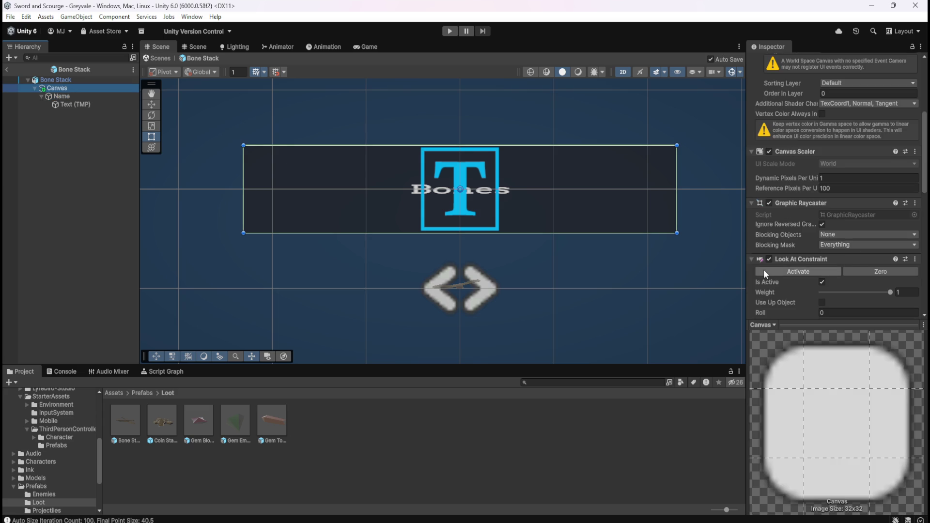
scroll(766, 270, down, 8)
scroll(770, 268, down, 2)
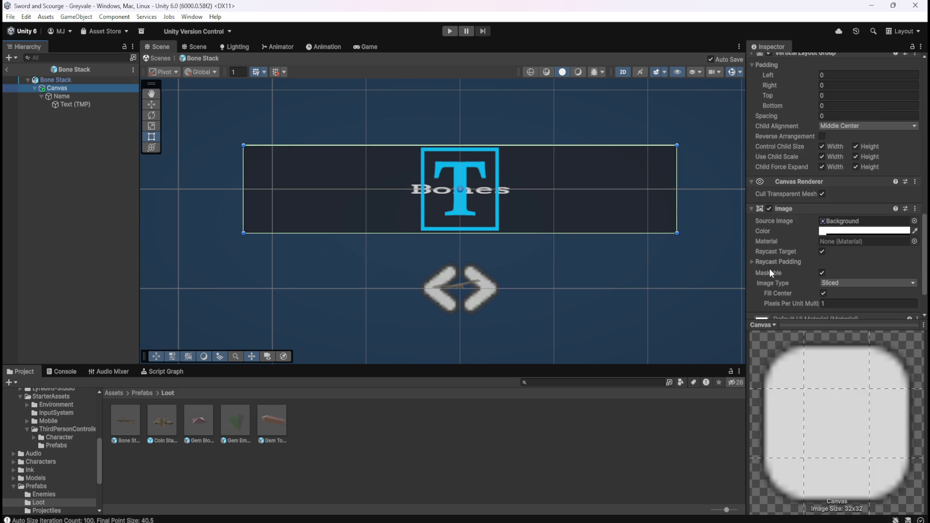
click(847, 231)
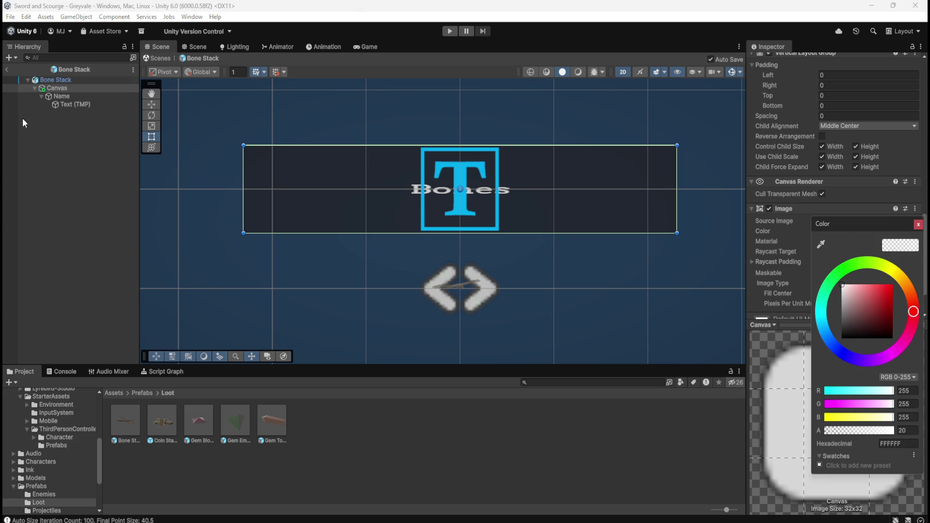
Remove the Image component from the Canvas
click(65, 95)
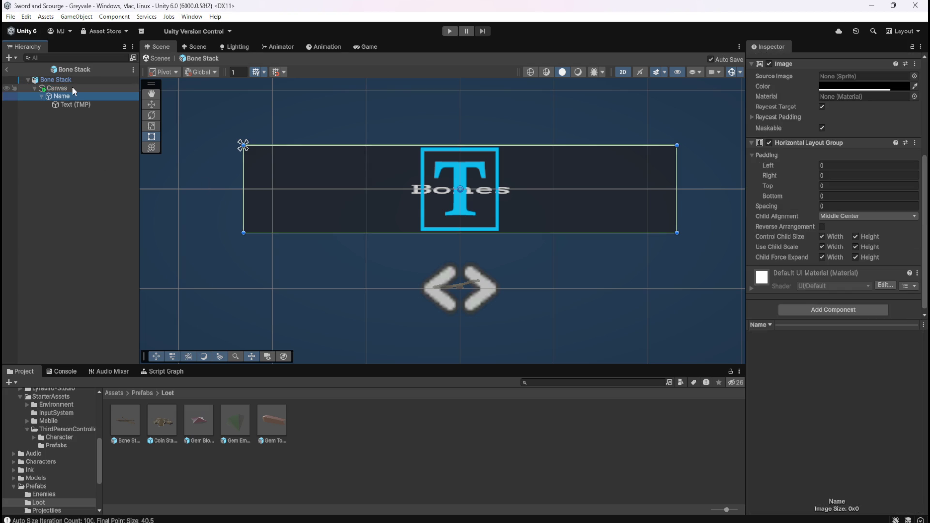
click(71, 87)
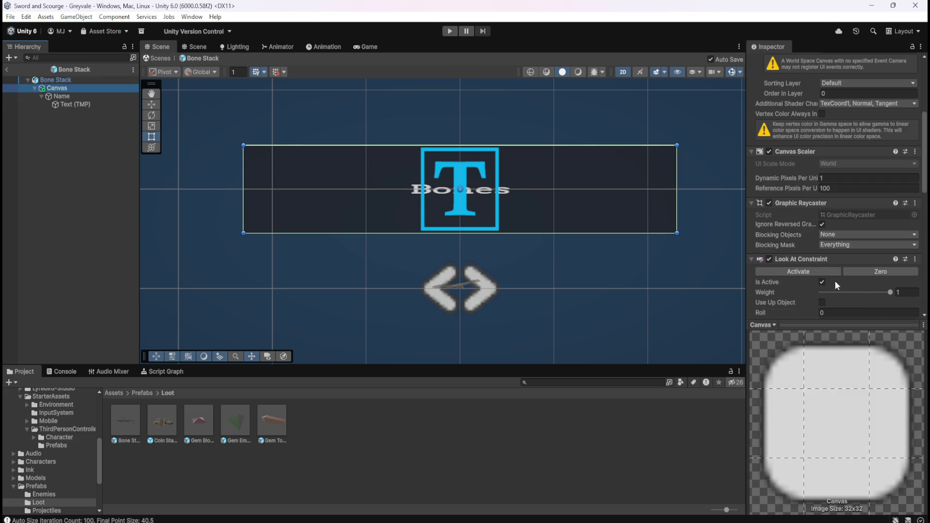
scroll(788, 254, down, 10)
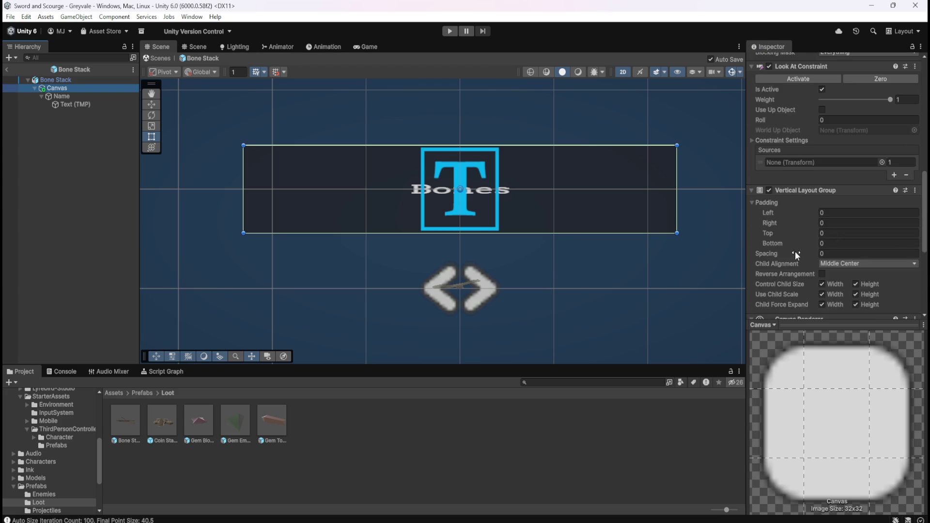
scroll(797, 249, down, 1)
right_click(795, 235)
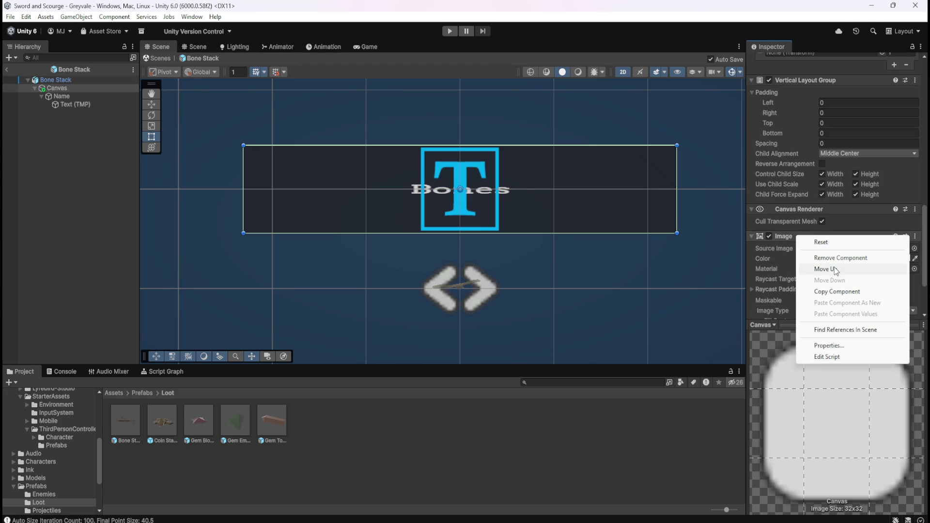
click(835, 258)
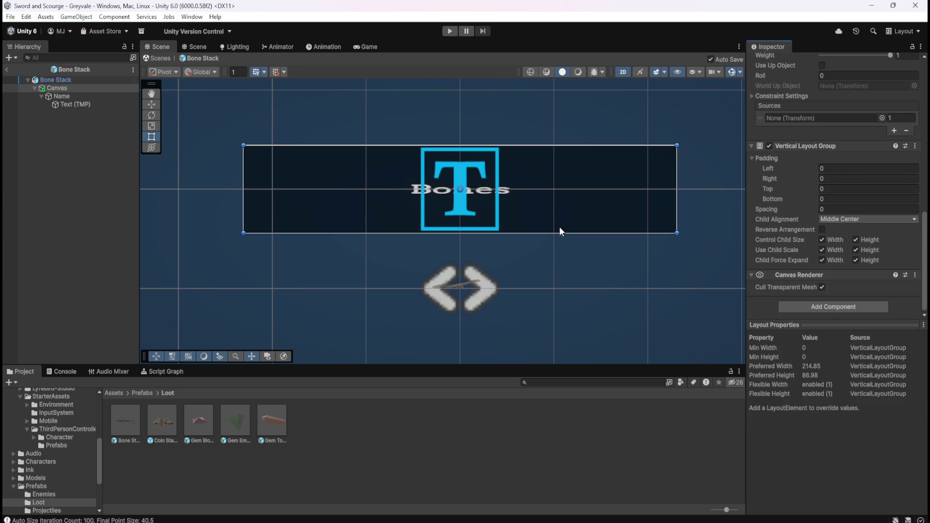
Re-check the Text (TMP), Name and Canvas objects to confirm the Image is gone
click(83, 144)
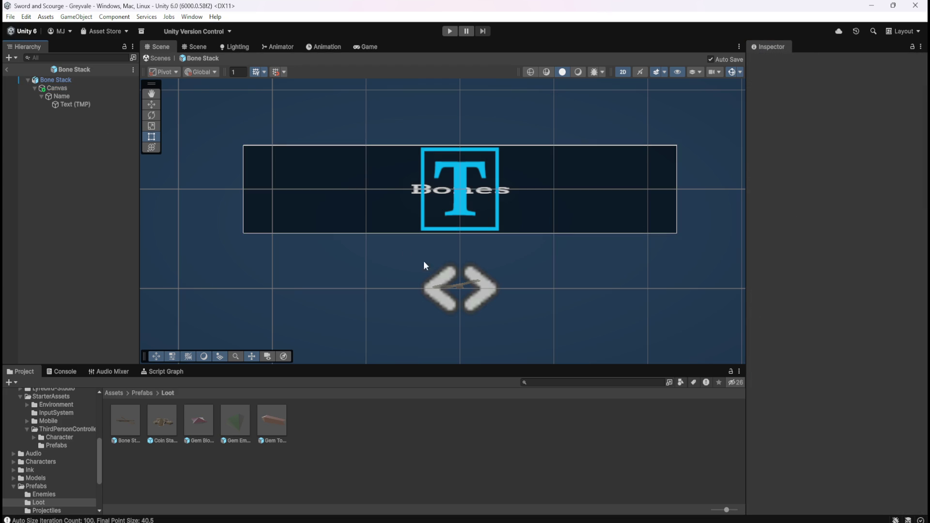
click(69, 104)
click(68, 95)
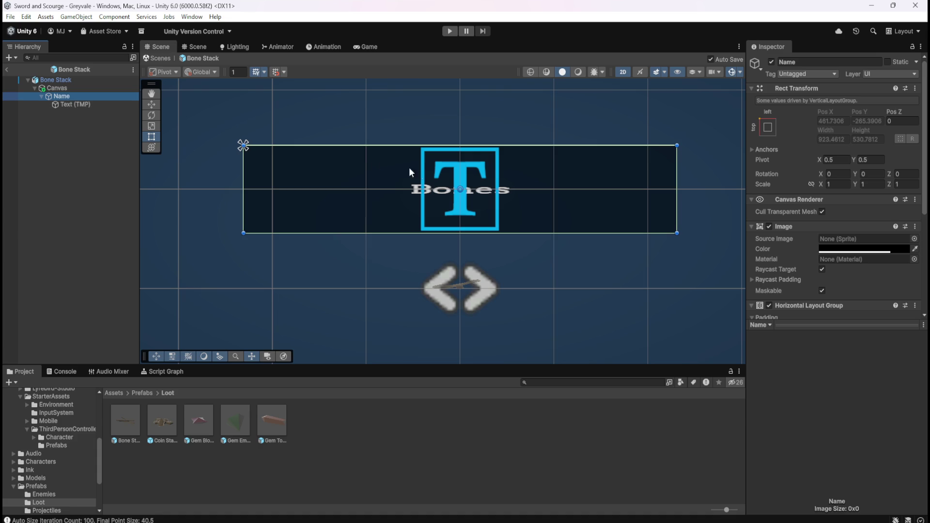
click(57, 87)
scroll(797, 245, down, 4)
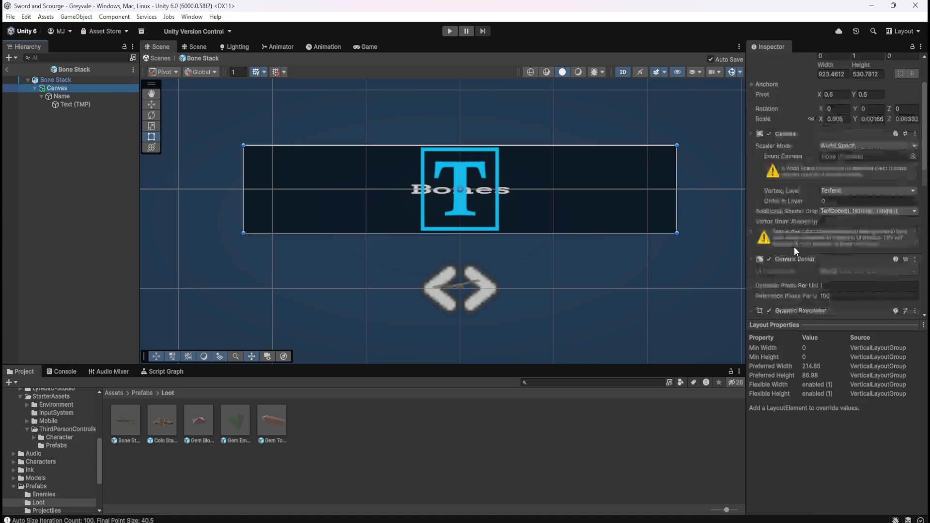
scroll(801, 243, down, 6)
right_click(802, 188)
click(845, 210)
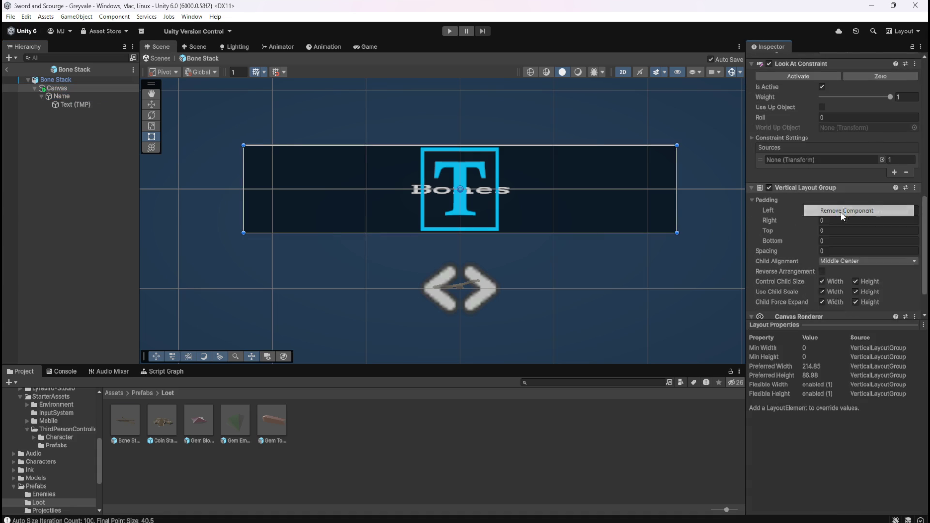
click(66, 96)
click(67, 104)
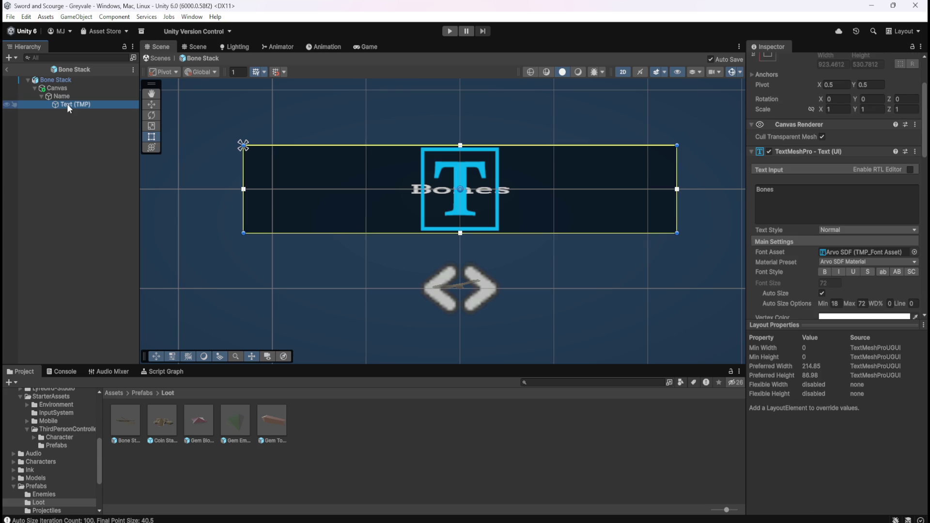
click(71, 97)
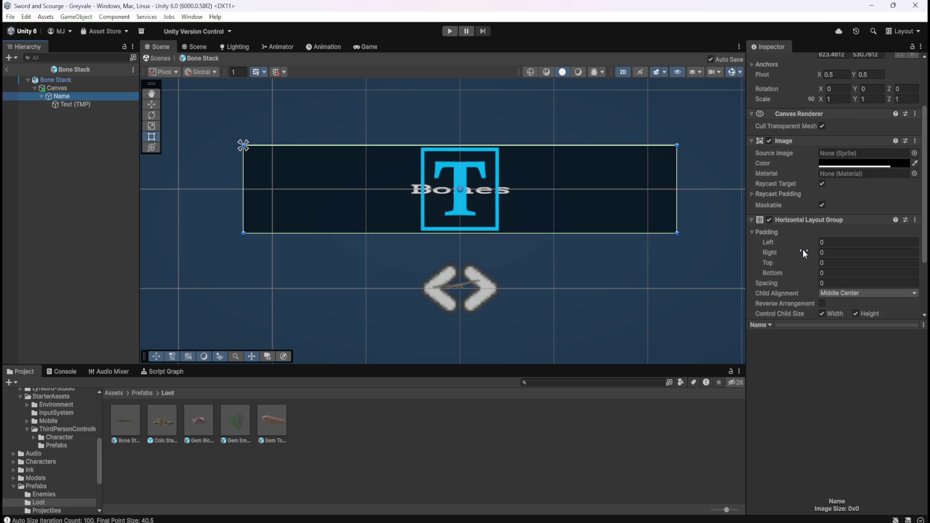
right_click(822, 220)
click(858, 244)
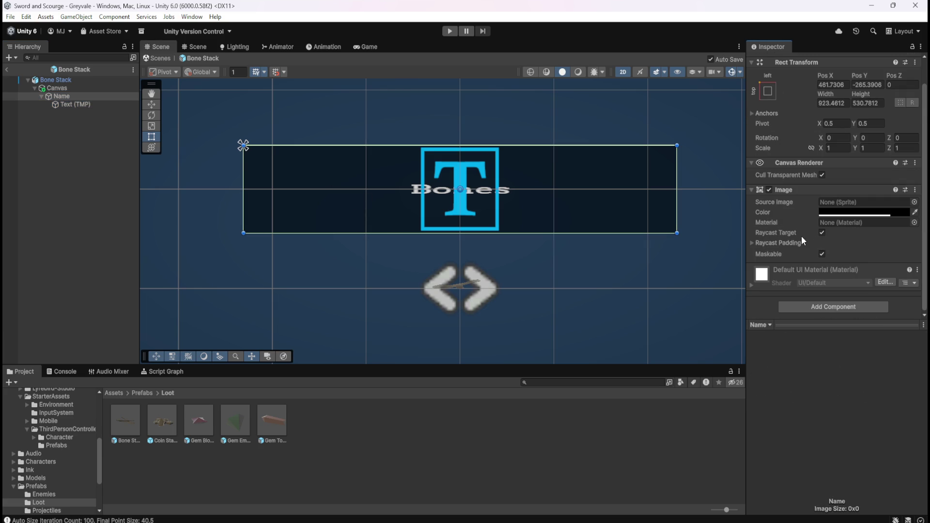
click(70, 105)
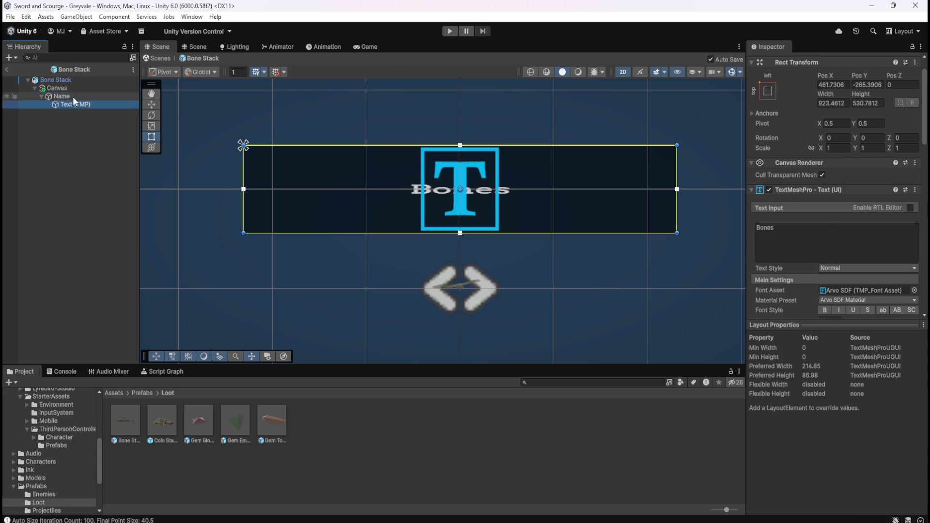
click(73, 97)
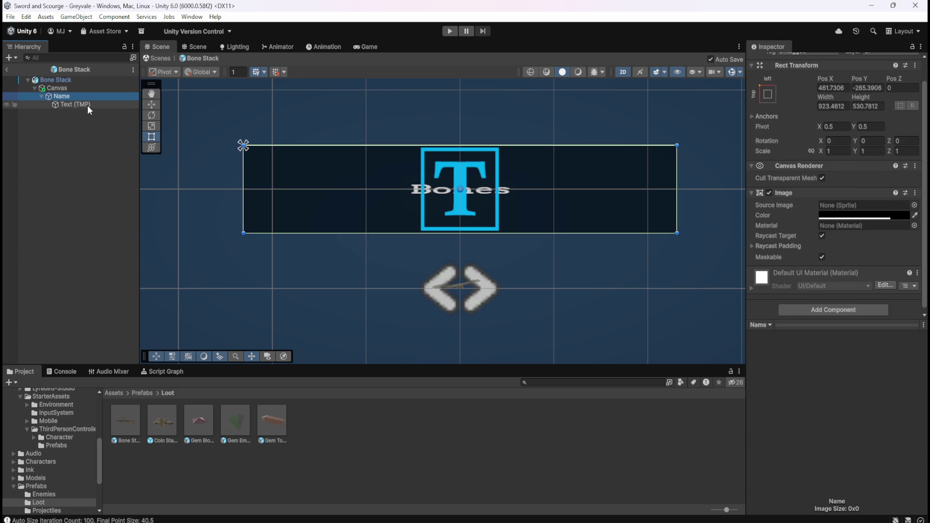
click(68, 90)
click(65, 96)
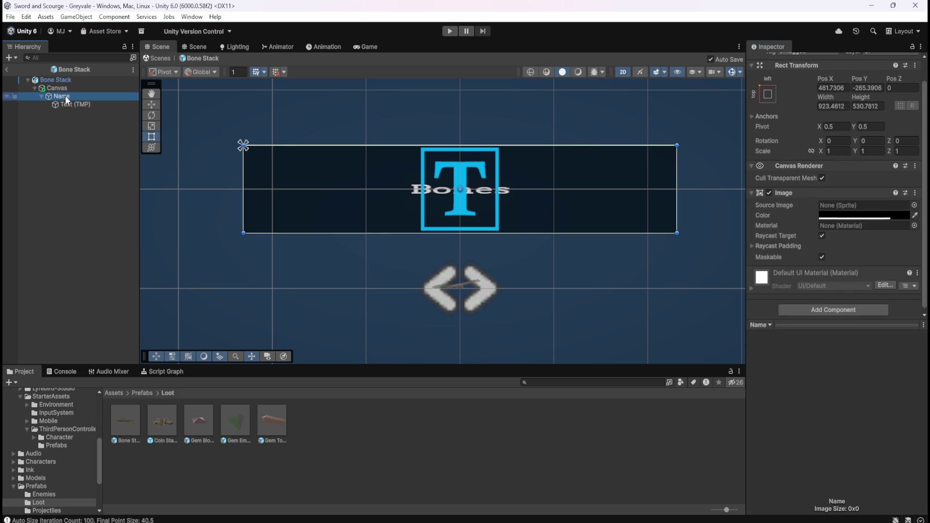
click(68, 87)
click(61, 96)
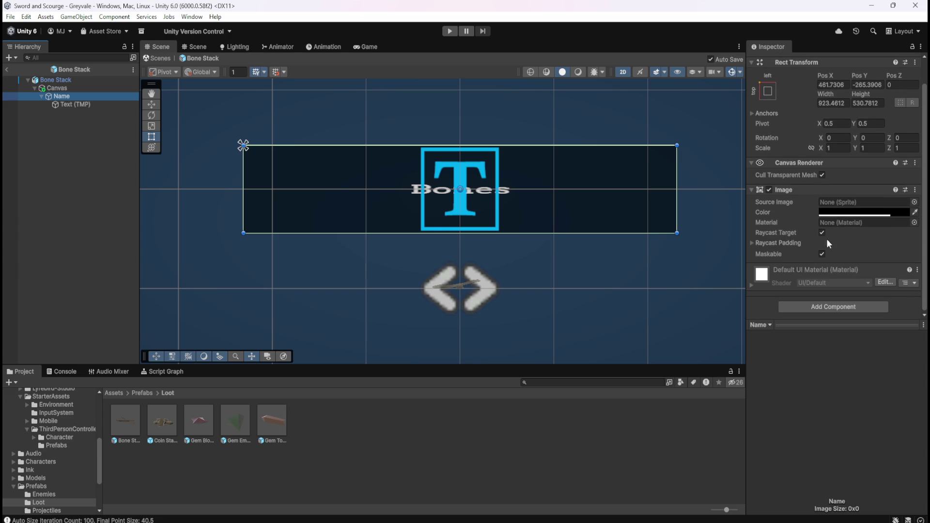
click(73, 105)
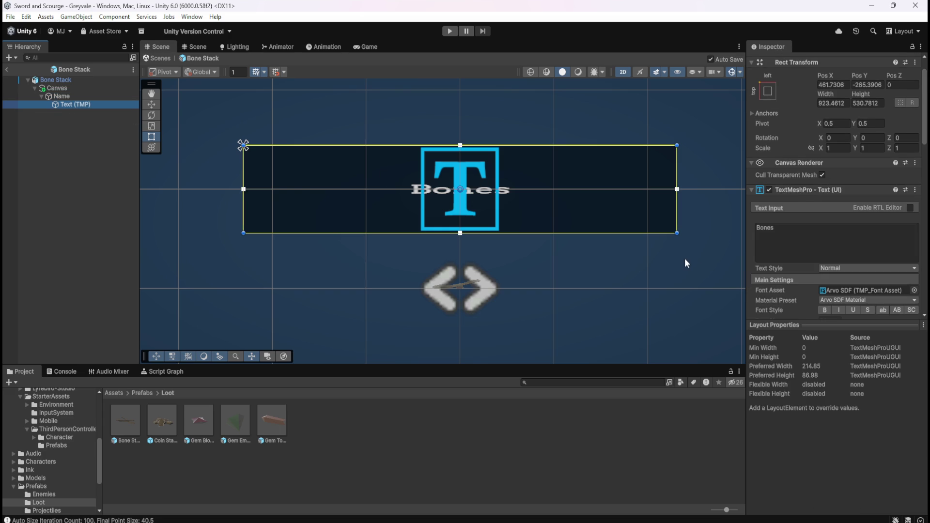
click(59, 89)
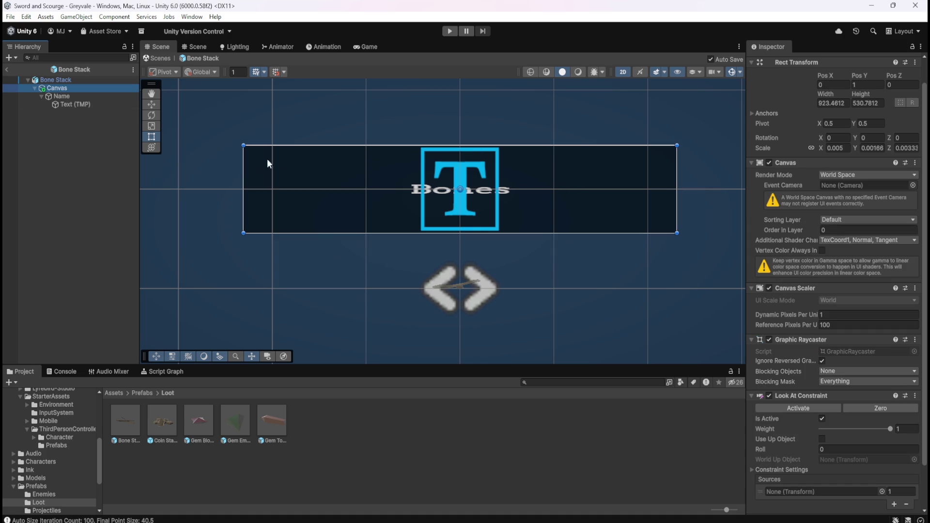
Try narrowing the Canvas, undo it, and inspect the Name frame and its Text (TMP) label
mouse_move(243, 173)
mouse_down()
mouse_move(337, 183)
mouse_move(194, 169)
mouse_move(282, 180)
mouse_move(270, 181)
mouse_up()
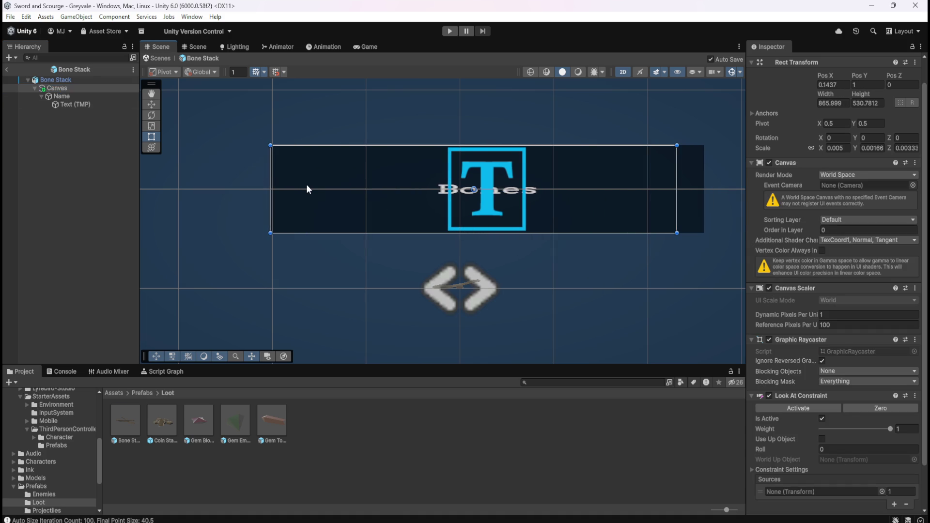
key(ctrl+z)
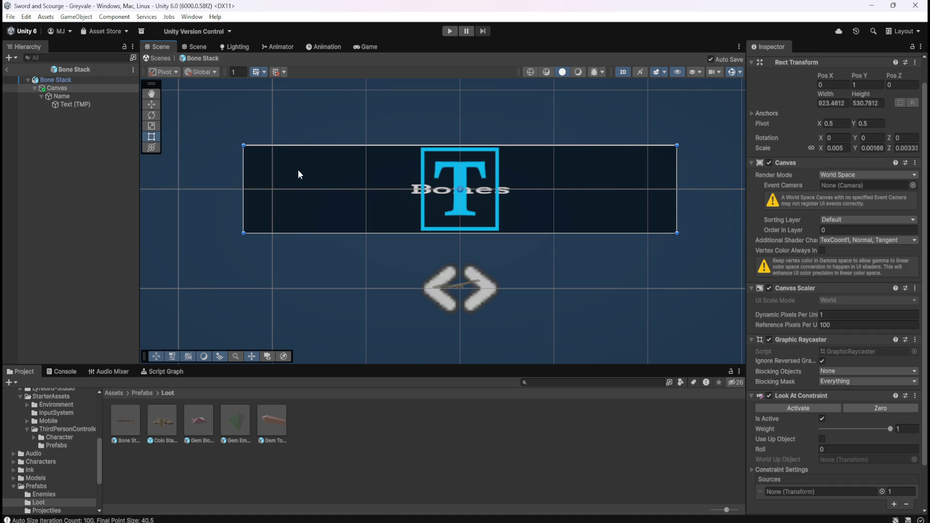
click(48, 98)
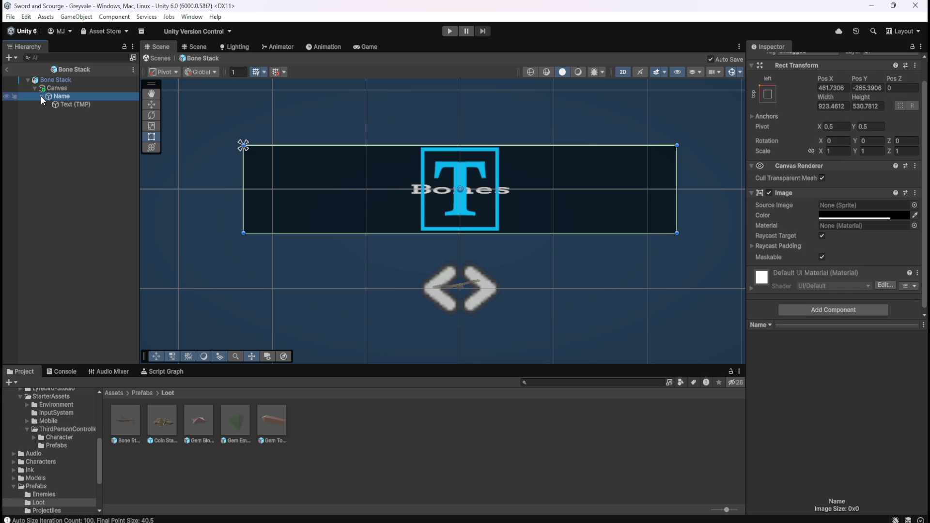
scroll(804, 235, down, 1)
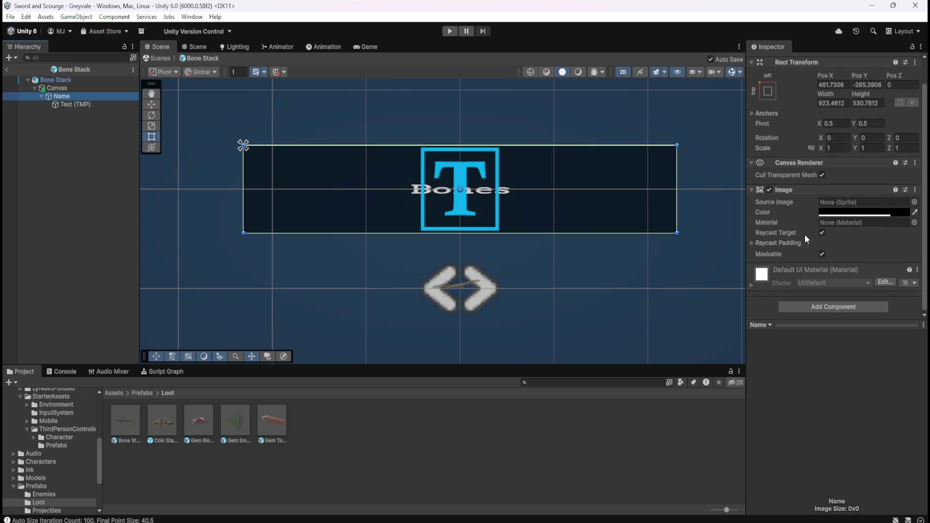
scroll(802, 247, up, 2)
click(70, 102)
click(73, 97)
click(72, 106)
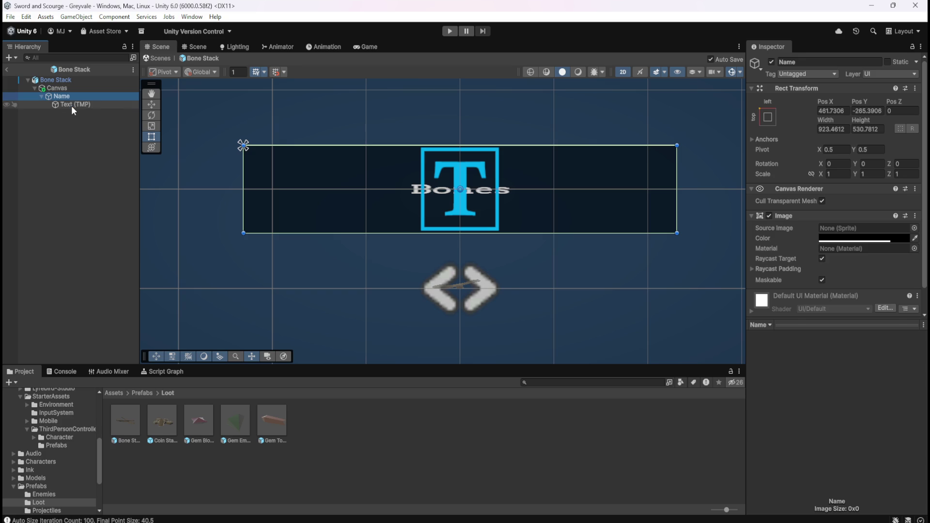
scroll(777, 244, down, 3)
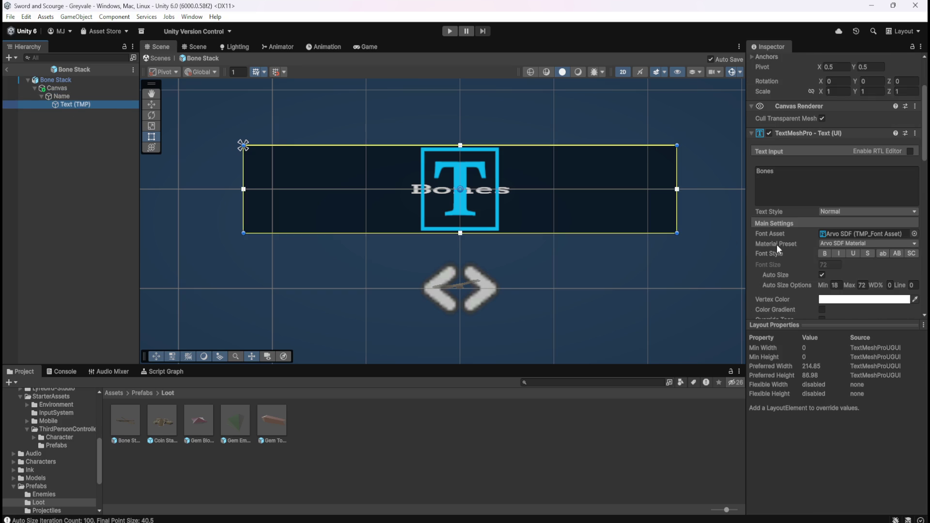
click(41, 97)
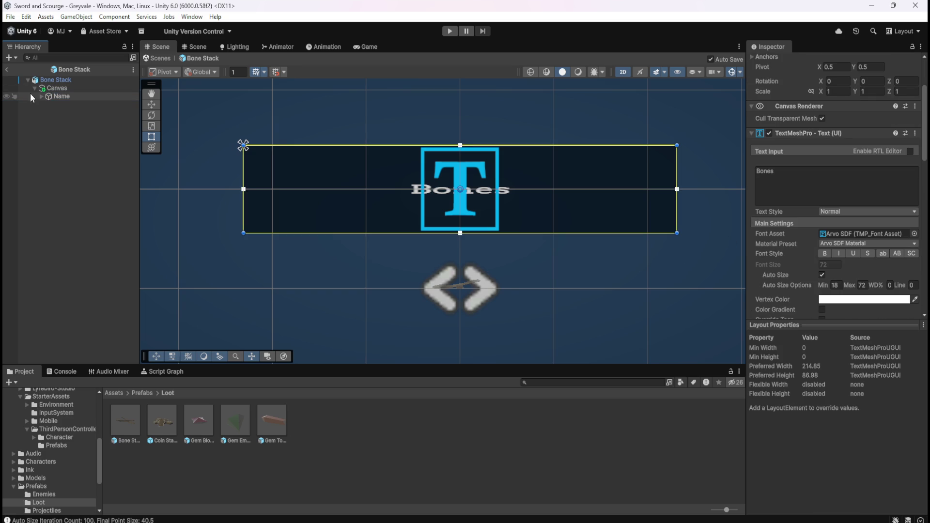
Add a Vertical Layout Group component to the Canvas
click(58, 88)
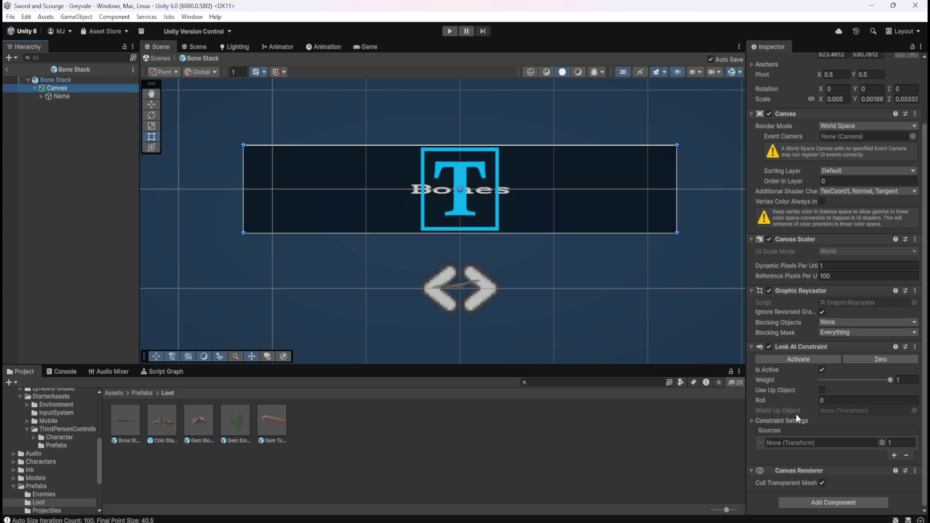
click(797, 499)
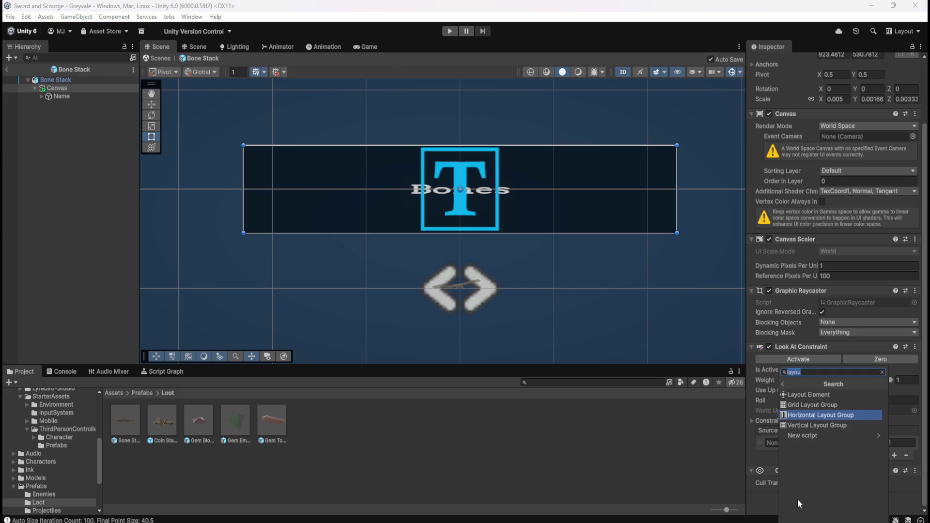
click(818, 426)
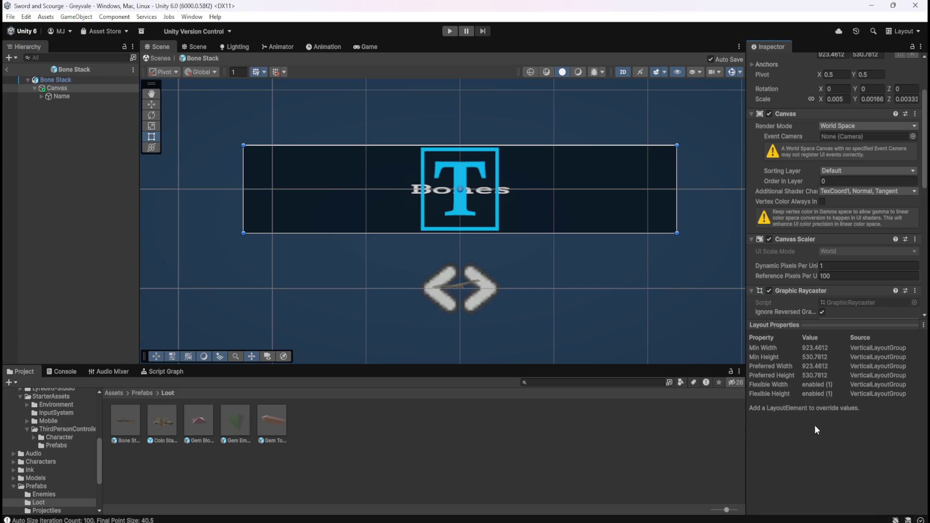
click(57, 96)
click(63, 89)
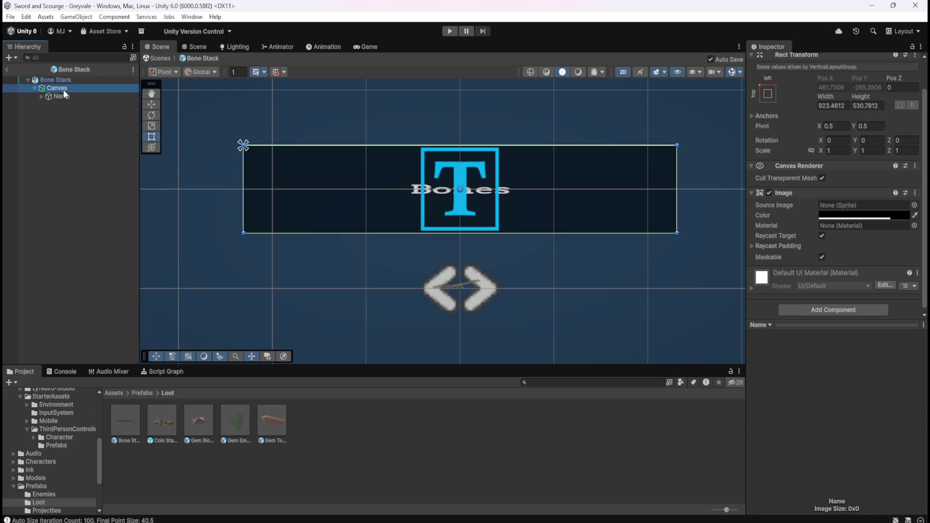
mouse_move(244, 180)
mouse_down()
mouse_move(326, 183)
mouse_move(243, 180)
mouse_up()
scroll(778, 298, down, 10)
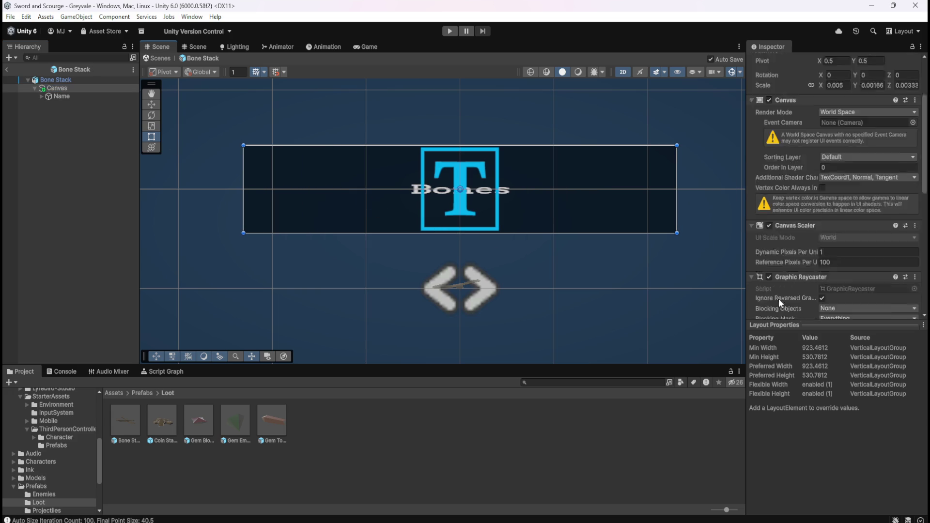
scroll(804, 284, down, 1)
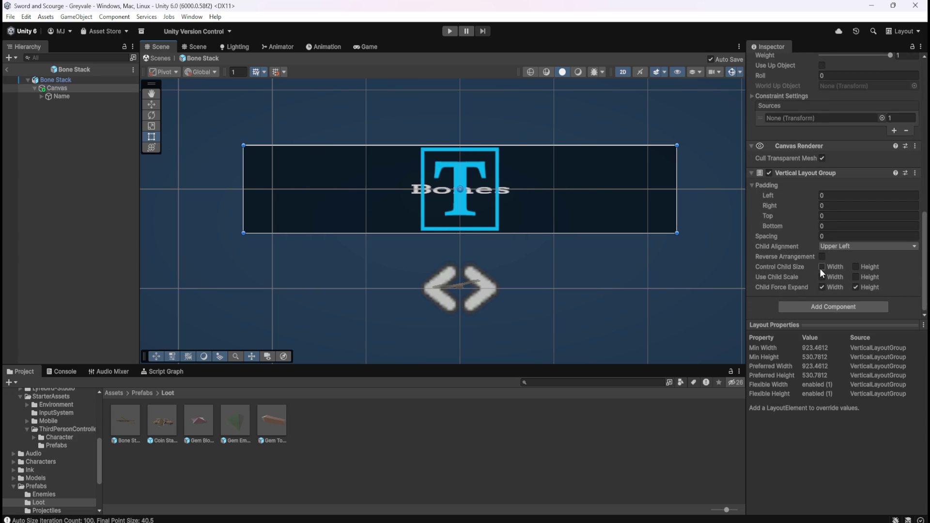
Enable Control Child Size width and height and set Child Alignment to Middle Center
click(822, 267)
click(856, 266)
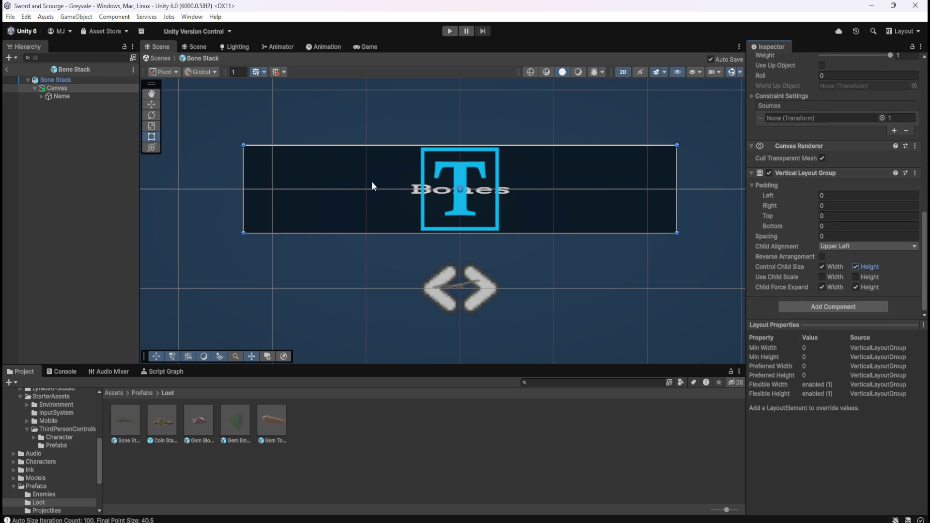
drag(247, 199, 492, 209)
key(ctrl+z)
click(851, 245)
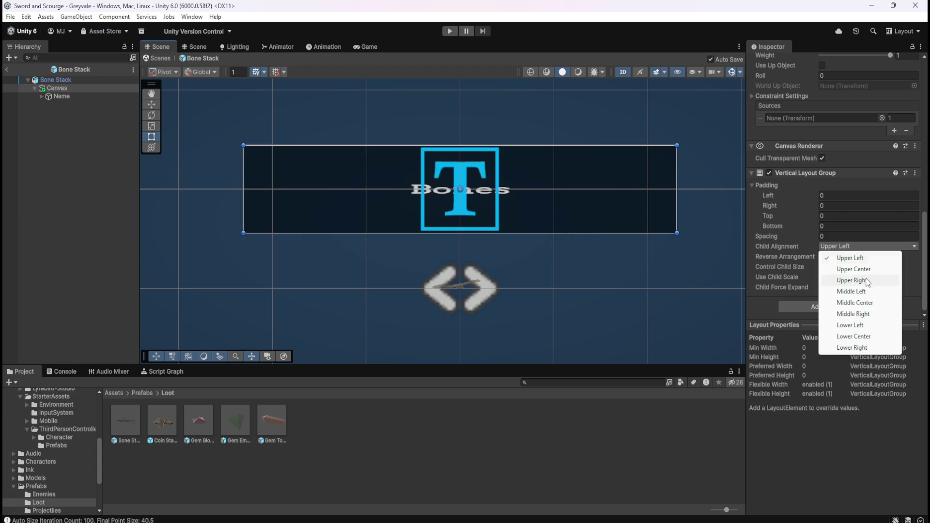
click(856, 303)
drag(244, 184, 459, 199)
key(ctrl+z)
Try Use Child Scale width and height, then undo it and return to the Name frame
click(842, 278)
click(855, 277)
drag(677, 203, 515, 203)
key(ctrl+z)
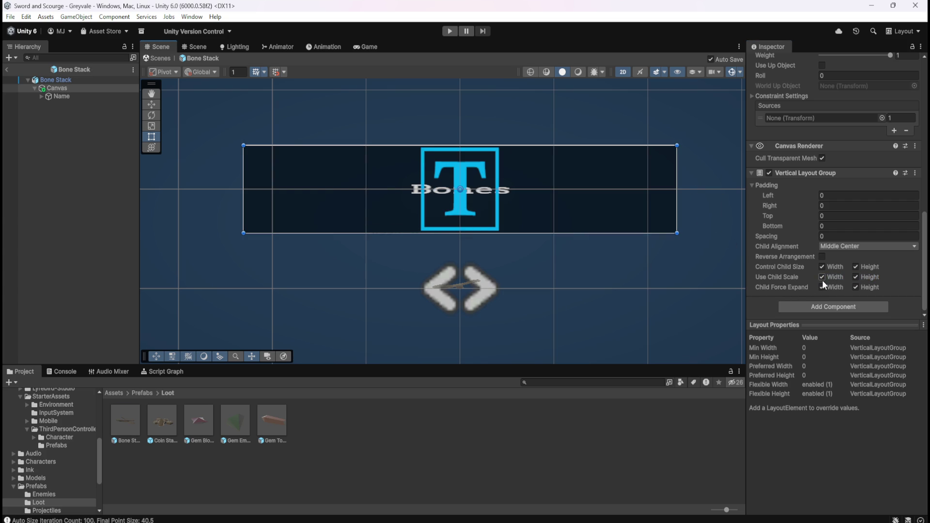
key(ctrl+z)
key(ctrl+z)
click(57, 96)
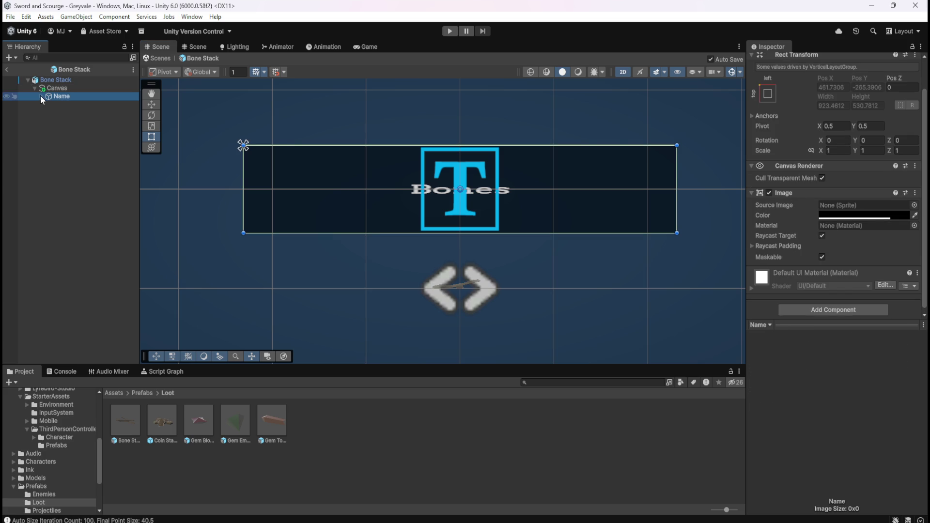
scroll(775, 237, down, 1)
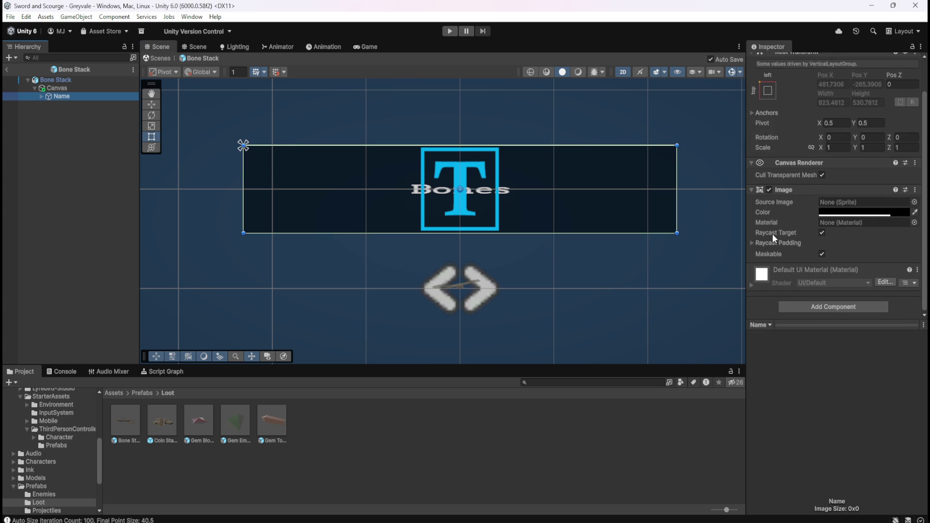
click(41, 96)
click(42, 96)
click(75, 92)
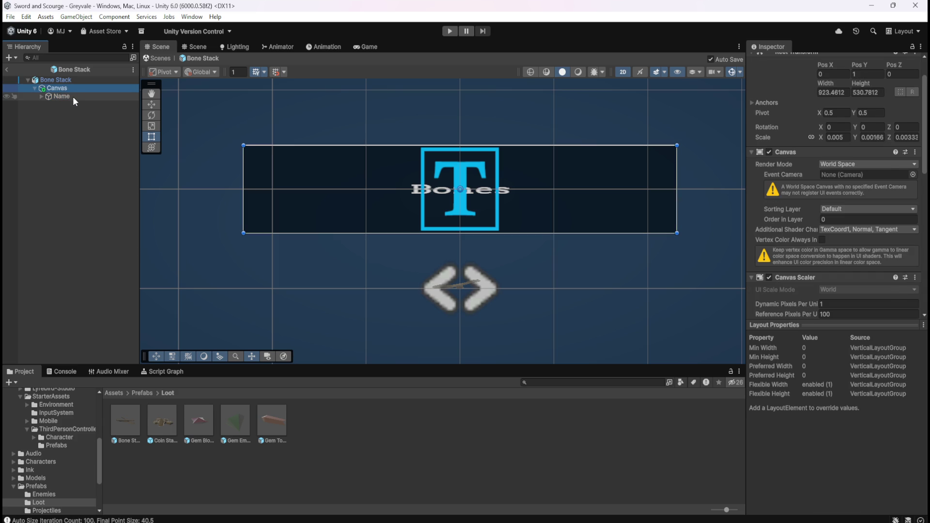
click(73, 98)
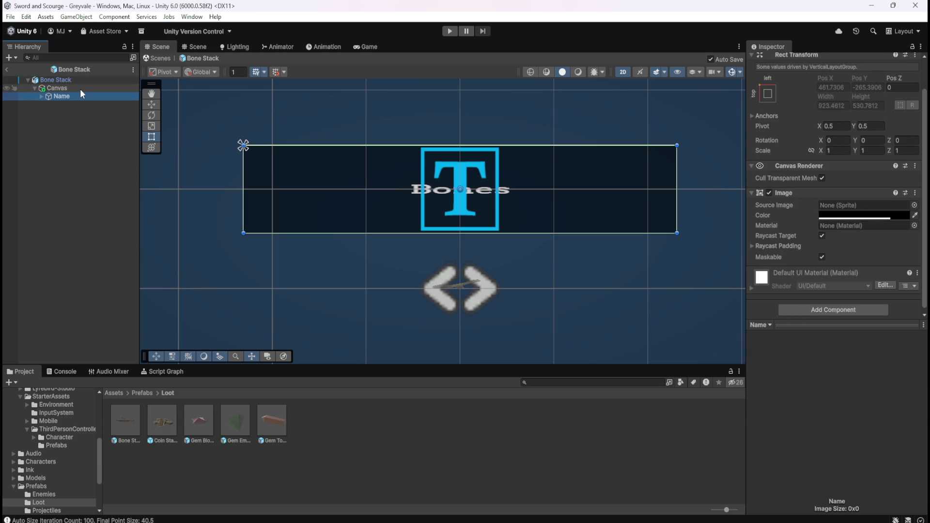
click(80, 88)
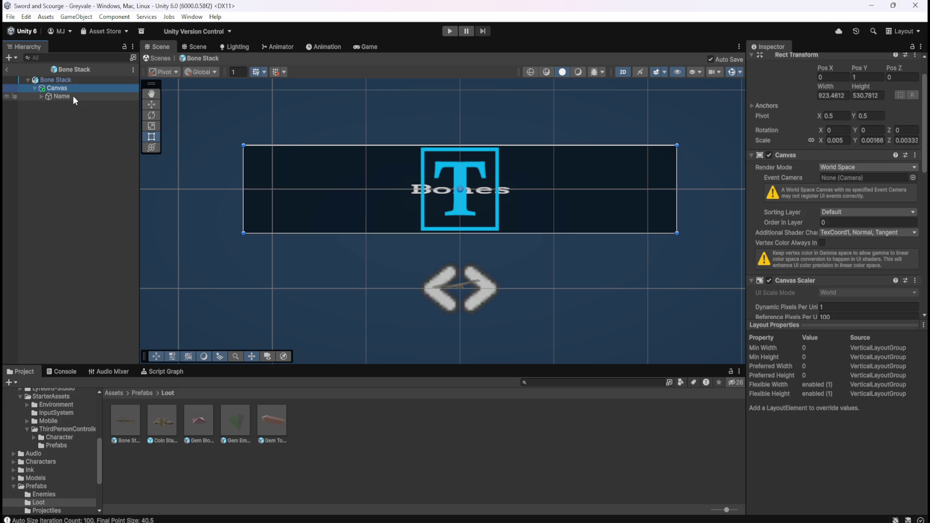
scroll(794, 196, down, 2)
scroll(796, 191, up, 2)
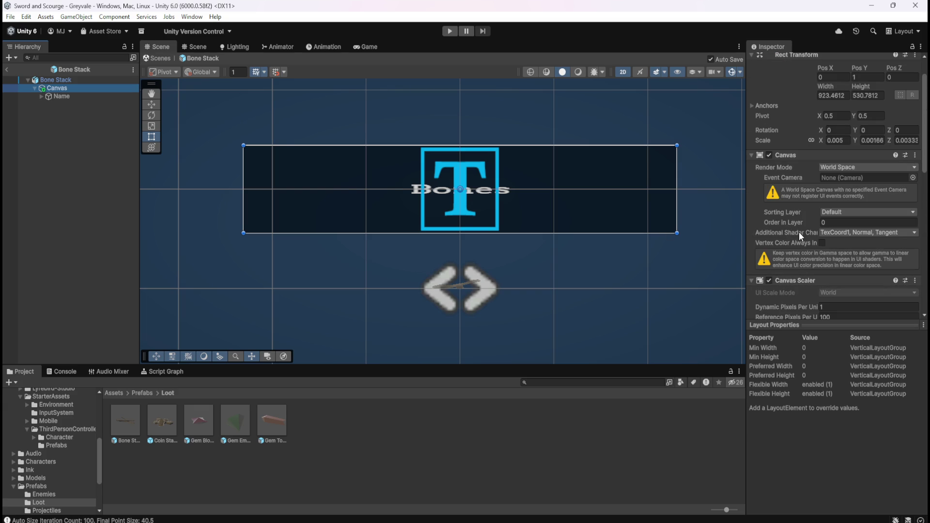
scroll(798, 231, down, 5)
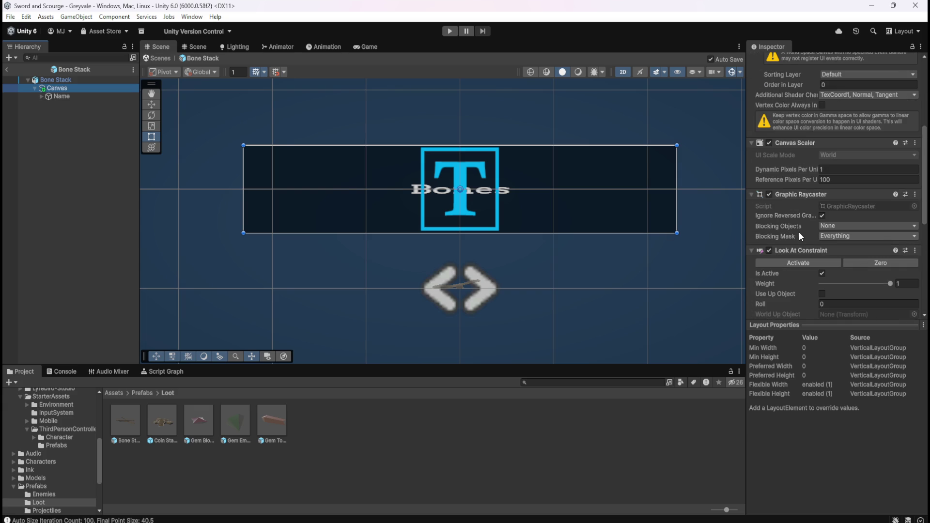
scroll(799, 232, down, 4)
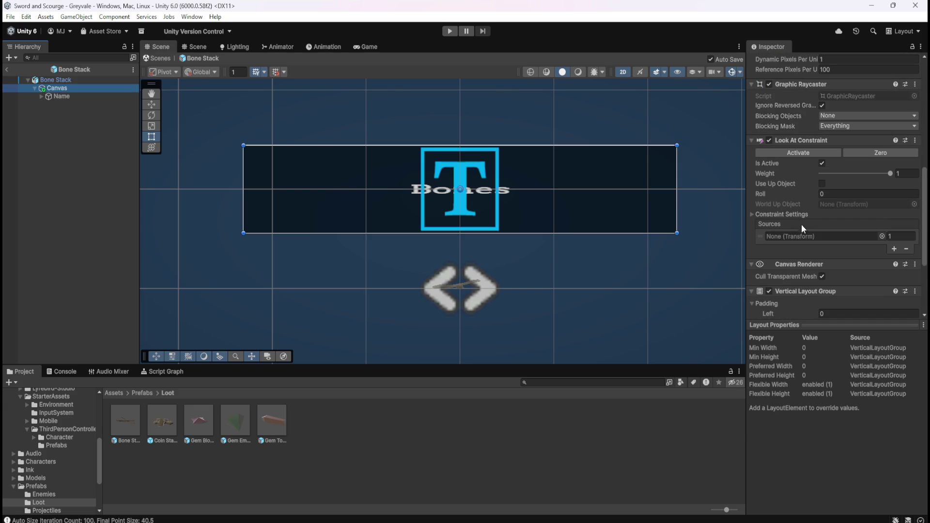
scroll(806, 200, down, 2)
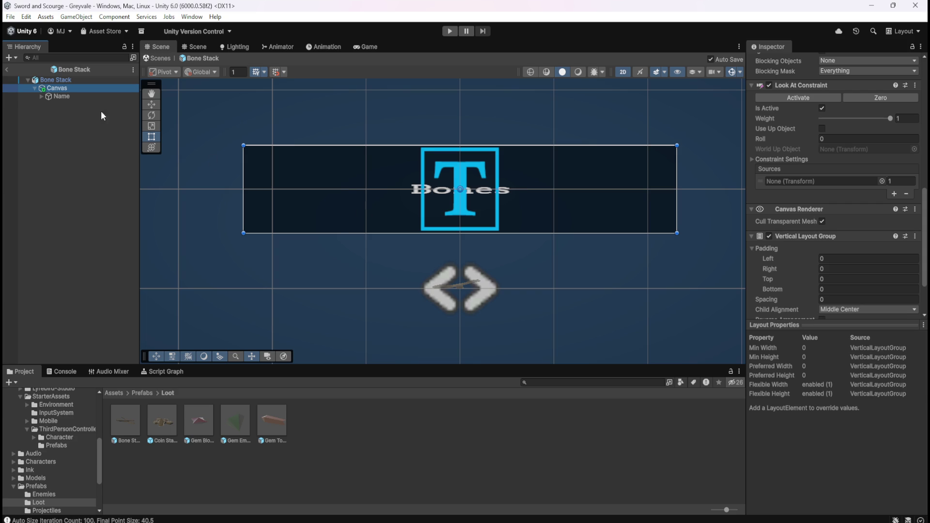
click(82, 94)
click(82, 87)
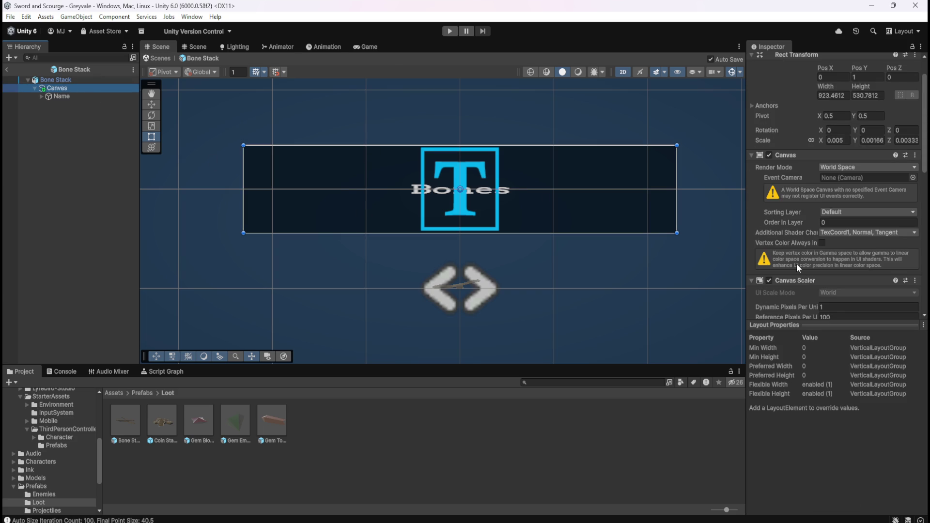
scroll(796, 263, down, 9)
scroll(786, 252, down, 5)
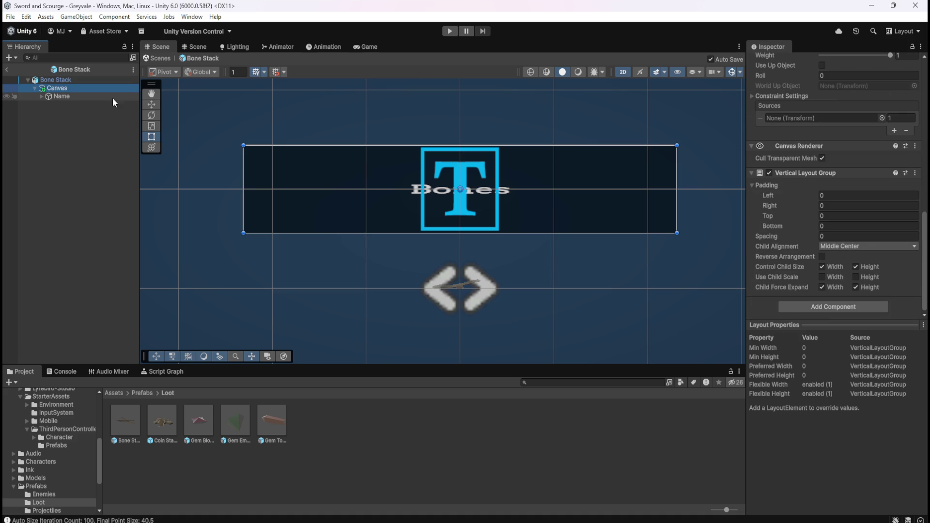
click(83, 96)
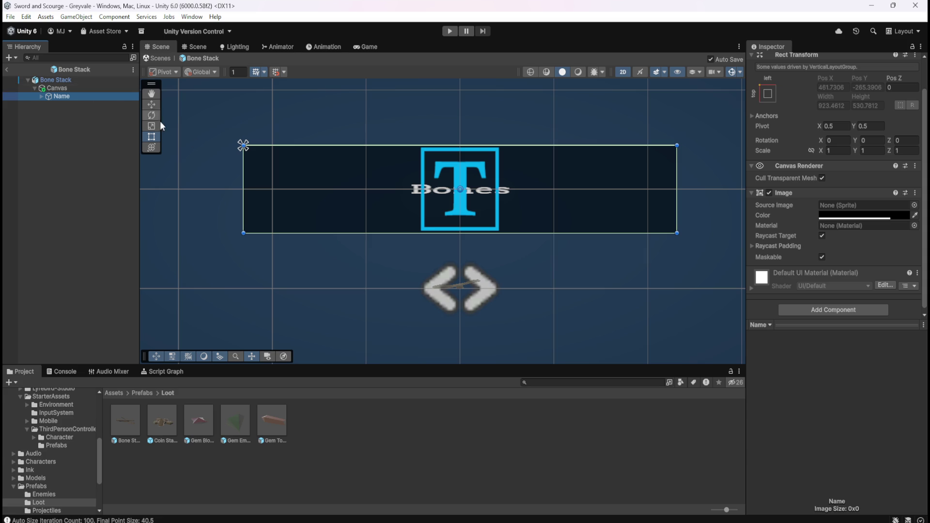
drag(240, 187, 511, 186)
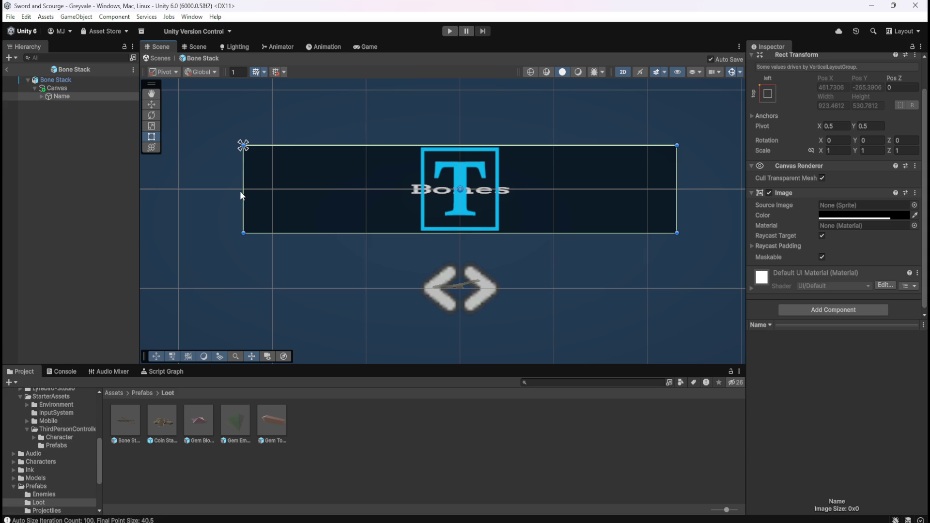
click(62, 89)
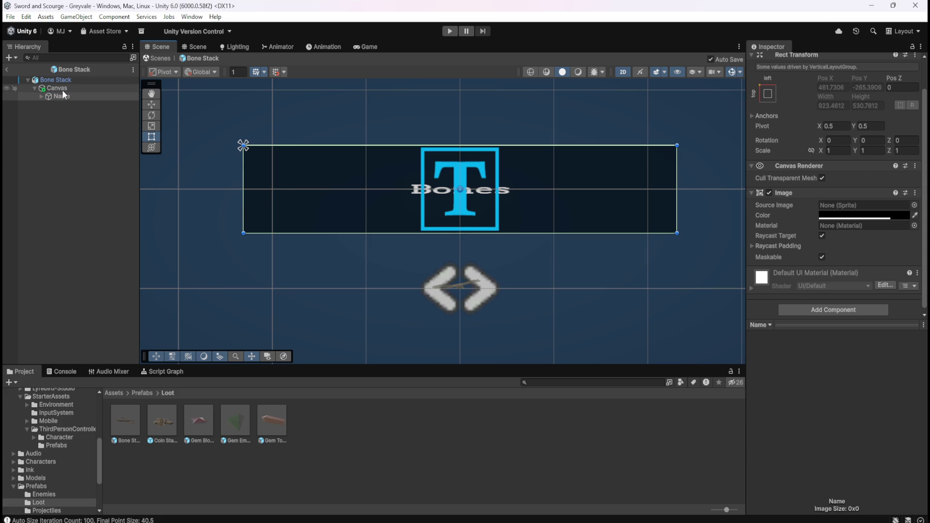
mouse_move(243, 193)
mouse_down()
mouse_move(503, 200)
mouse_move(520, 192)
mouse_move(347, 198)
mouse_move(407, 191)
mouse_move(372, 195)
mouse_up()
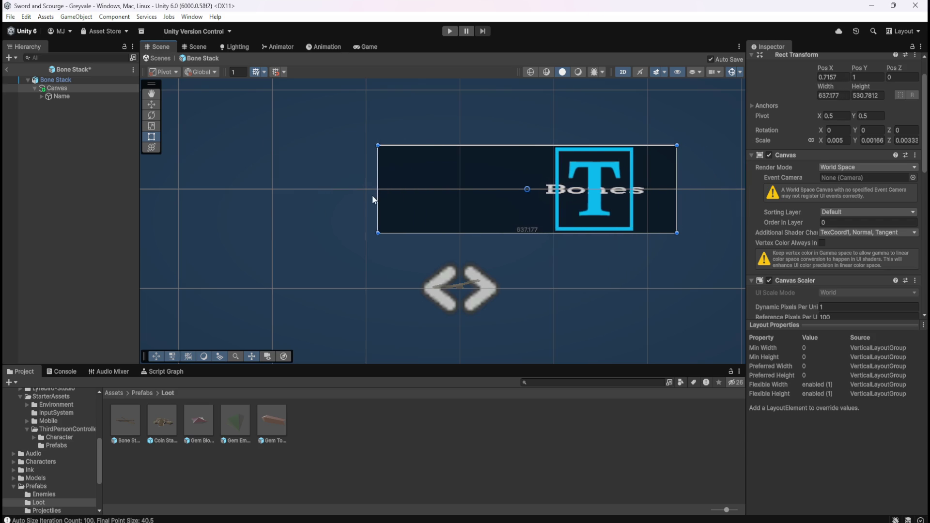
key(ctrl+z)
scroll(784, 238, down, 6)
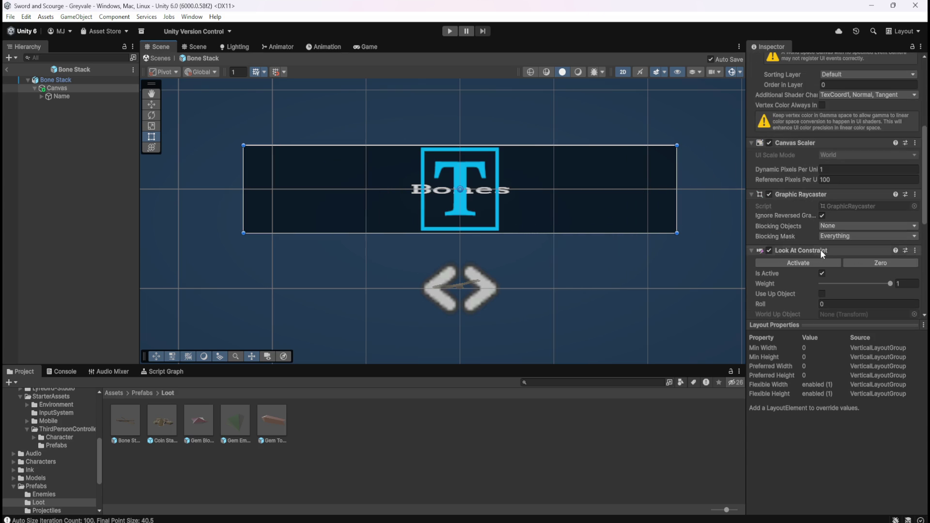
scroll(789, 231, down, 5)
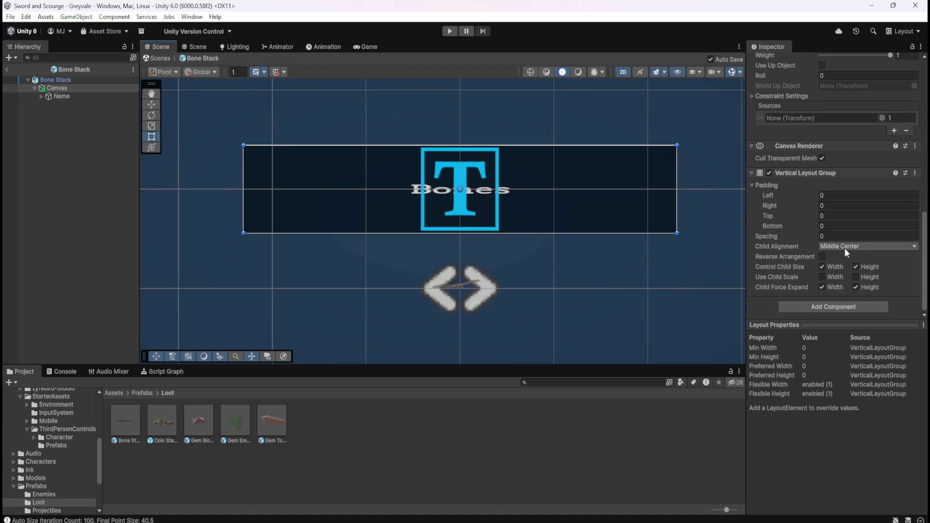
click(839, 246)
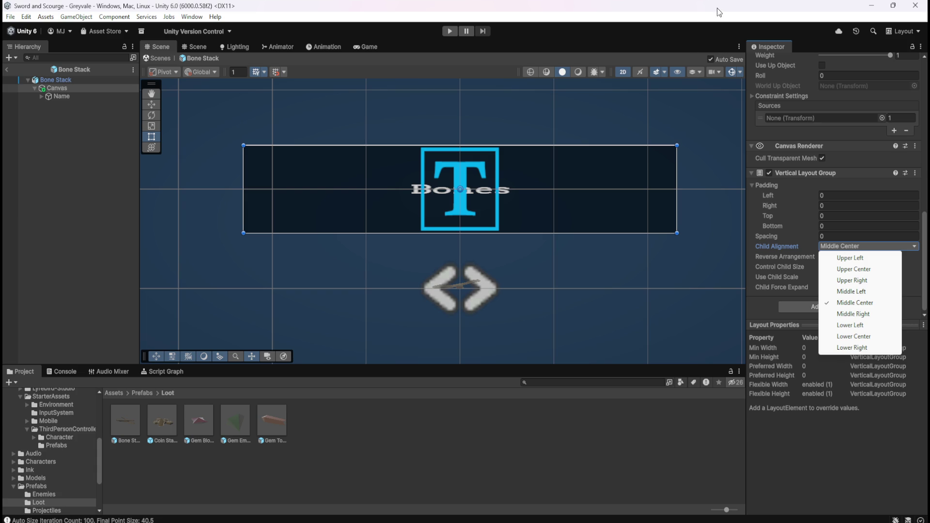
key(Escape)
click(821, 277)
click(855, 277)
mouse_move(678, 214)
mouse_down()
mouse_move(663, 228)
mouse_move(436, 232)
mouse_move(565, 224)
mouse_up()
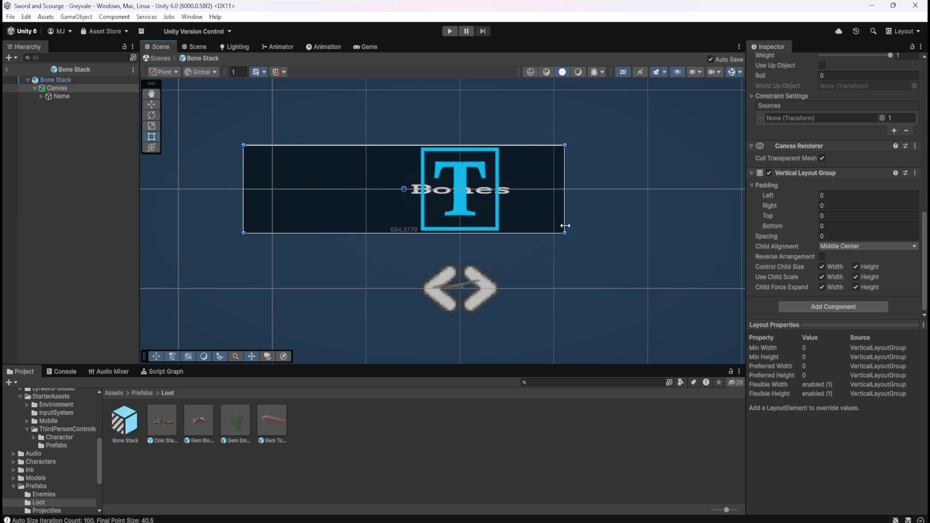
key(ctrl+z)
key(ctrl+z)
key(ctrl+z)
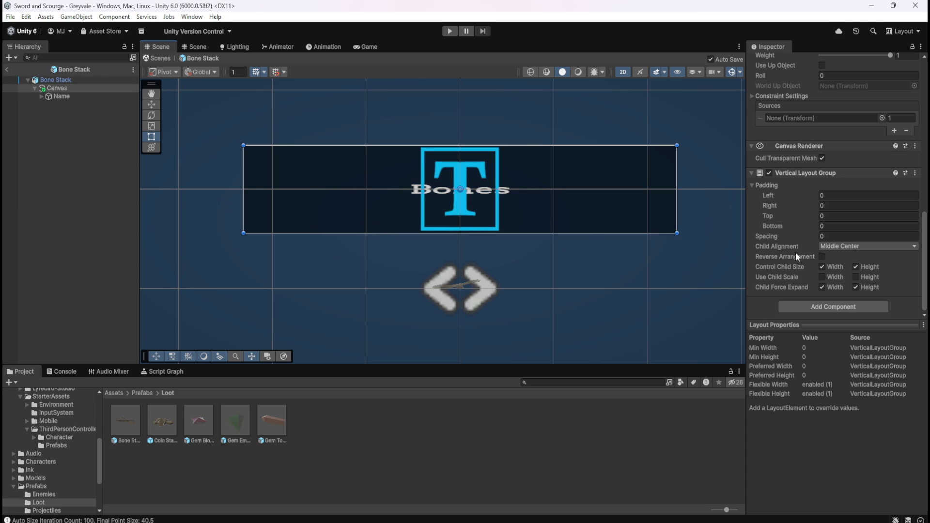
right_click(819, 174)
Remove the Vertical Layout Group and try a Horizontal Layout Group on the Canvas instead
click(853, 199)
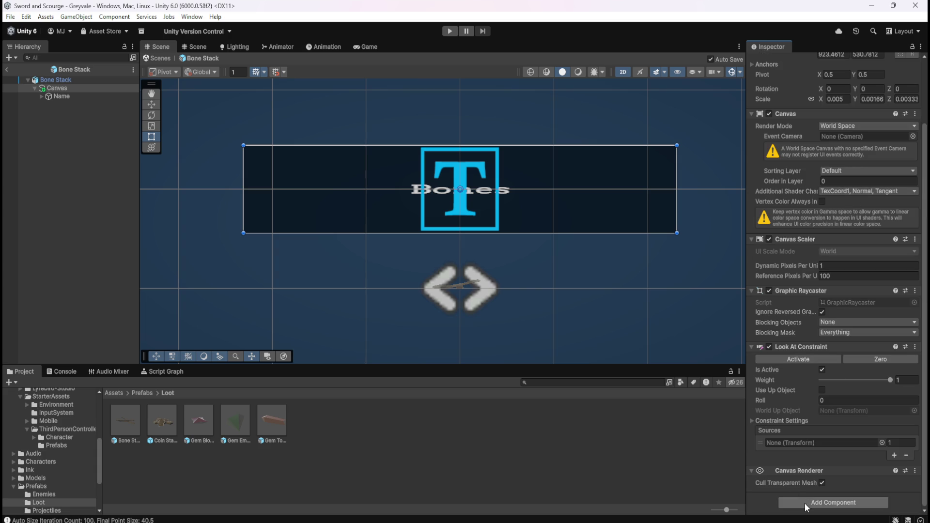
click(805, 504)
text(layou)
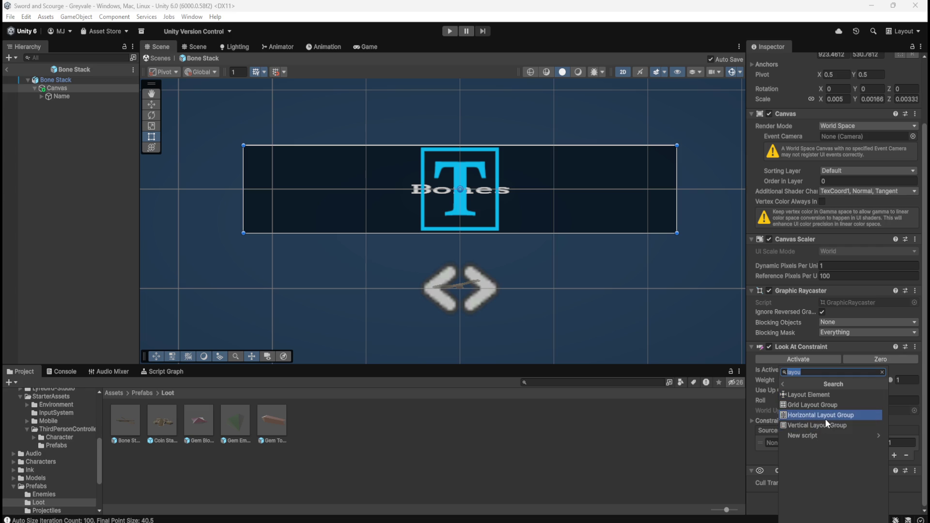
click(824, 416)
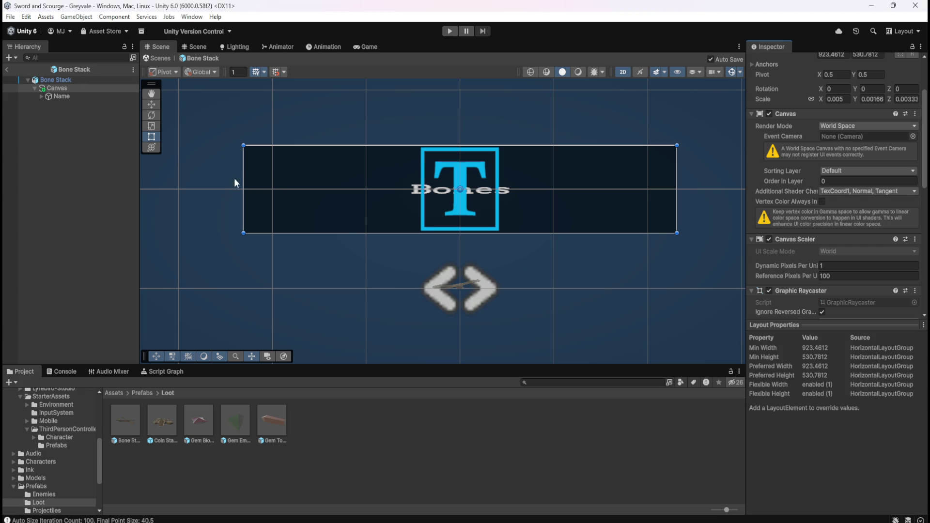
mouse_move(243, 183)
mouse_down()
mouse_move(322, 189)
mouse_move(243, 189)
mouse_move(271, 188)
mouse_move(254, 188)
mouse_up()
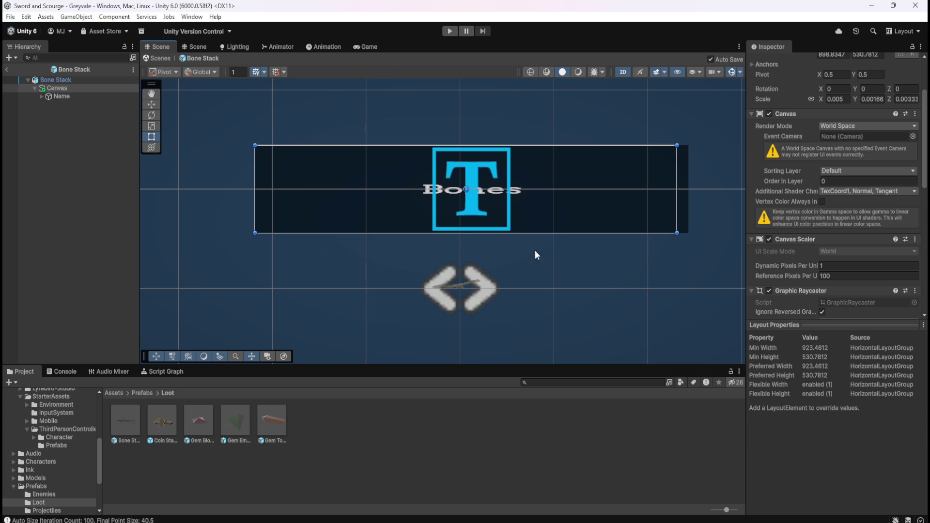
scroll(827, 269, down, 5)
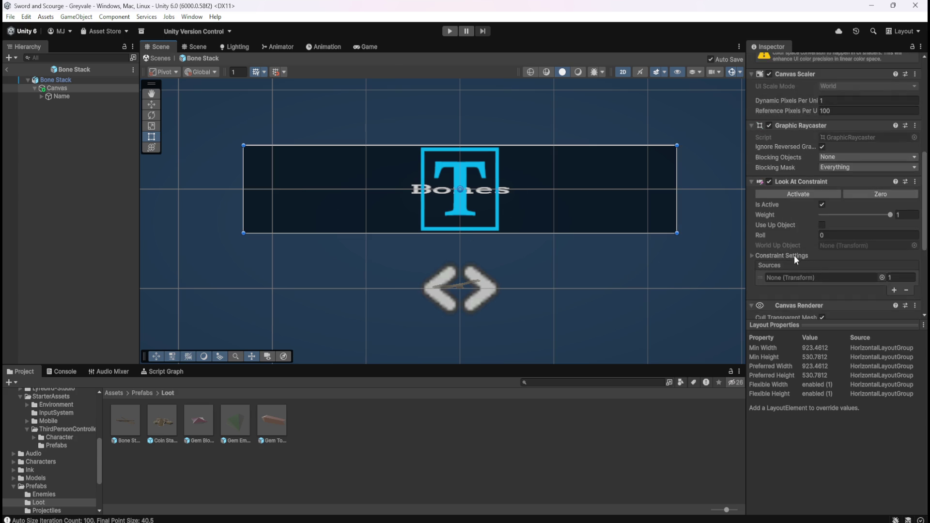
scroll(821, 249, down, 5)
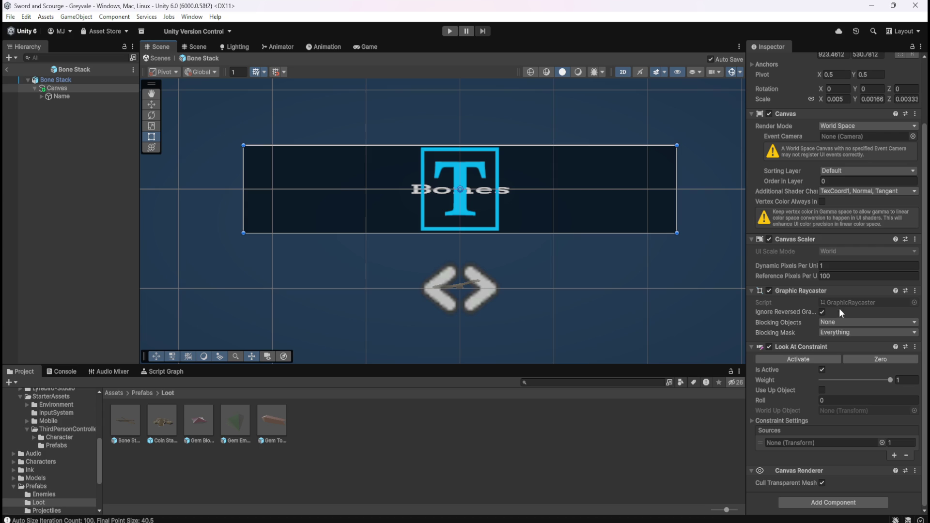
Add a Layout Element to the Canvas, test resizing, then remove the Layout Element again
click(814, 507)
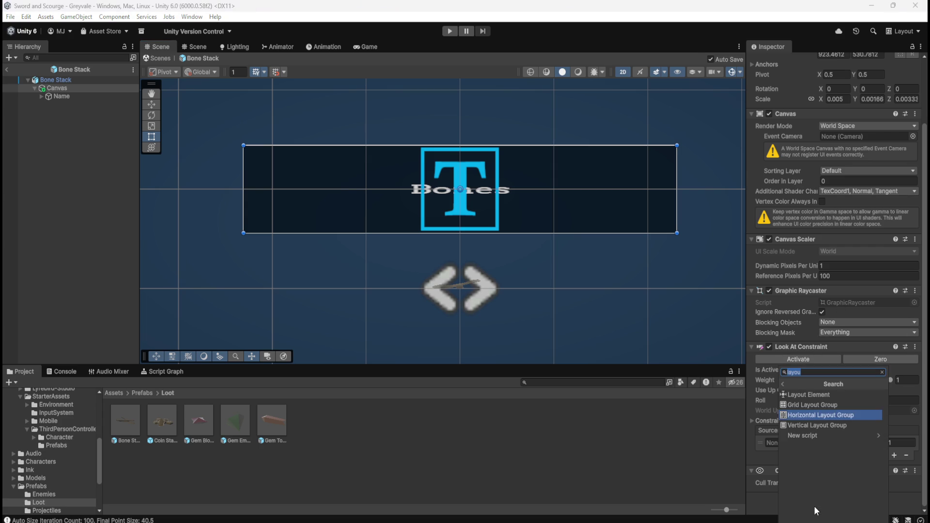
click(812, 395)
scroll(794, 310, down, 8)
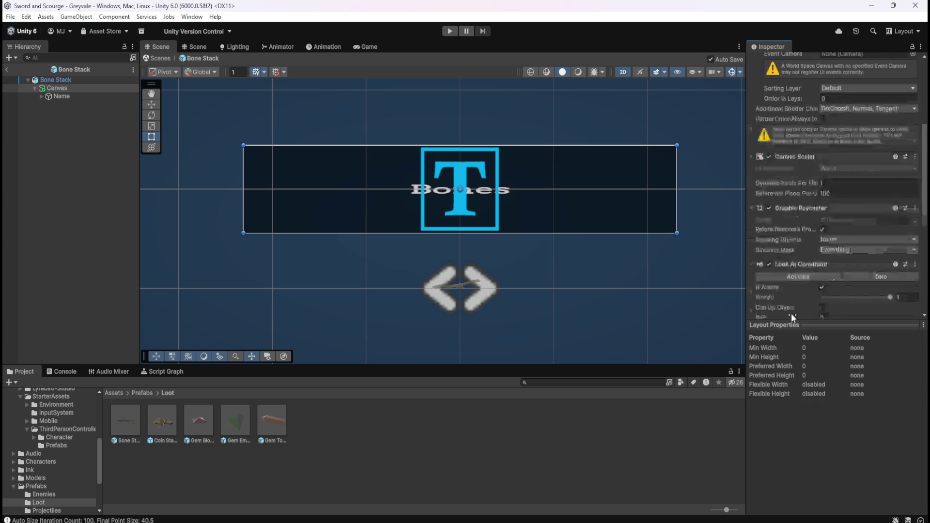
scroll(795, 299, down, 4)
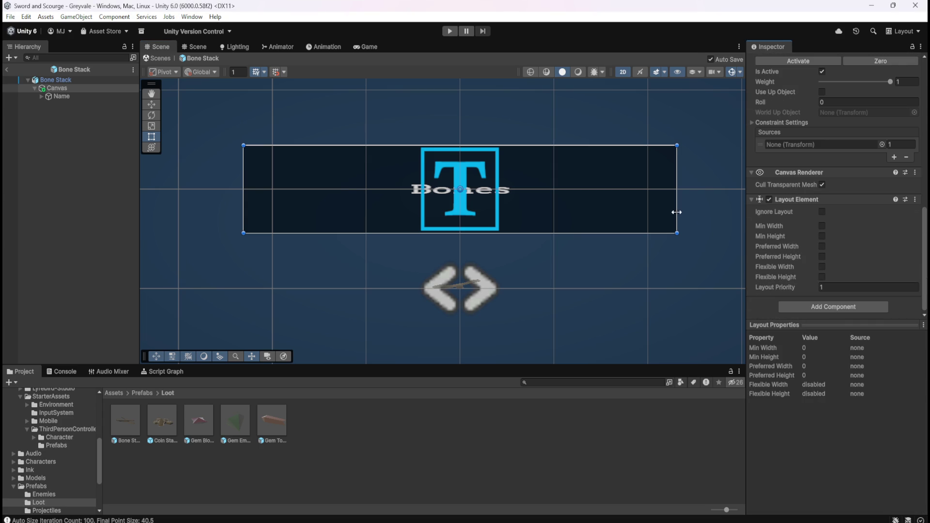
mouse_move(574, 148)
mouse_down()
mouse_move(571, 189)
mouse_move(584, 145)
mouse_move(596, 141)
mouse_up()
drag(244, 188, 344, 188)
key(ctrl+z)
right_click(791, 201)
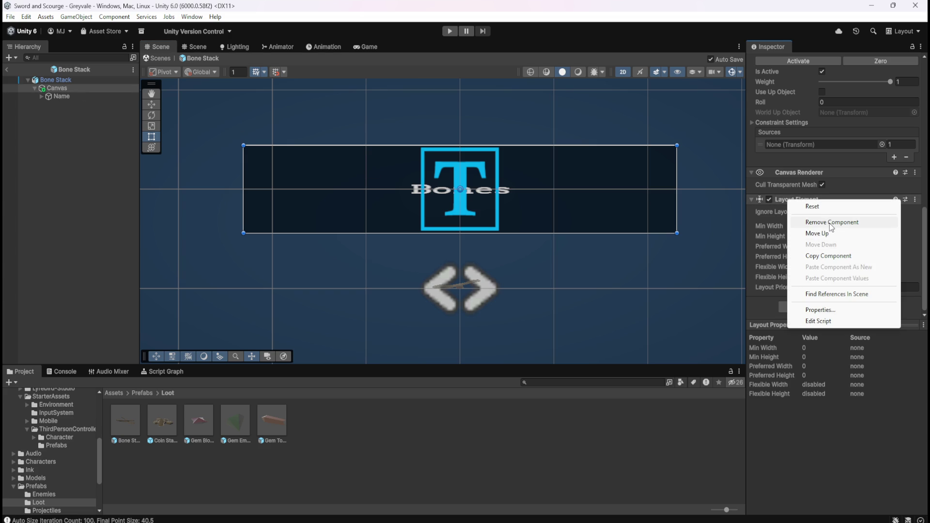
click(832, 222)
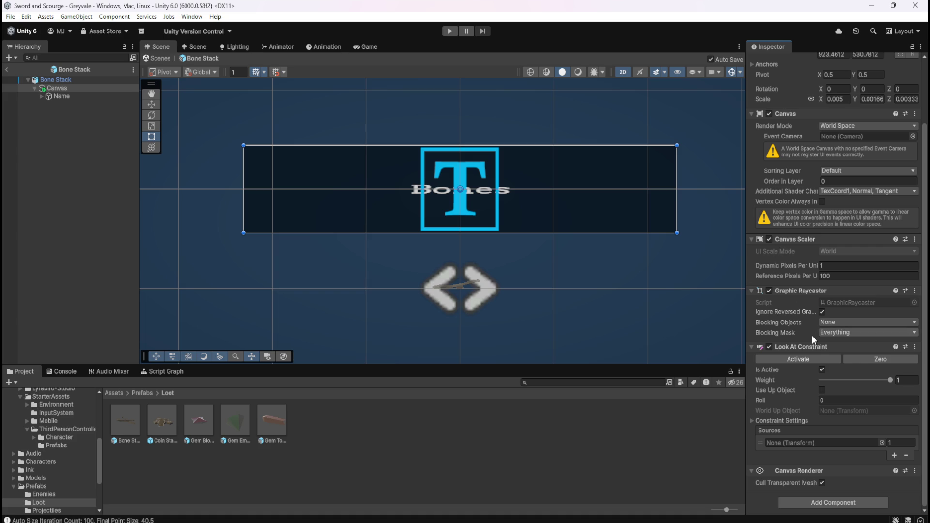
click(57, 95)
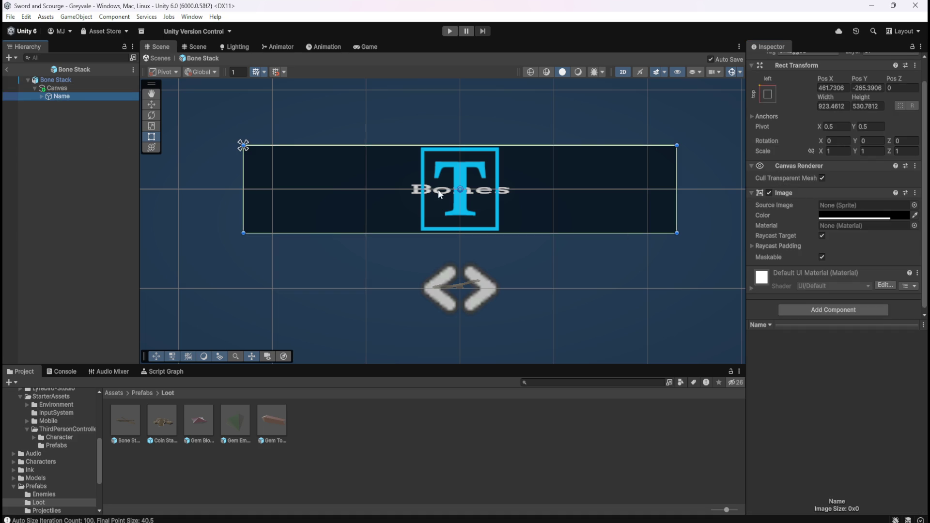
Select the Text (TMP) label and keep its middle-center alignment after trying other alignments
click(41, 96)
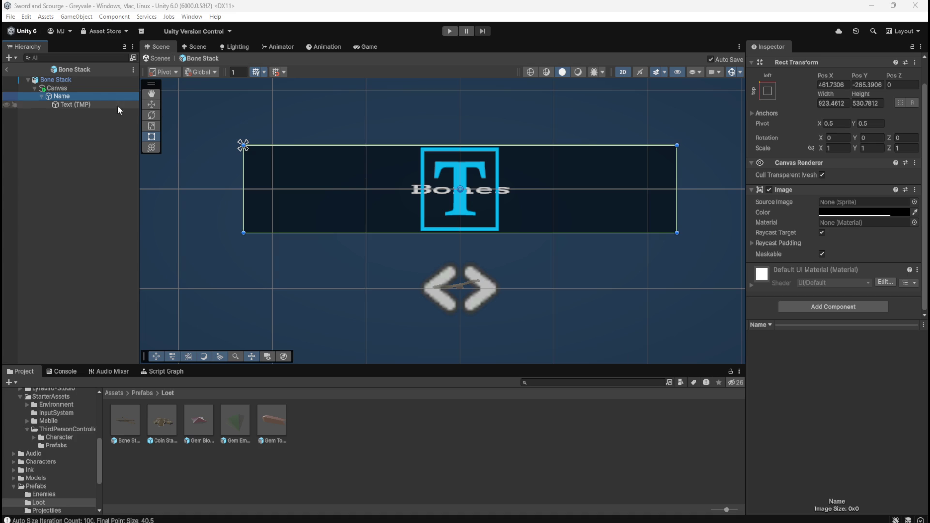
click(93, 103)
scroll(776, 259, down, 3)
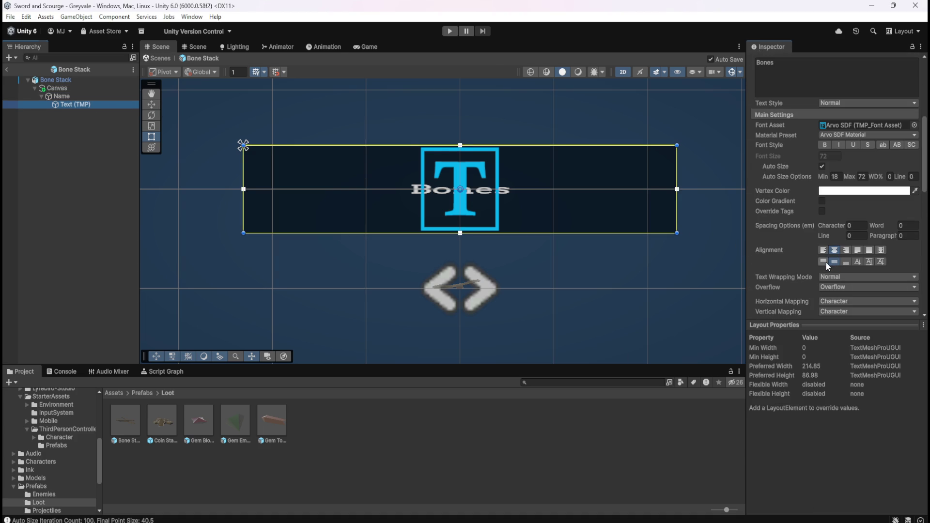
click(826, 261)
click(834, 261)
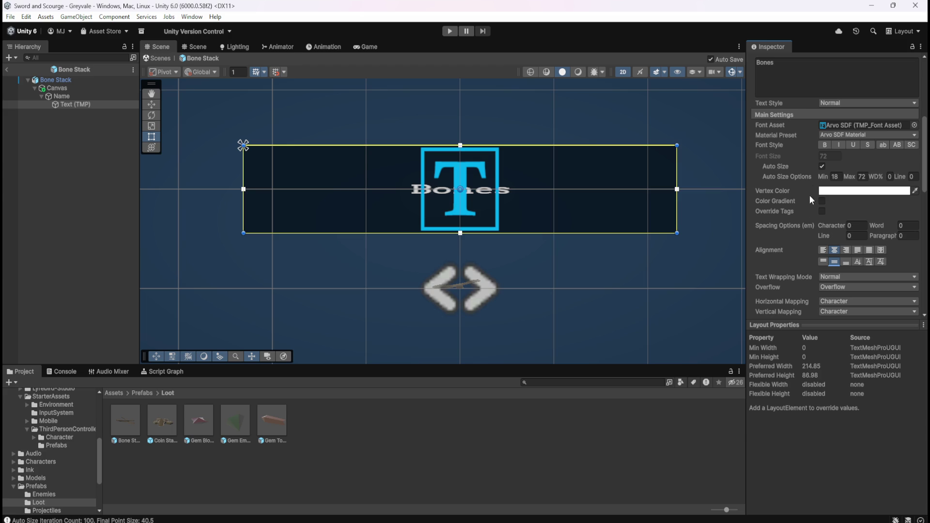
scroll(805, 251, down, 1)
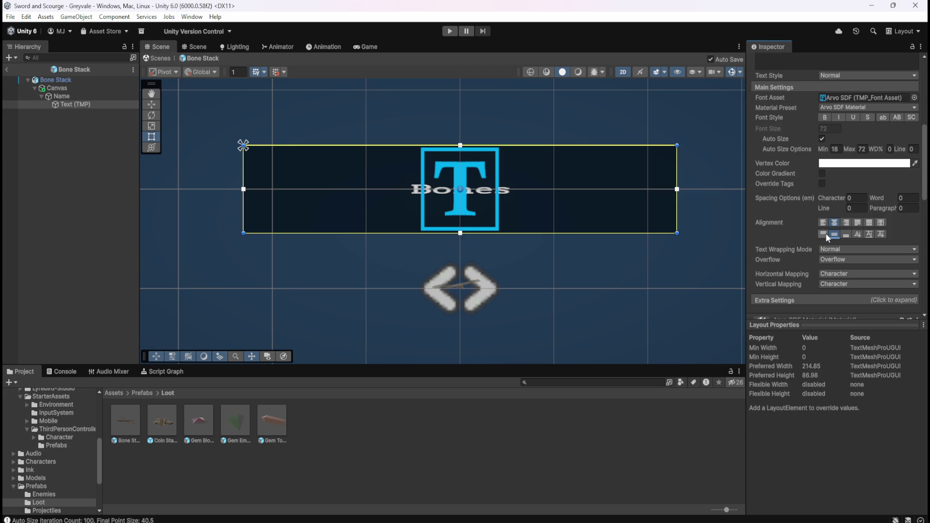
click(870, 224)
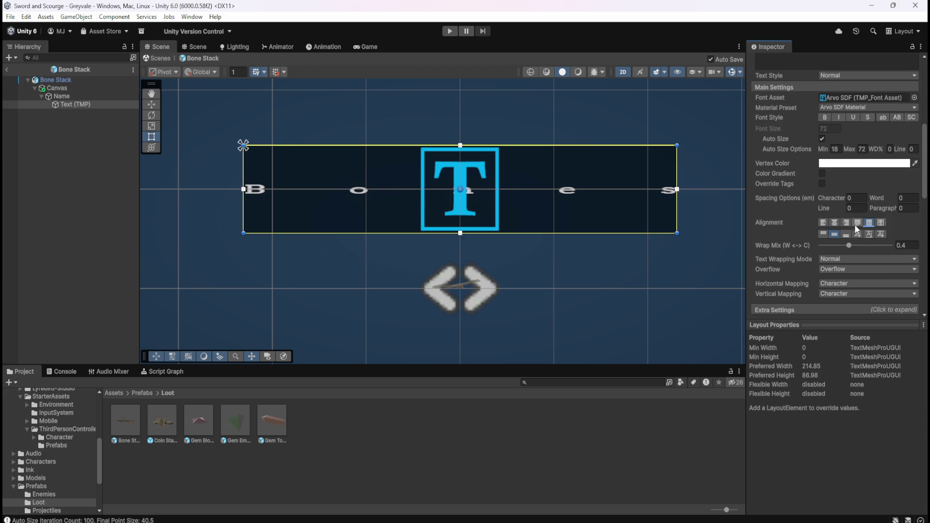
click(834, 222)
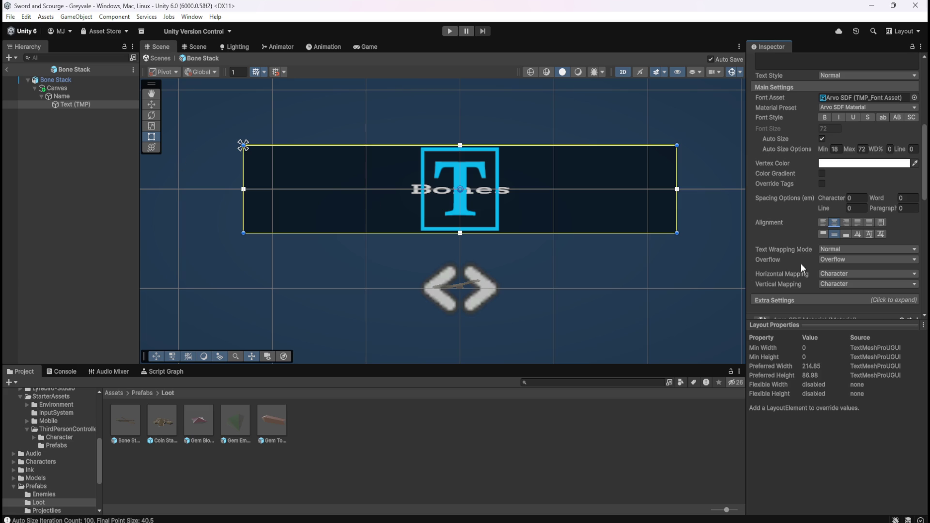
Replace the label's TOPAZ text with BONES
scroll(818, 210, up, 4)
click(825, 153)
text(BONES)
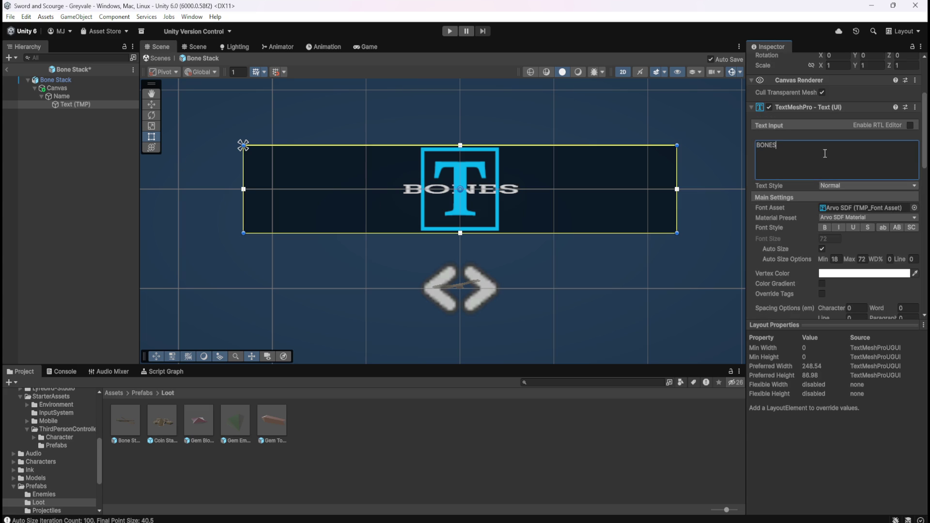
key(BackSpace)
key(BackSpace)
key(BackSpace)
key(ctrl+z)
key(BackSpace)
key(BackSpace)
key(BackSpace)
key(BackSpace)
key(BackSpace)
key(ctrl+z)
key(ctrl+z)
key(BackSpace)
key(BackSpace)
key(BackSpace)
text(TOPAZX)
key(BackSpace)
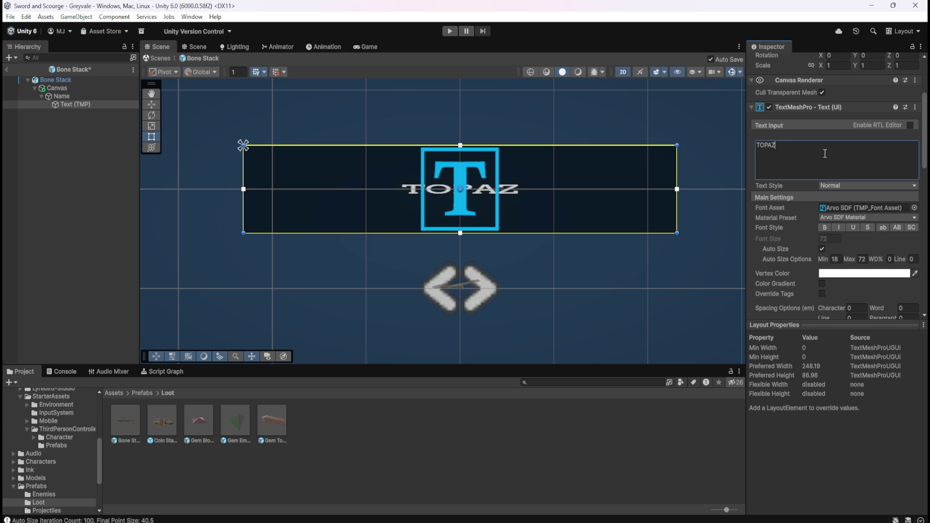
key(BackSpace)
key(BackSpace)
key(BackSpace)
text(BONES)
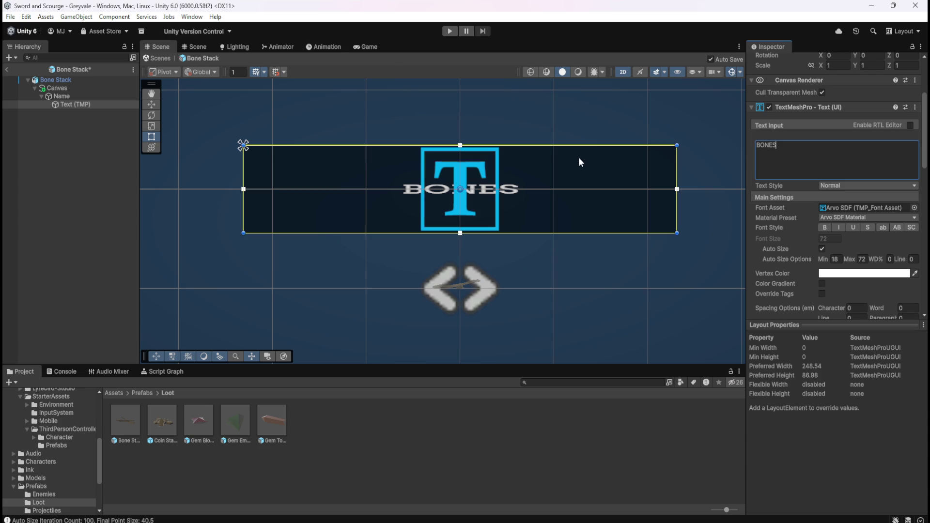
Try a second line 'A pile of bones', then remove it so only BONES remains
click(816, 150)
click(815, 151)
text(A pile of bon)
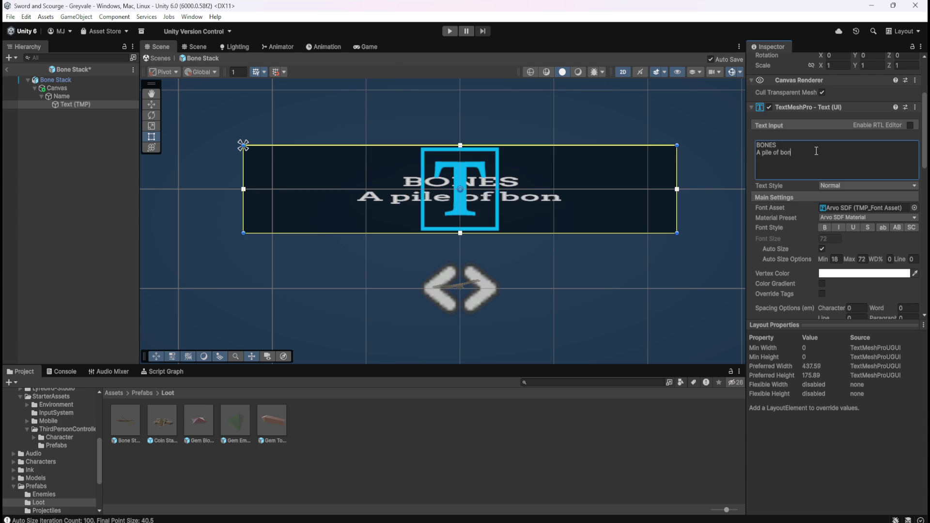
text(es)
key(BackSpace)
key(BackSpace)
key(BackSpace)
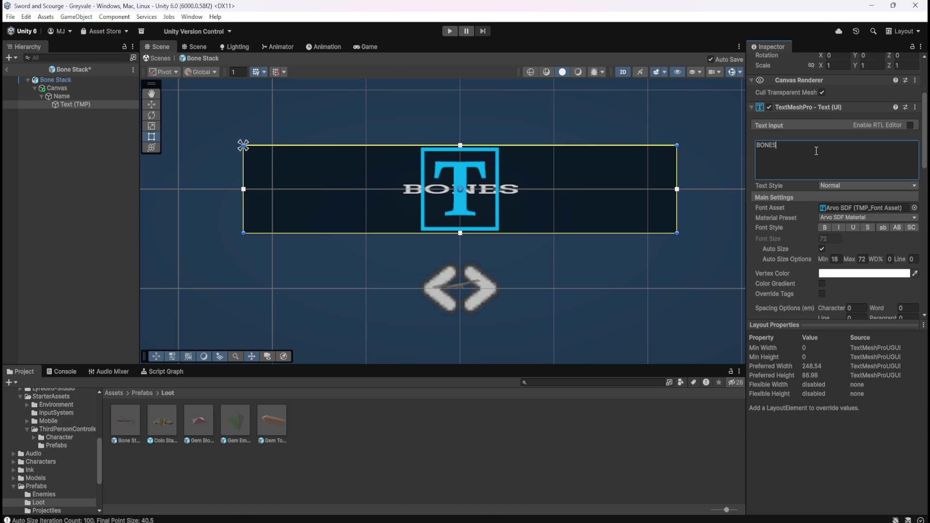
click(111, 96)
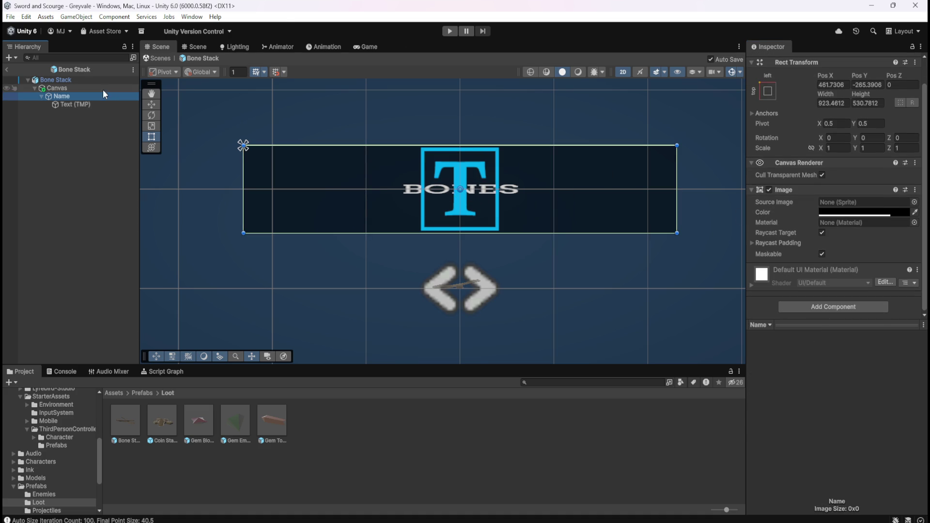
click(95, 89)
scroll(801, 375, down, 5)
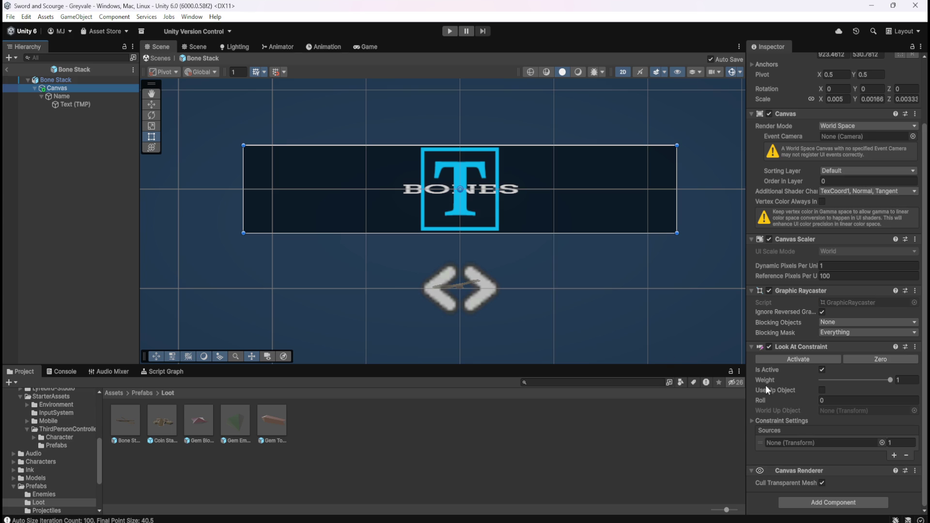
click(65, 96)
click(77, 88)
click(68, 96)
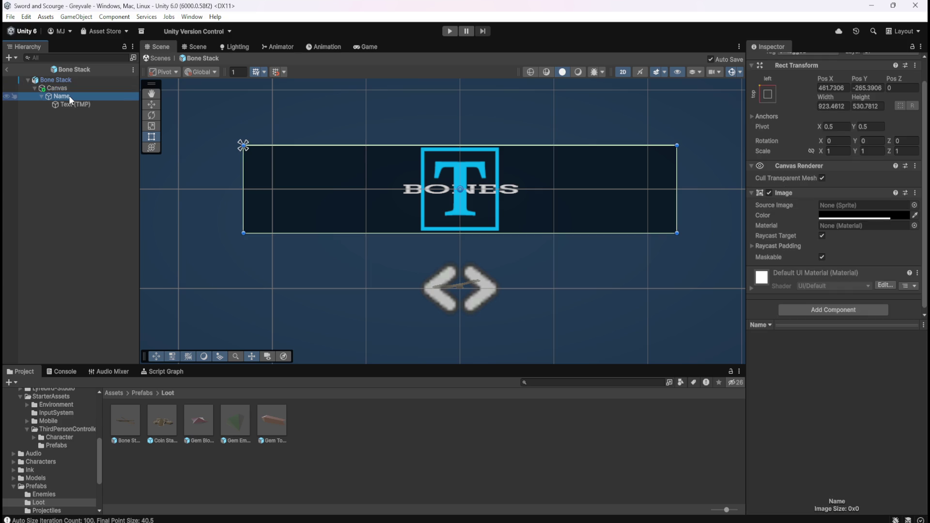
mouse_move(244, 194)
mouse_down()
mouse_move(595, 195)
mouse_move(243, 189)
mouse_up()
click(72, 103)
click(58, 96)
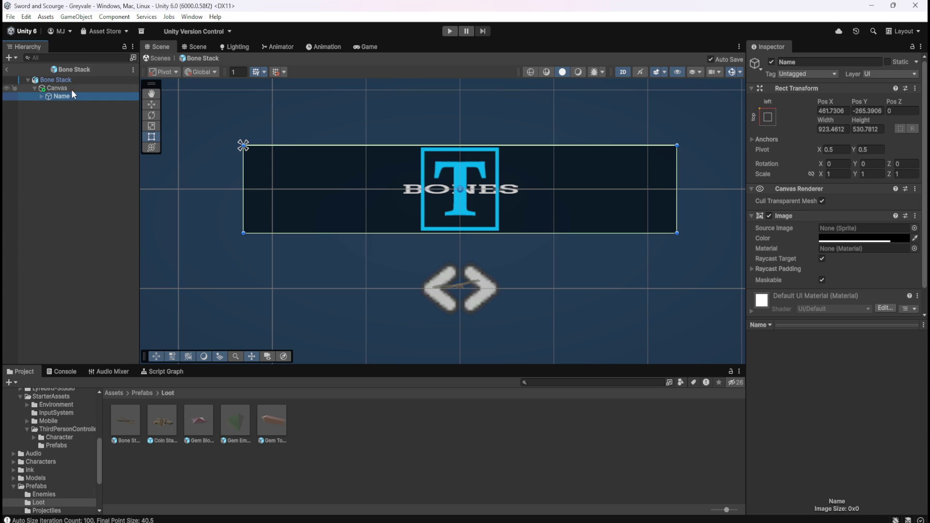
scroll(764, 237, down, 2)
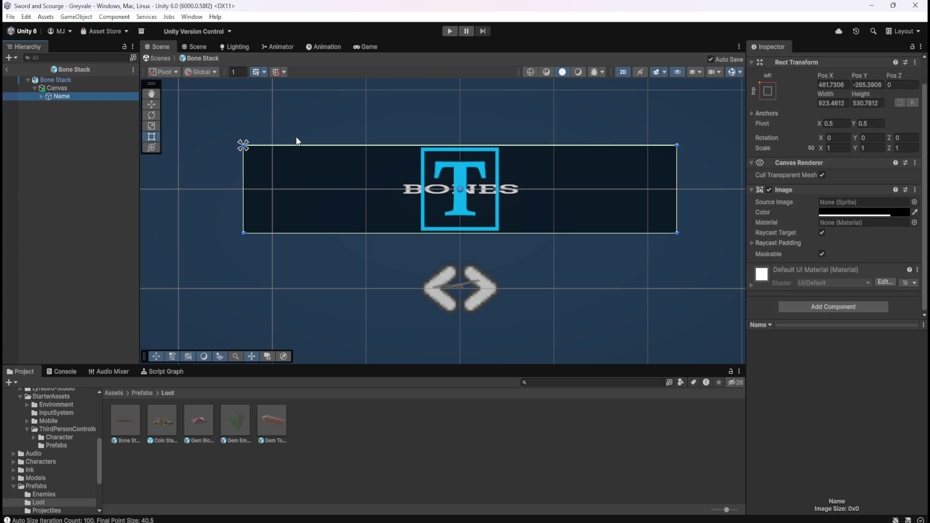
click(68, 86)
scroll(806, 315, down, 4)
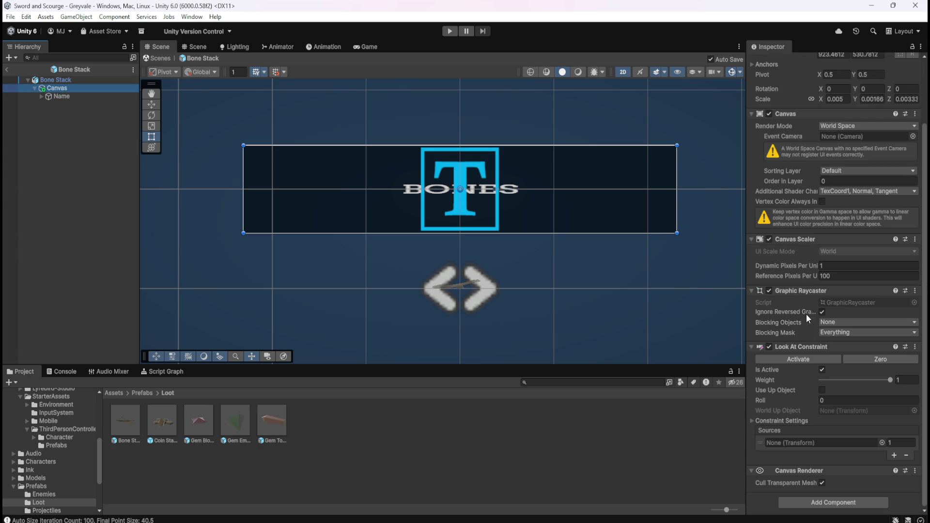
Add a Vertical Layout Group with 0 padding; dismiss the error from adding a Horizontal one
click(833, 502)
text(layou)
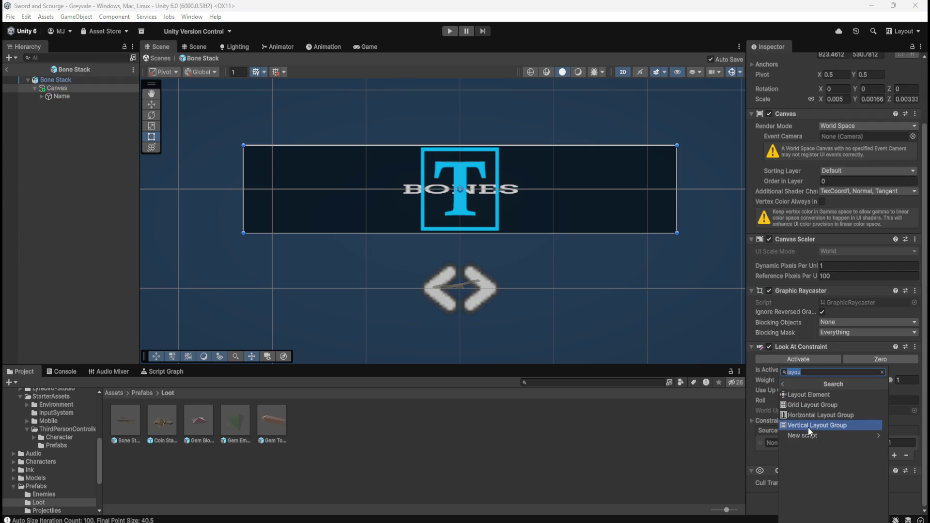
click(814, 426)
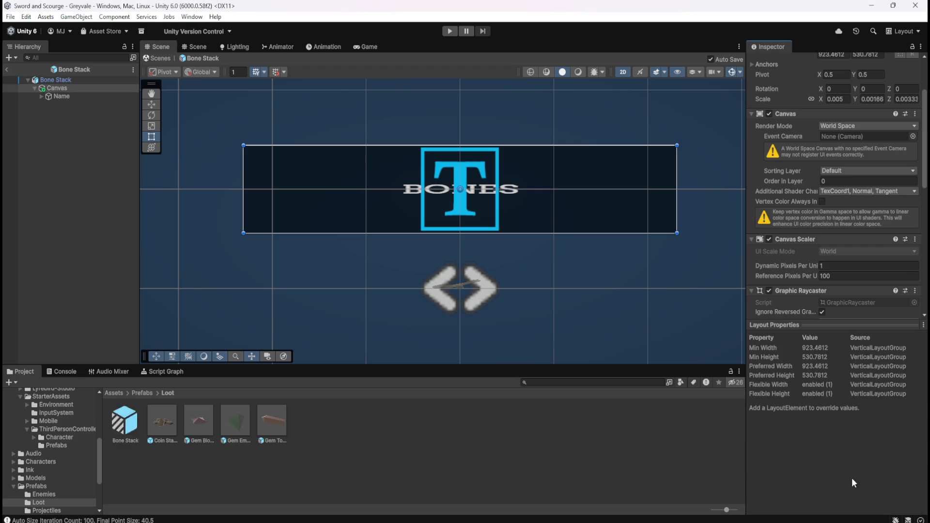
scroll(804, 277, down, 15)
scroll(804, 277, down, 4)
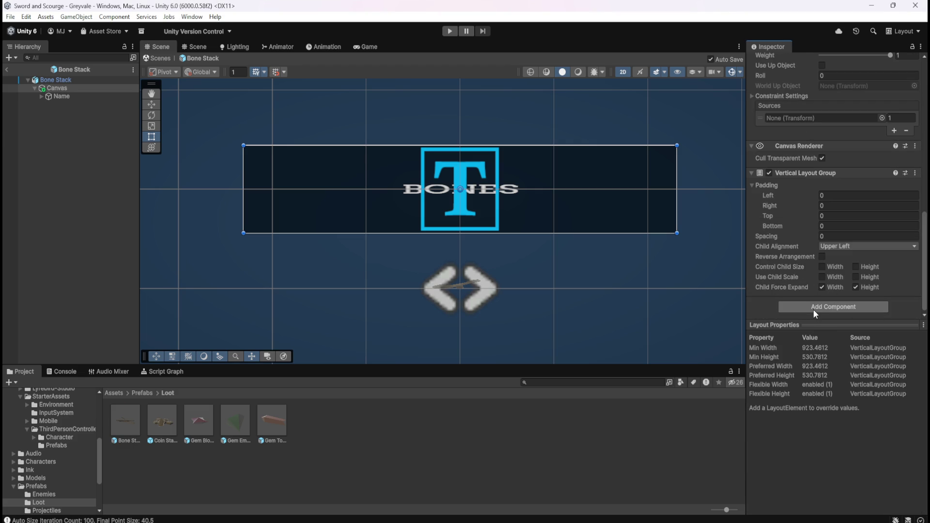
click(814, 310)
click(825, 365)
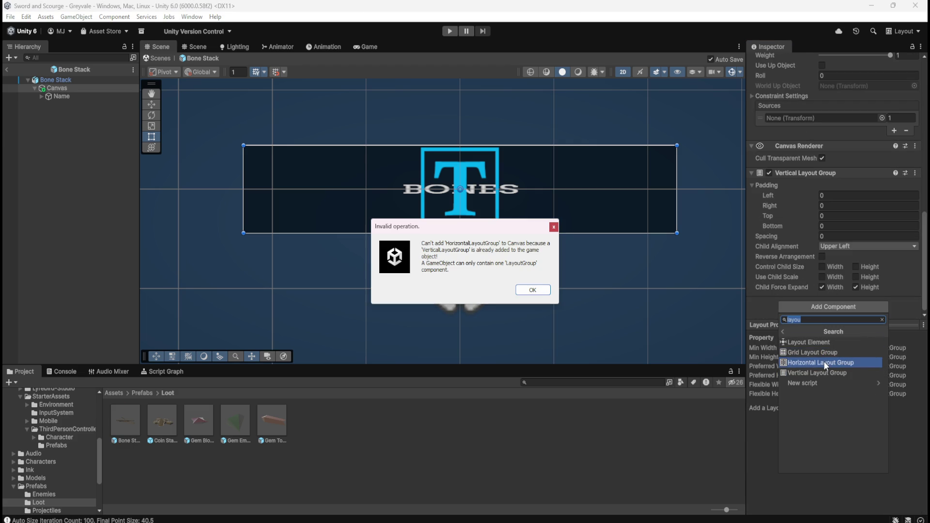
click(533, 290)
mouse_move(810, 196)
mouse_down()
mouse_move(875, 199)
mouse_move(804, 213)
mouse_move(813, 242)
mouse_up()
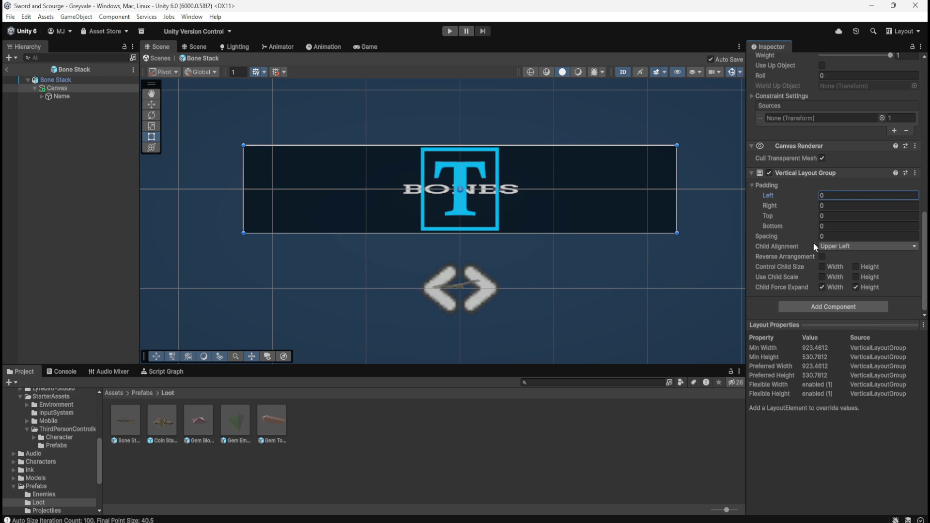
Set Child Alignment to Middle Center and enable Control Child Size width and height
click(844, 248)
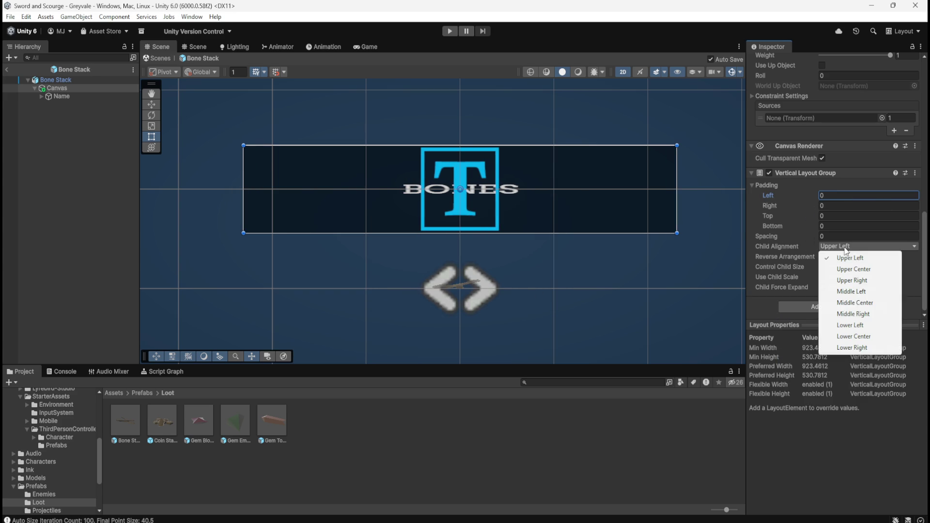
click(843, 302)
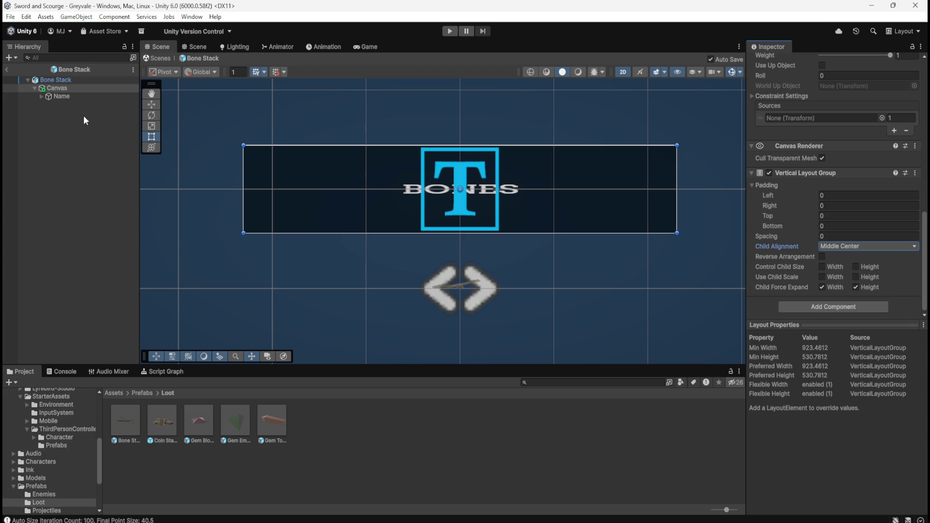
mouse_move(245, 177)
mouse_down()
mouse_move(409, 191)
mouse_move(244, 191)
mouse_up()
click(821, 266)
click(855, 267)
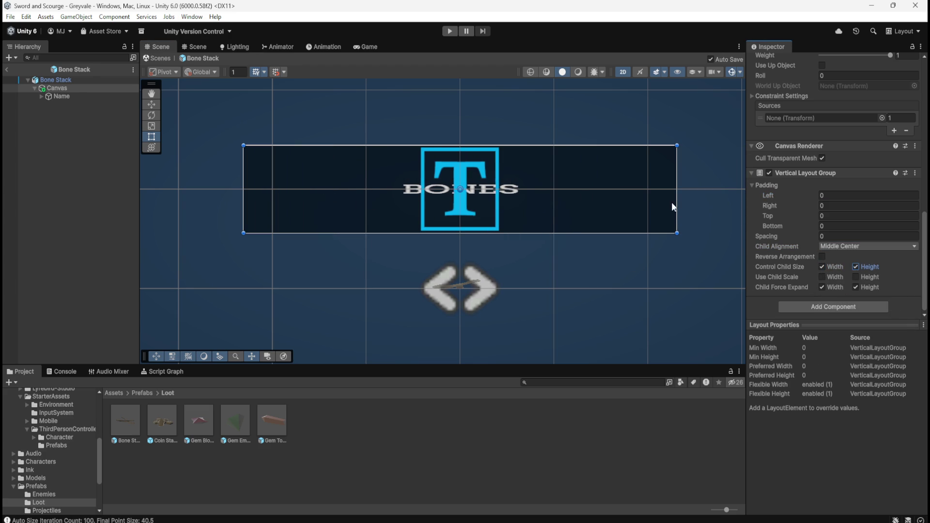
mouse_move(680, 207)
mouse_down()
mouse_move(502, 218)
mouse_move(702, 218)
mouse_move(536, 226)
mouse_move(677, 228)
mouse_up()
Reselect the Canvas and experiment with the layout's left padding, then collapse the padding settings
click(58, 87)
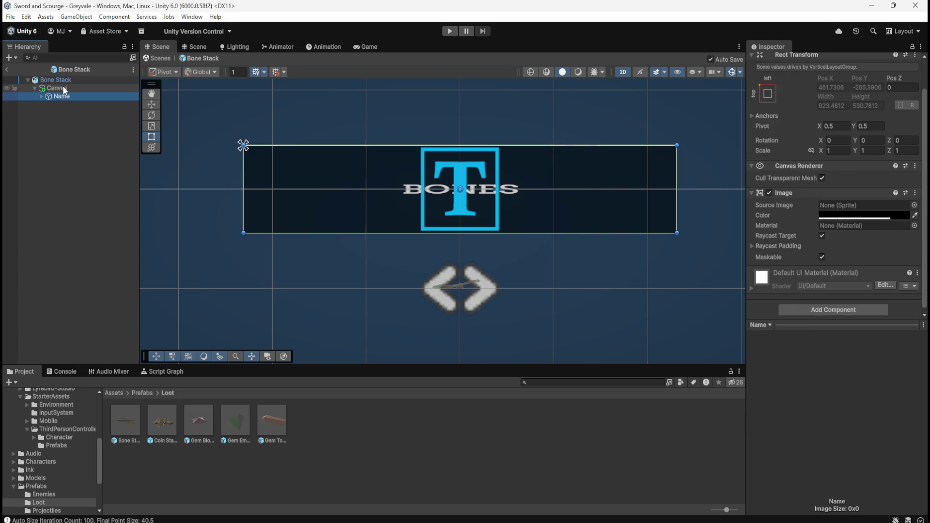
click(65, 99)
click(68, 89)
scroll(776, 249, down, 5)
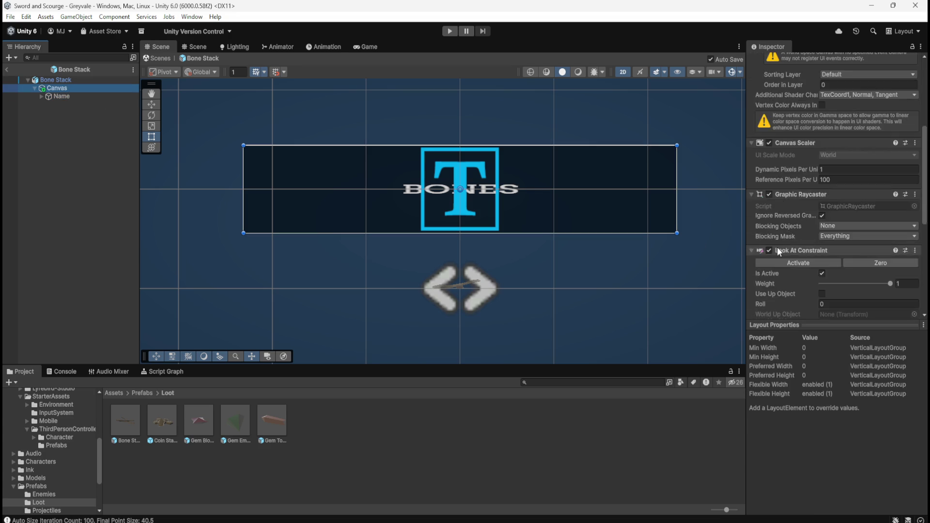
scroll(780, 246, down, 5)
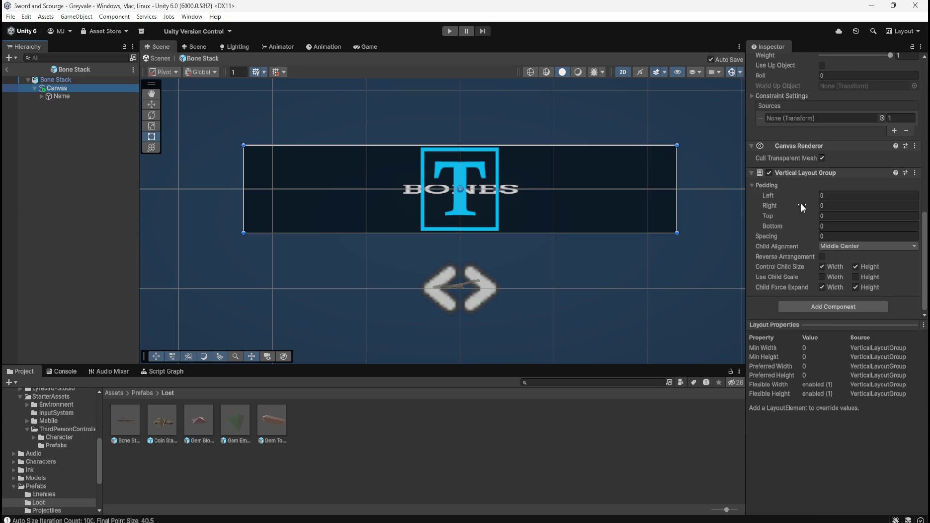
mouse_move(783, 193)
mouse_down()
mouse_move(857, 198)
mouse_move(789, 216)
mouse_up()
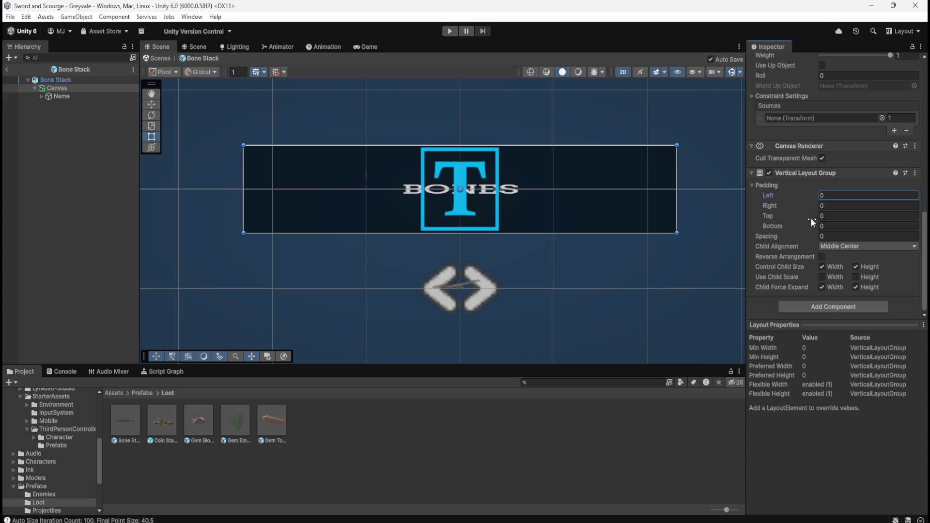
click(812, 237)
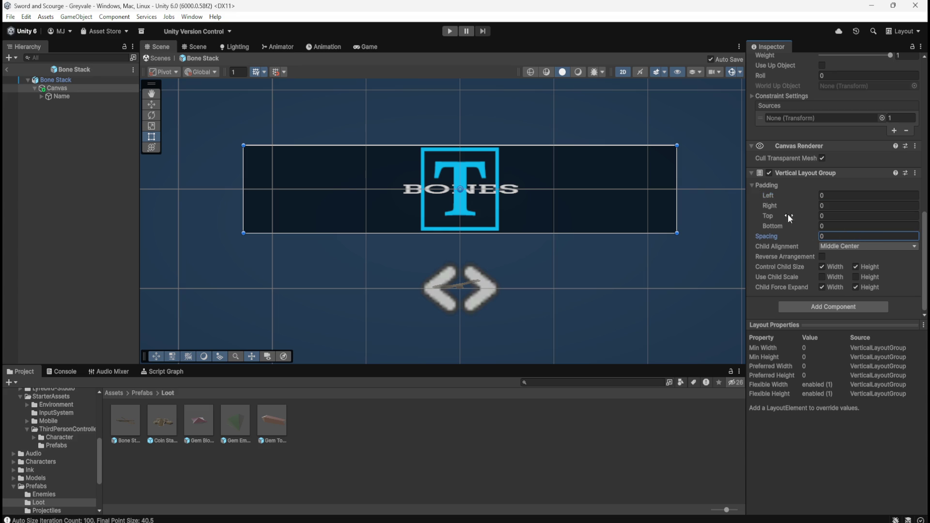
click(752, 186)
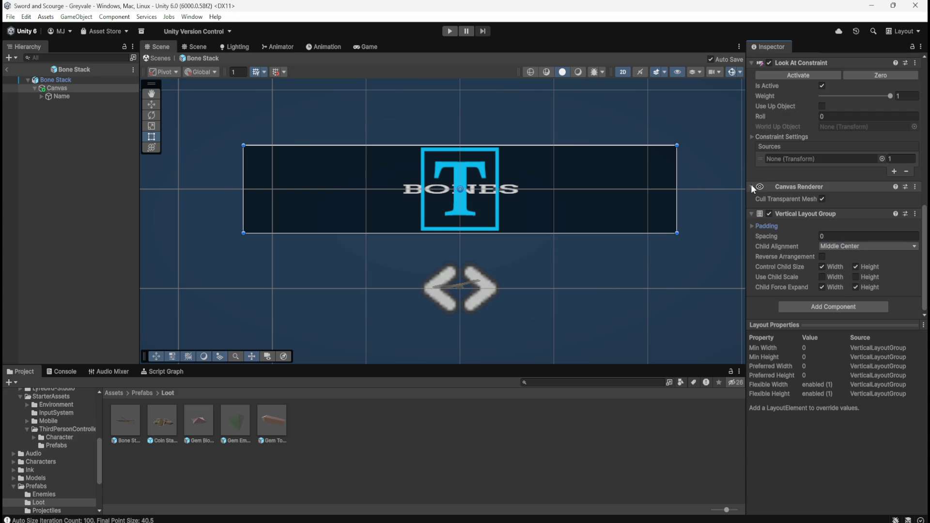
Enable Use Child Scale width and height, testing by narrowing and restoring the Canvas width
click(822, 277)
click(856, 277)
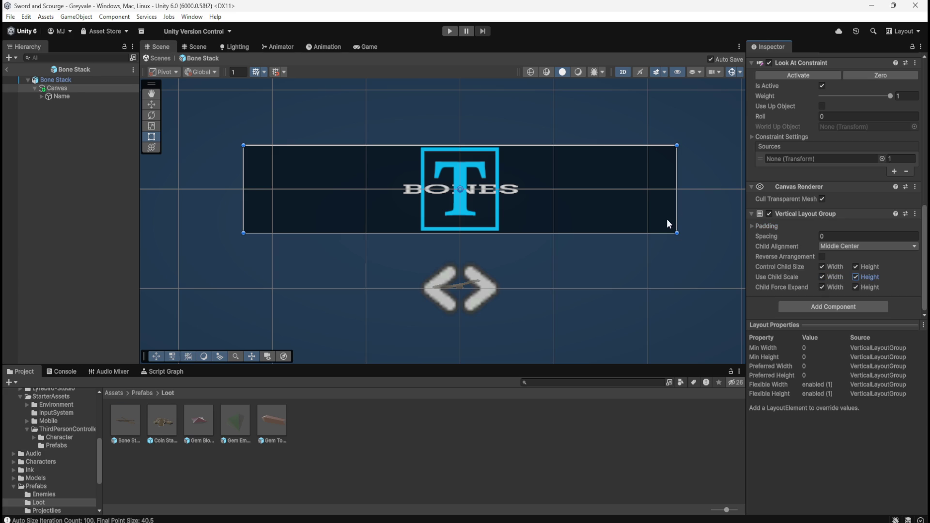
drag(677, 214, 525, 216)
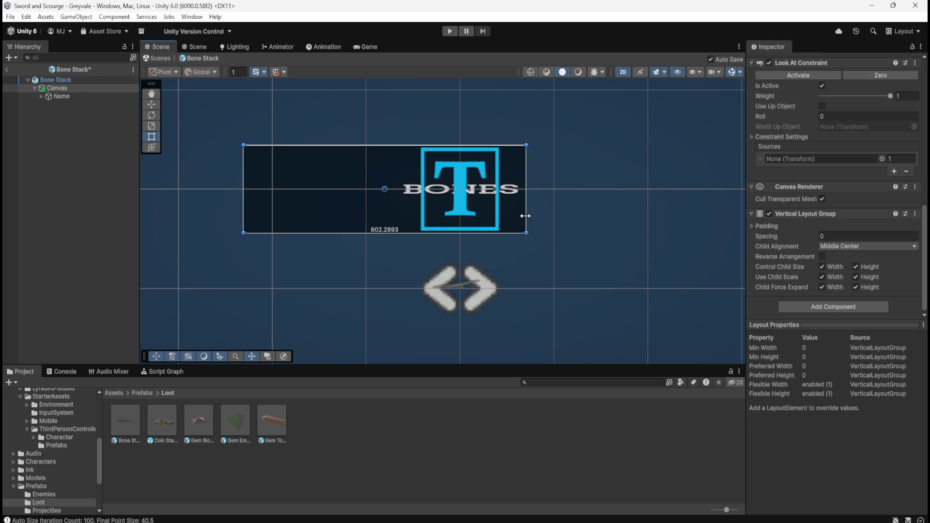
drag(635, 219, 677, 219)
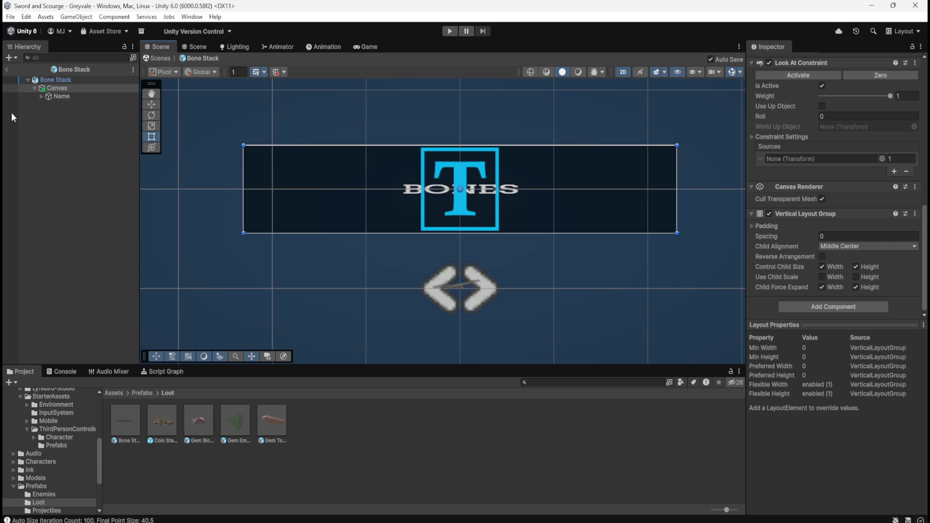
click(62, 95)
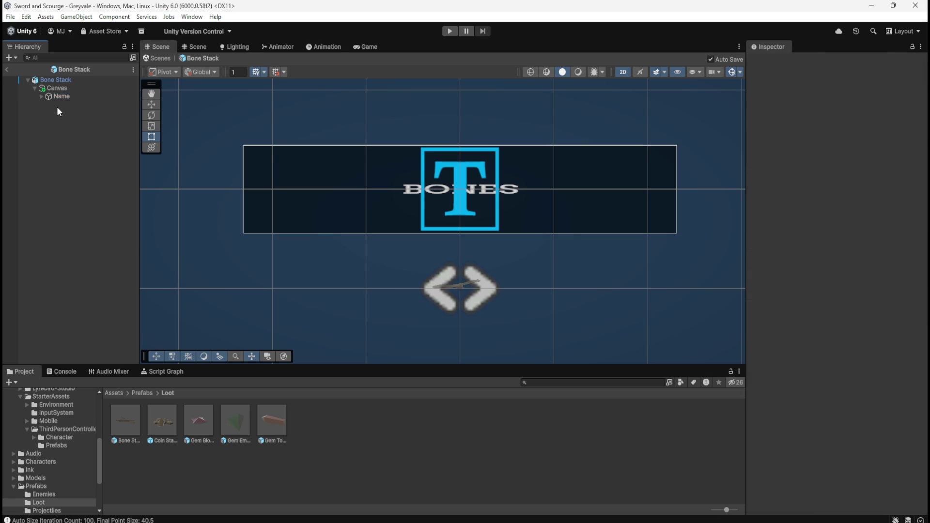
click(63, 88)
click(58, 96)
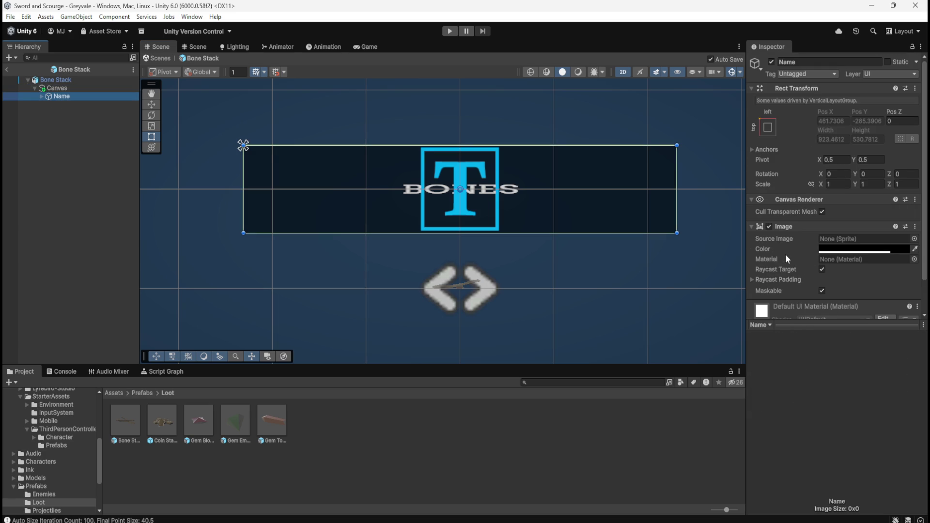
scroll(785, 258, down, 2)
click(41, 96)
click(69, 103)
scroll(794, 272, down, 5)
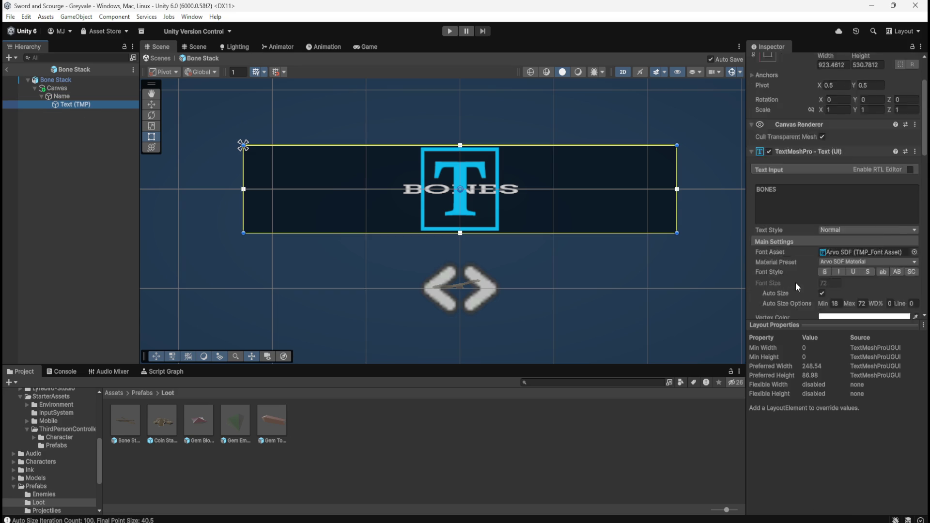
scroll(778, 262, down, 3)
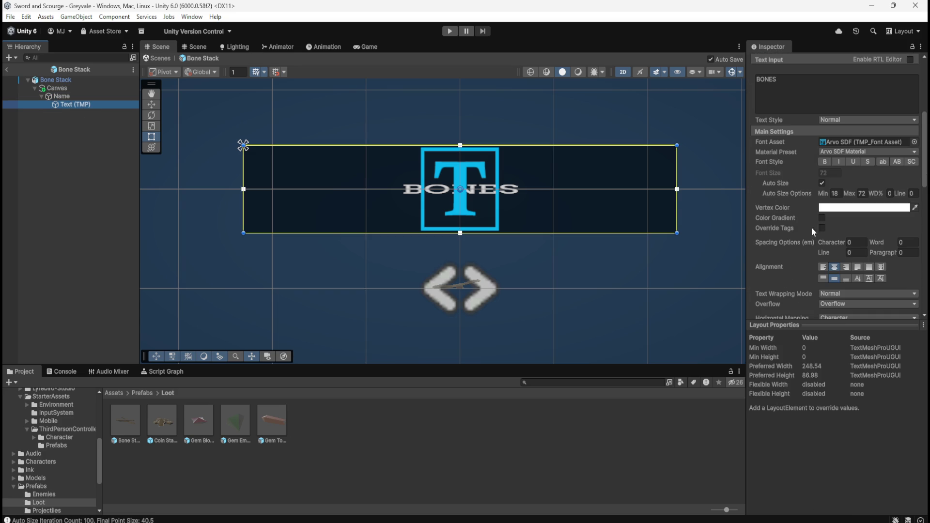
click(822, 183)
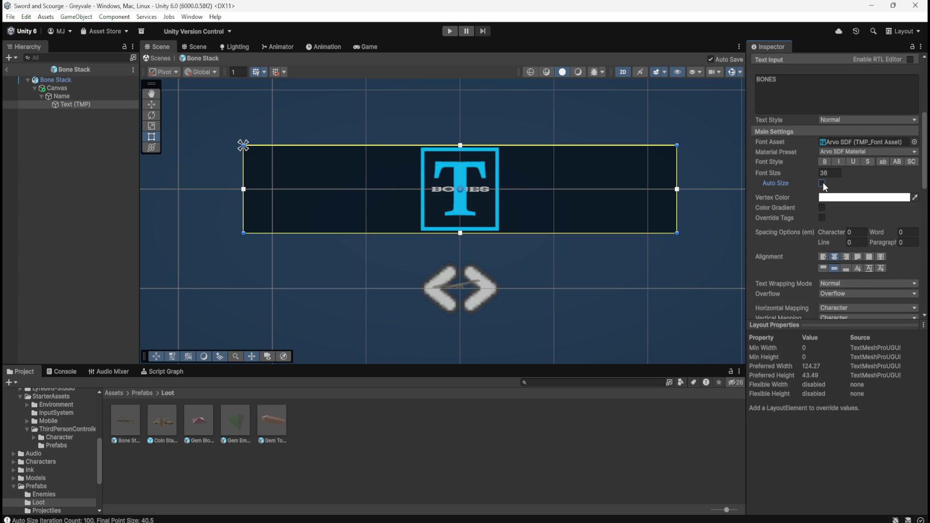
click(822, 183)
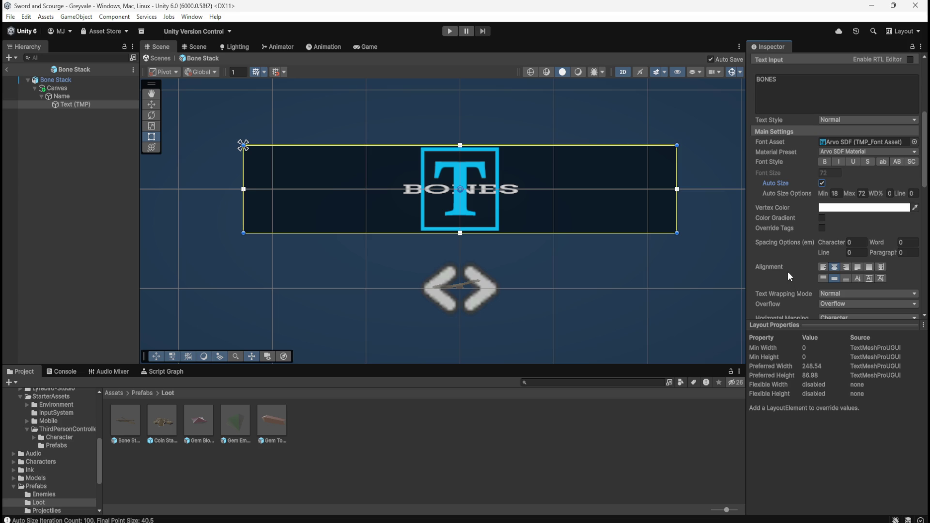
scroll(774, 233, up, 3)
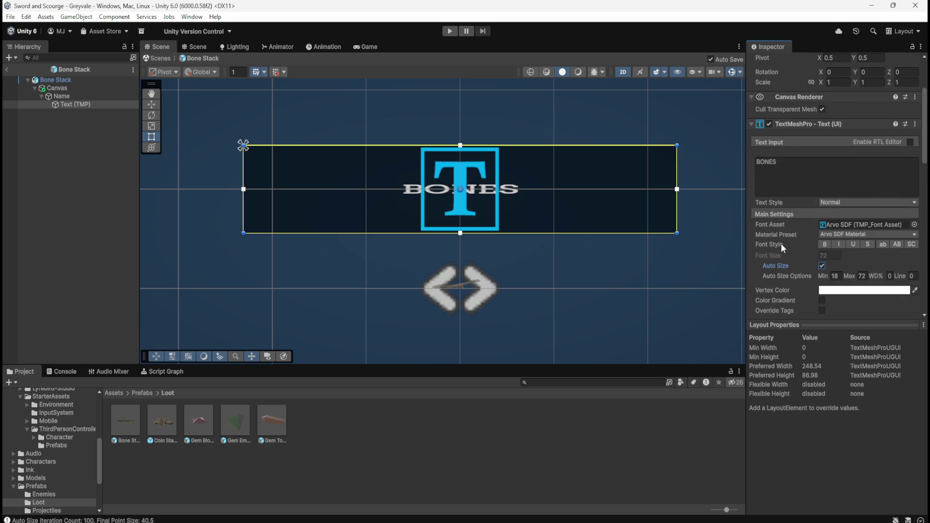
click(62, 96)
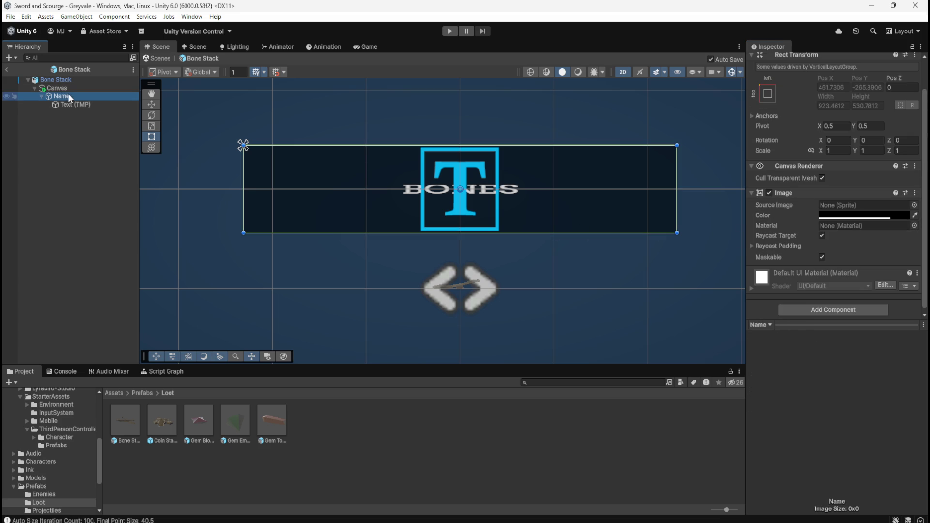
click(71, 90)
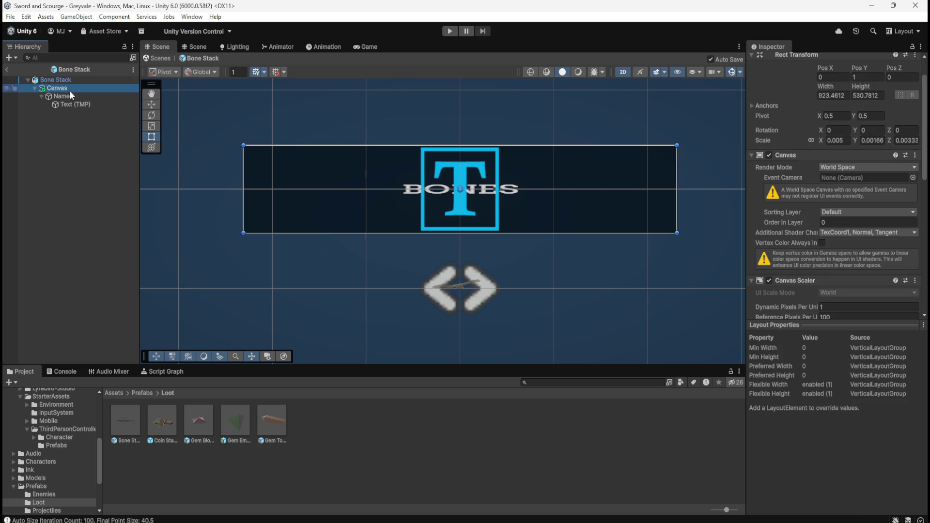
Try left and bottom padding on the Canvas's Vertical Layout Group, undoing the bottom padding
click(69, 97)
click(73, 89)
scroll(781, 262, down, 3)
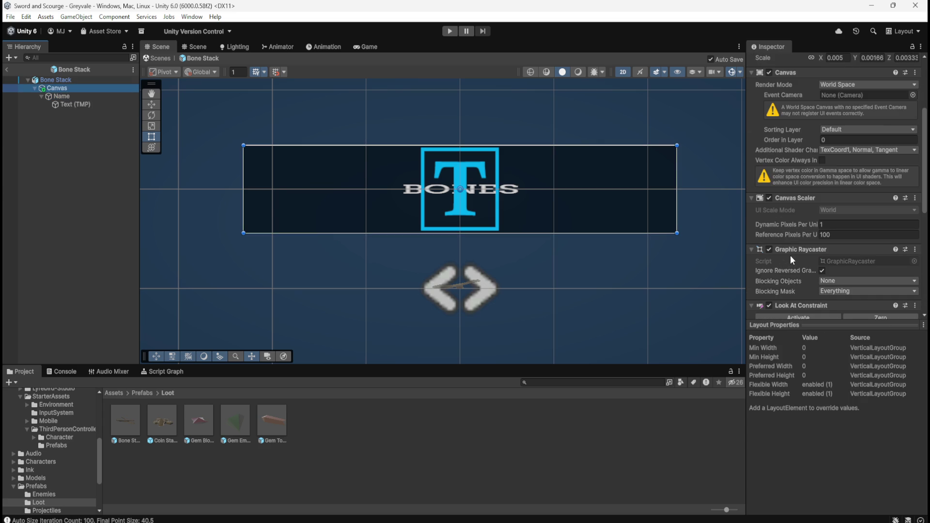
scroll(783, 253, down, 6)
scroll(785, 249, down, 3)
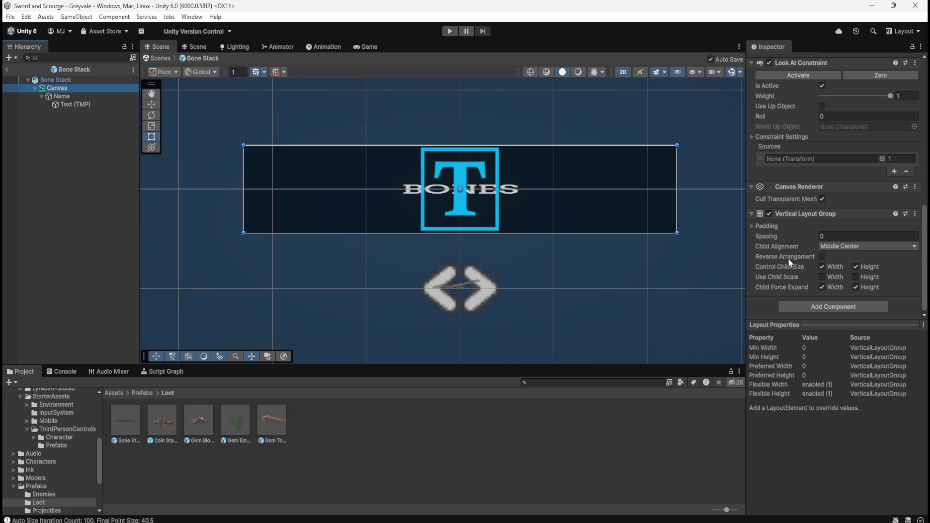
click(757, 226)
mouse_move(785, 234)
mouse_down()
mouse_move(915, 241)
mouse_move(27, 243)
mouse_move(879, 240)
mouse_move(482, 234)
mouse_up()
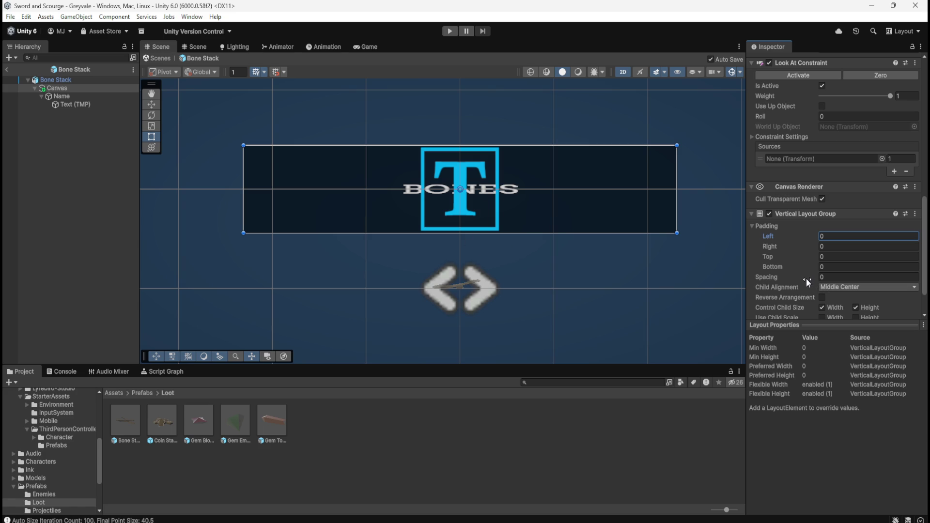
drag(786, 266, 863, 270)
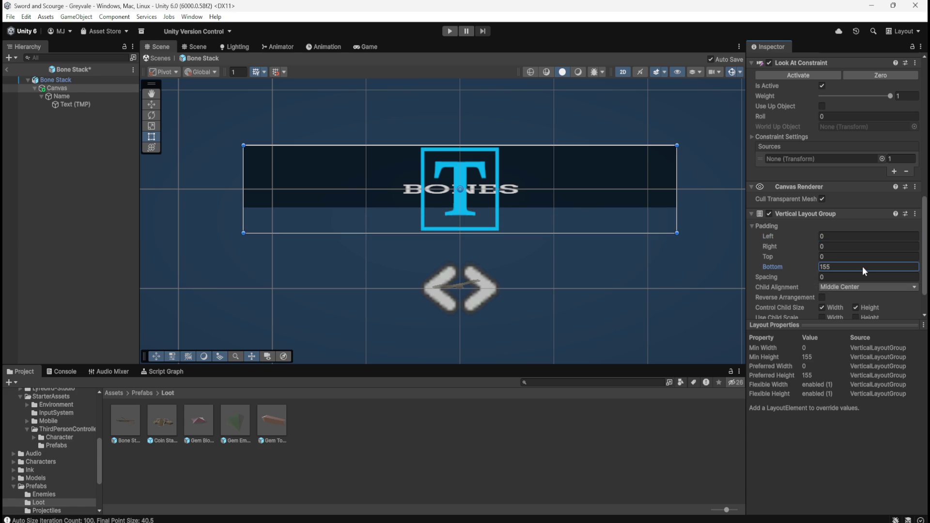
key(ctrl+z)
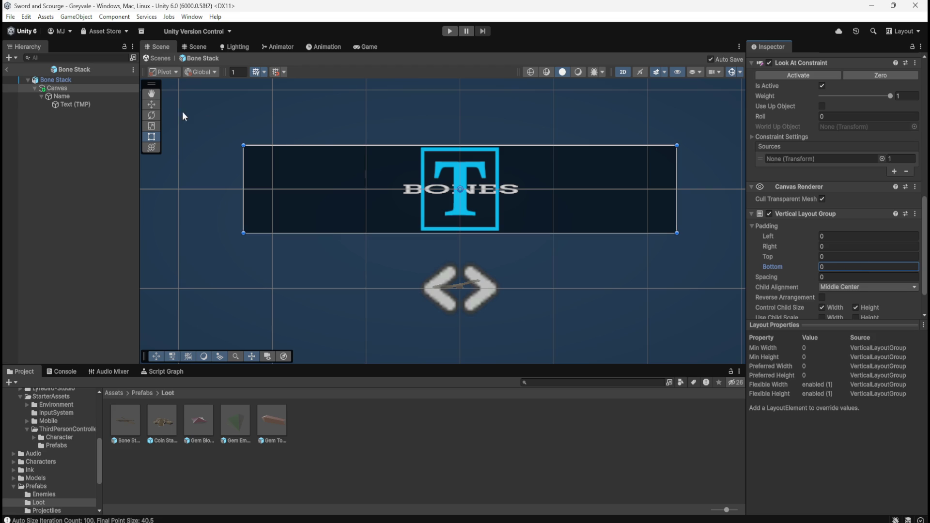
Shorten the Canvas from its top edge and set Child Alignment to Upper Left
click(104, 97)
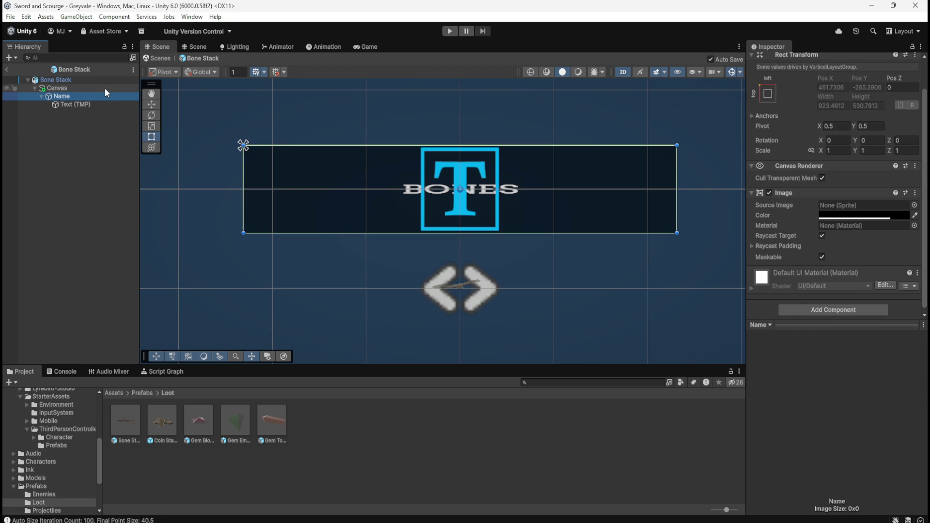
click(105, 88)
mouse_move(392, 144)
mouse_down()
mouse_move(388, 213)
mouse_move(390, 187)
mouse_move(420, 176)
mouse_move(427, 146)
mouse_up()
scroll(783, 289, down, 4)
scroll(783, 289, down, 6)
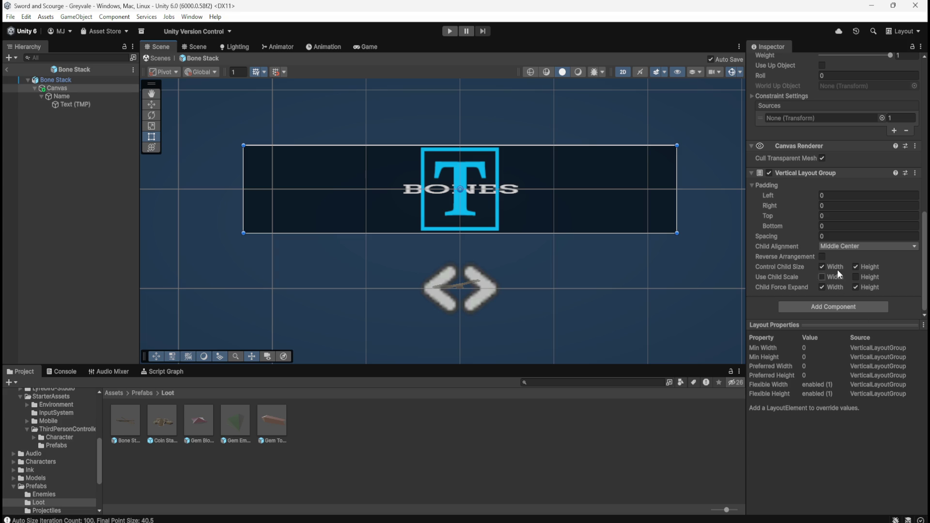
click(852, 246)
click(851, 258)
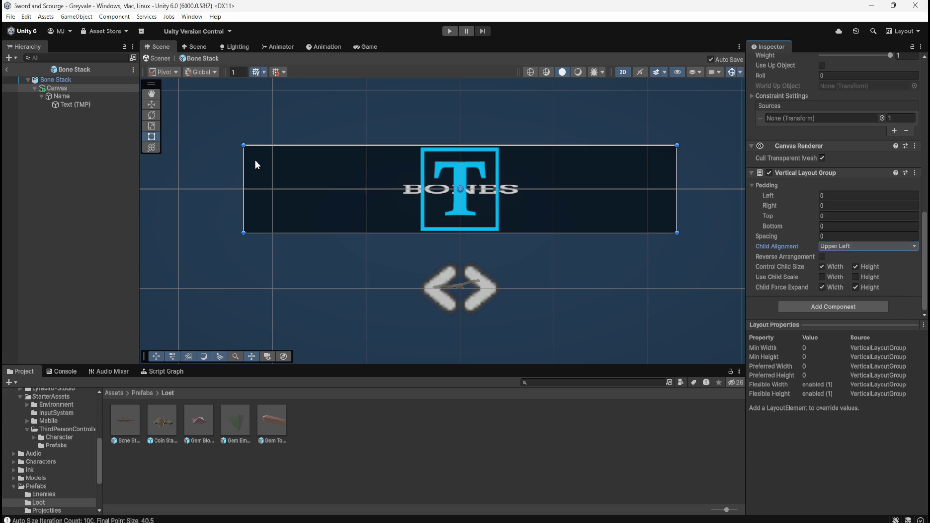
Try resizing the Canvas from its corners and bottom edge, undoing each attempt
drag(244, 145, 394, 181)
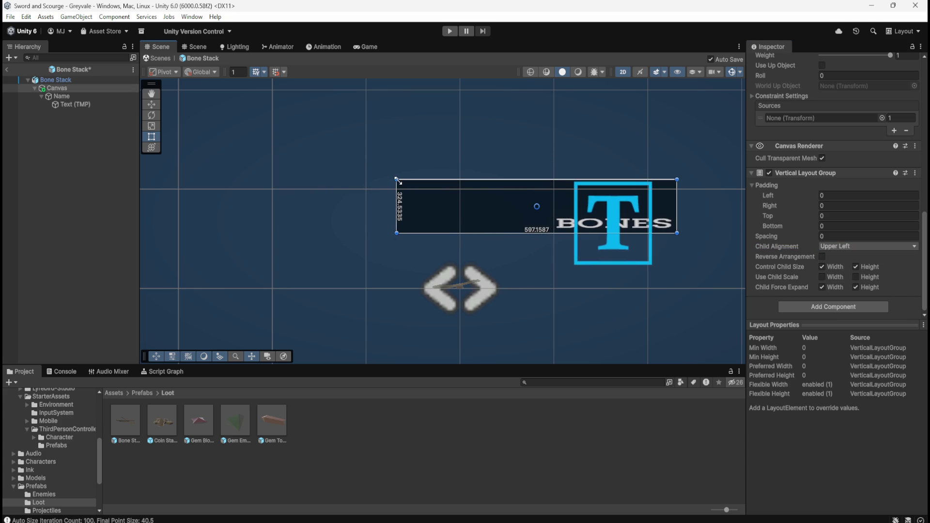
key(ctrl+z)
drag(659, 233, 663, 194)
key(ctrl+z)
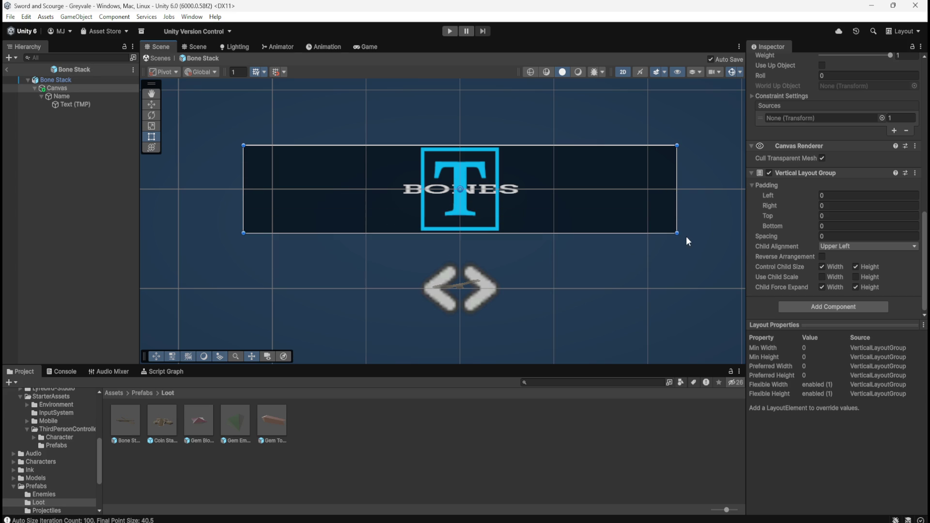
drag(679, 234, 625, 213)
key(ctrl+z)
drag(245, 147, 408, 181)
key(ctrl+z)
click(92, 96)
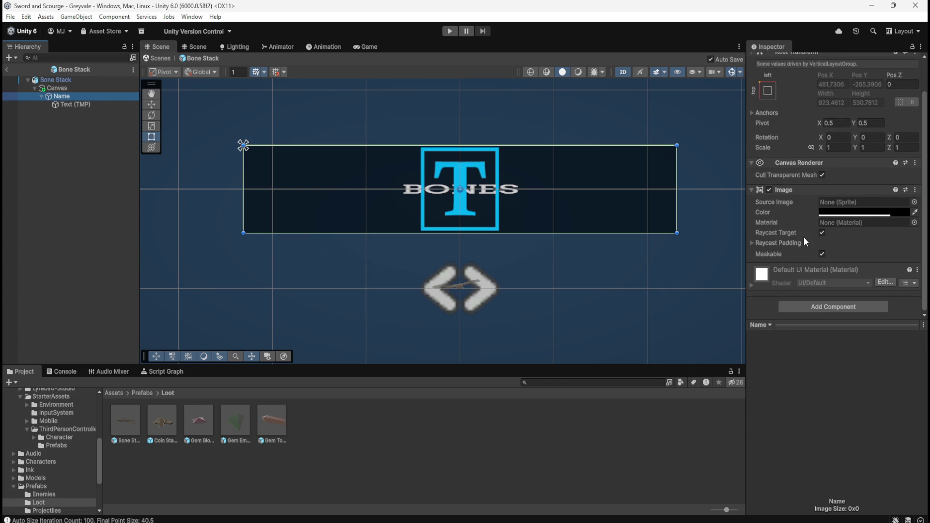
Align the BONES text left and top, then shrink the Canvas from its top-left corner
click(70, 104)
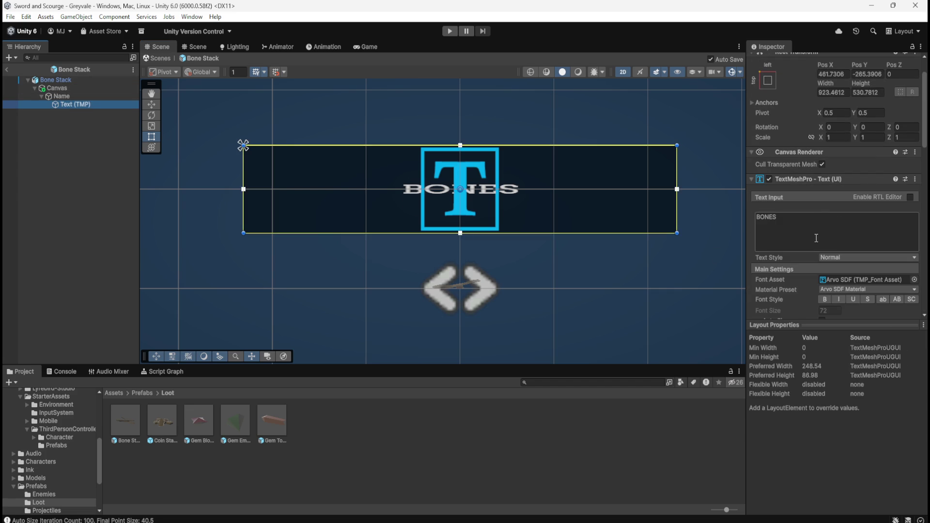
scroll(804, 283, down, 5)
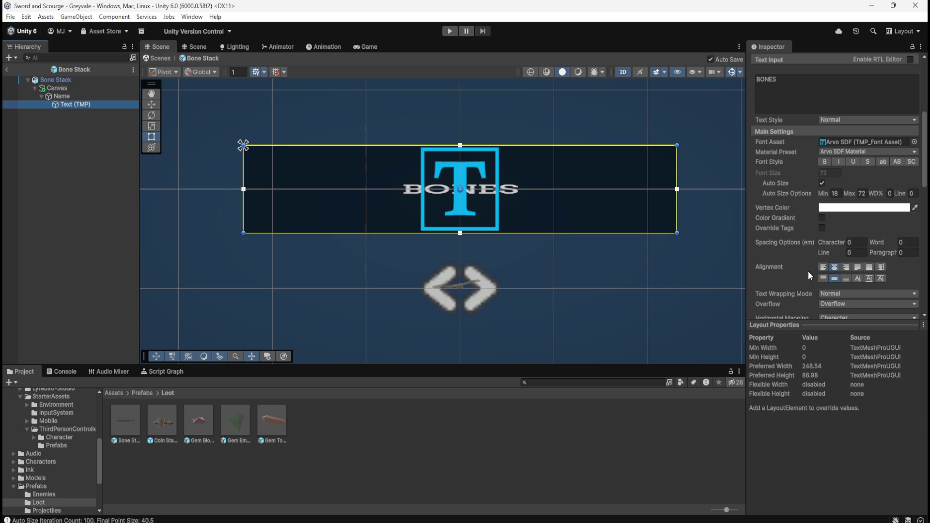
click(825, 269)
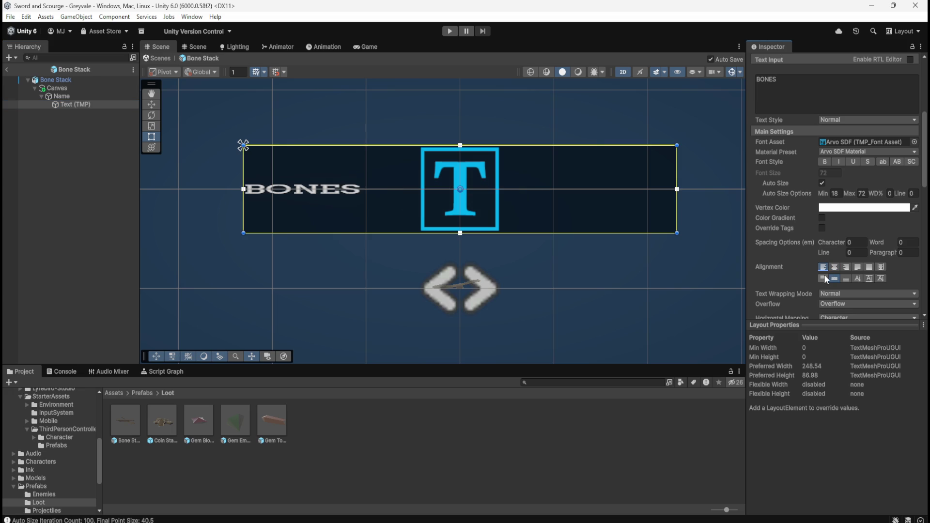
click(823, 279)
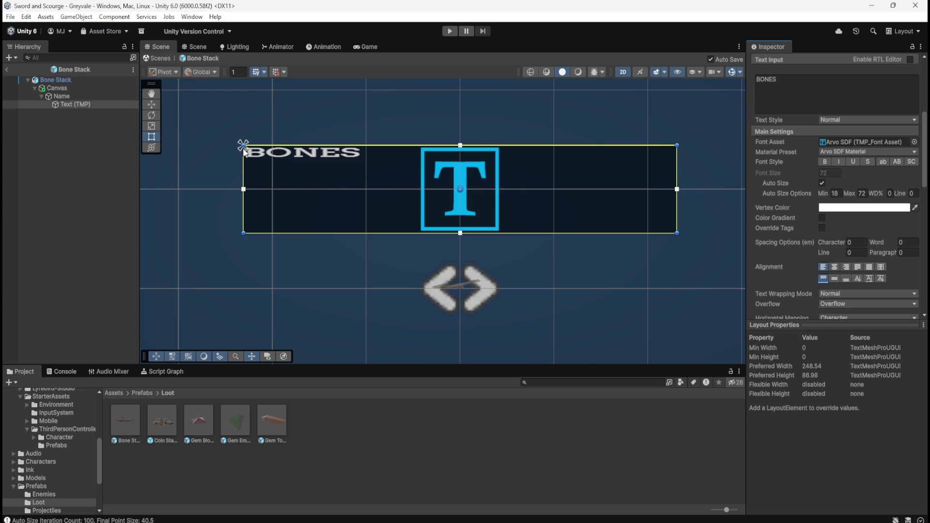
click(81, 90)
mouse_move(244, 143)
mouse_down()
mouse_move(504, 197)
mouse_move(468, 198)
mouse_up()
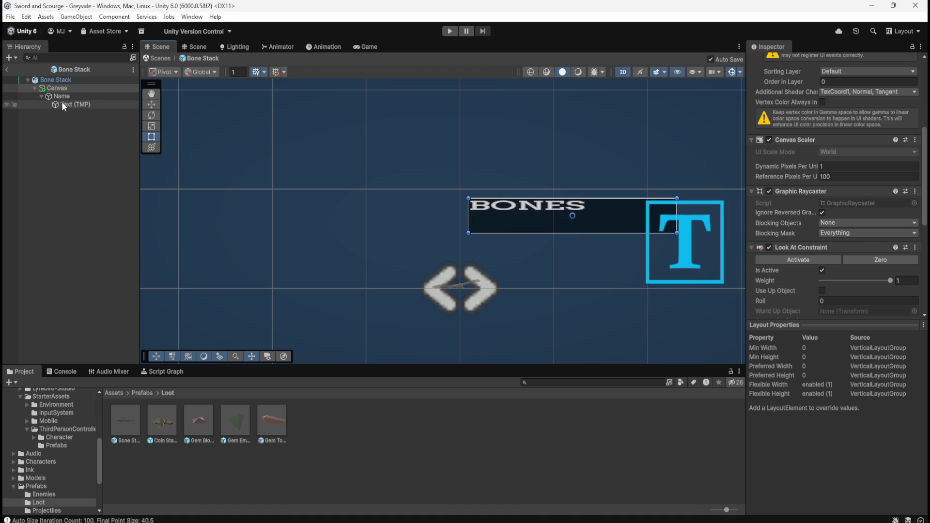
Centre the BONES text horizontally
click(64, 105)
click(835, 268)
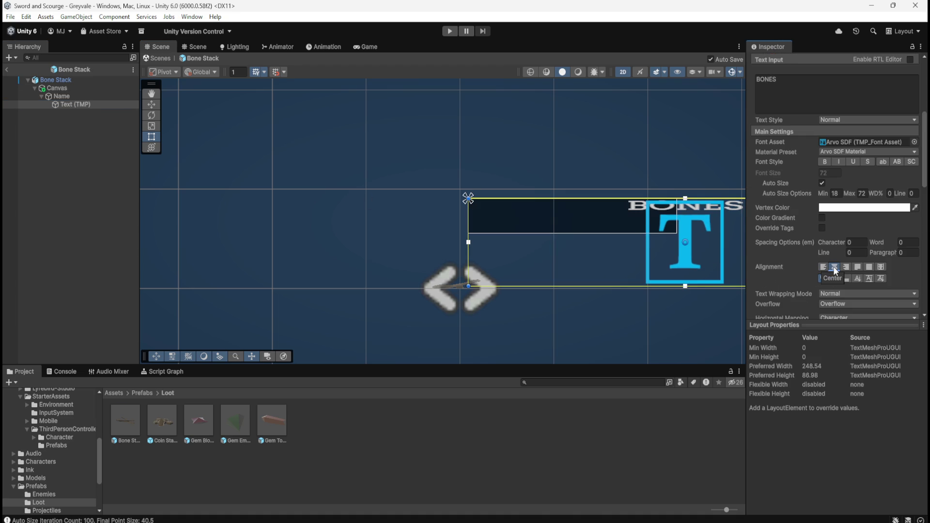
scroll(472, 206, down, 1)
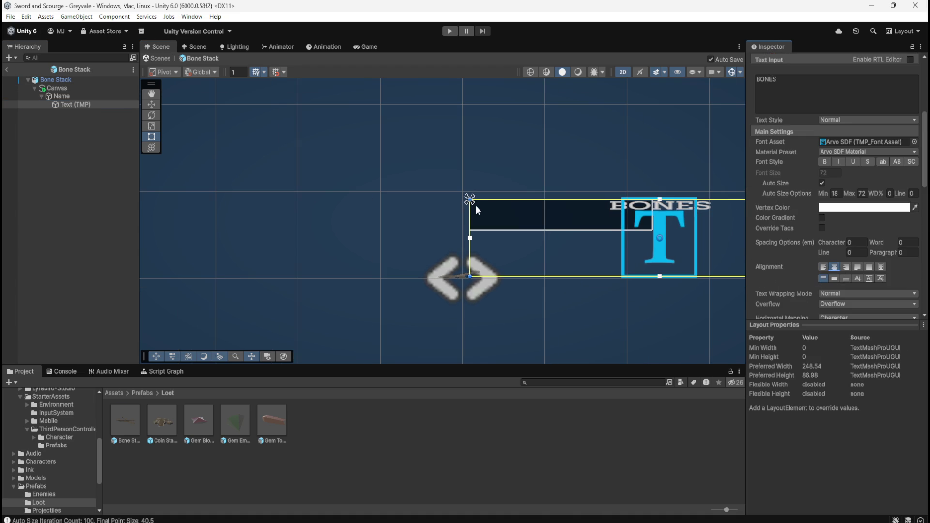
scroll(478, 204, down, 2)
scroll(683, 214, up, 1)
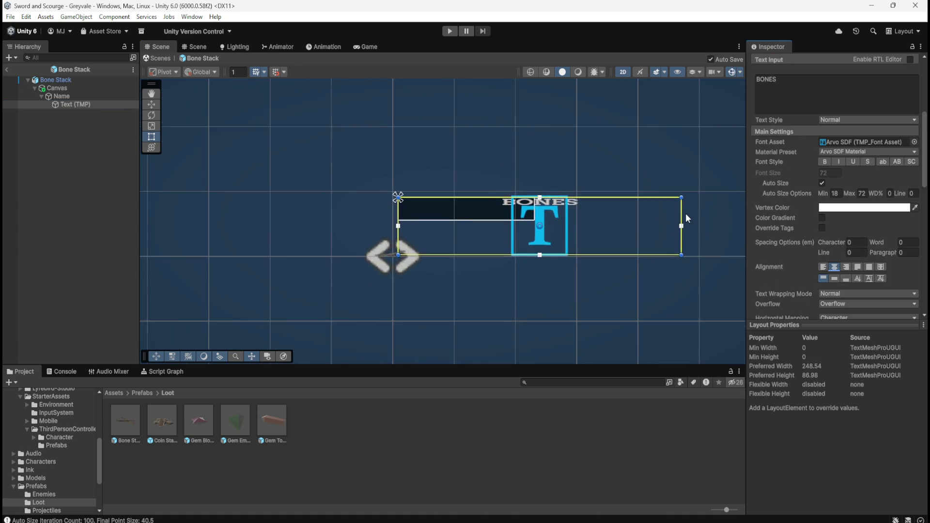
scroll(685, 213, up, 3)
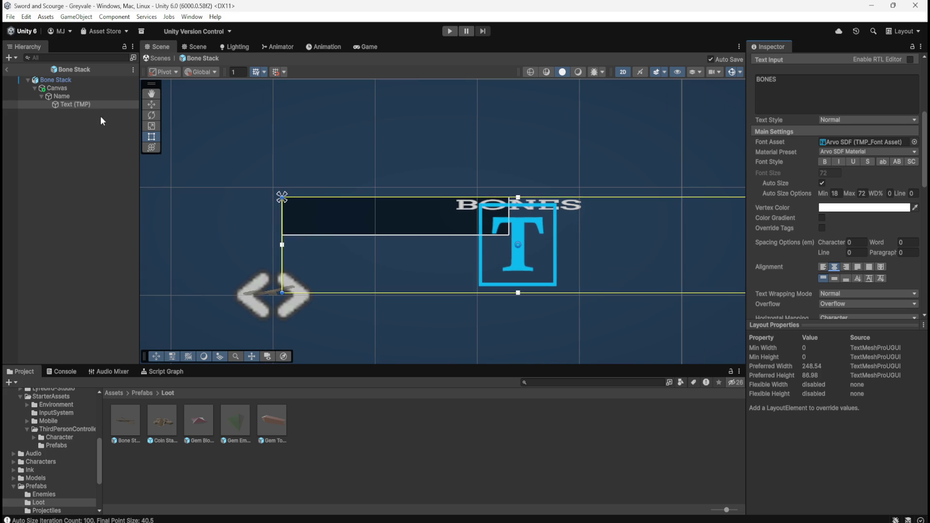
Delete the BONES Text (TMP) object from under Name
click(91, 97)
click(89, 105)
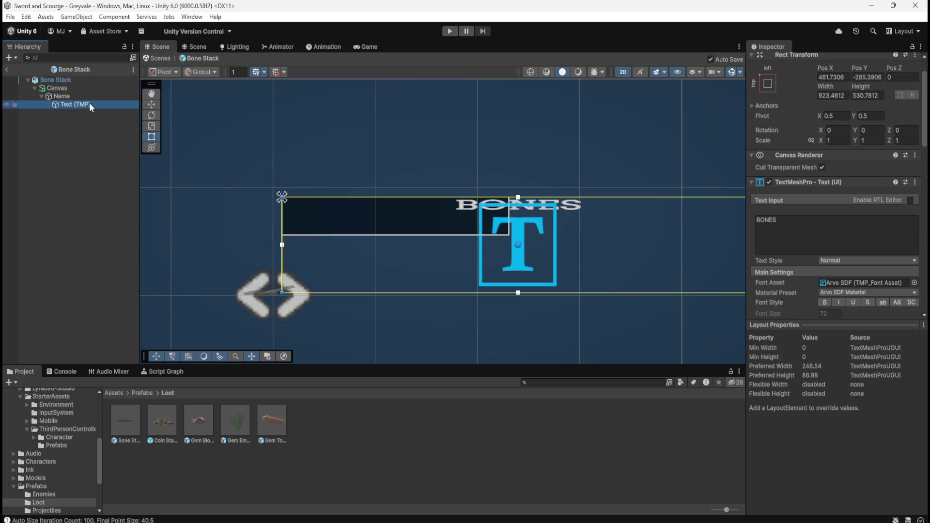
key(Delete)
click(92, 97)
click(92, 88)
click(90, 95)
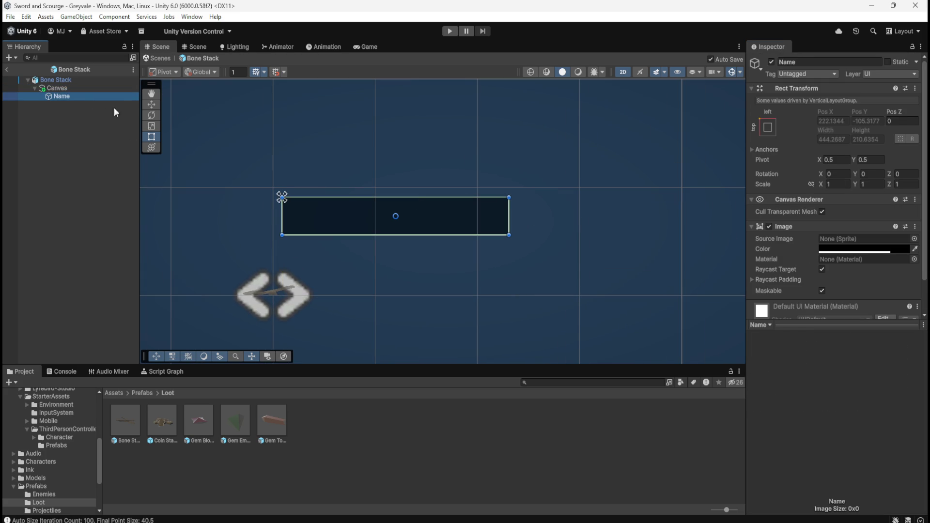
click(97, 89)
click(839, 110)
text(0)
key(Tab)
text(0)
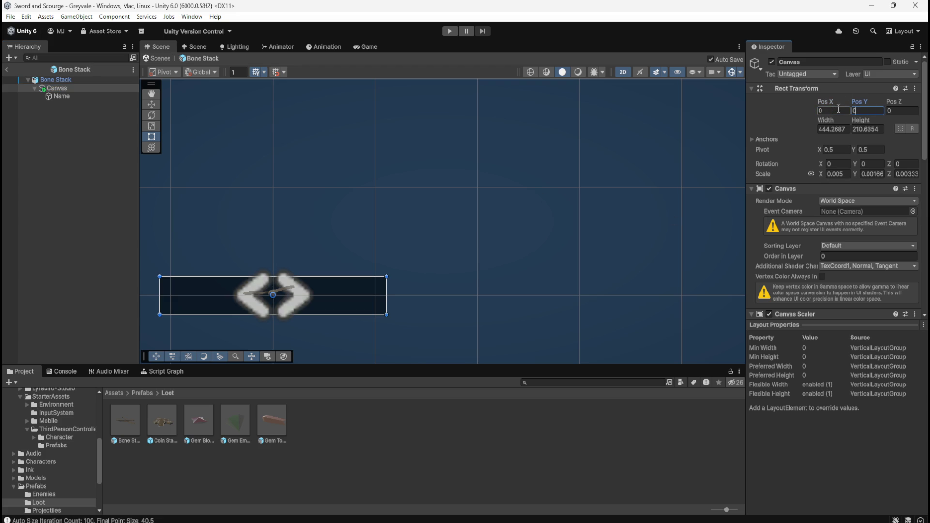
text(1)
click(58, 96)
click(68, 88)
click(65, 99)
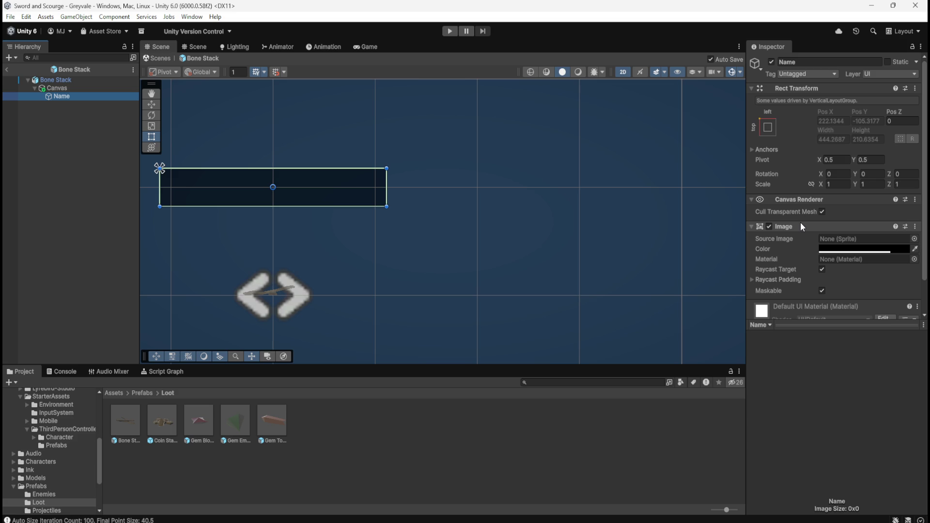
click(84, 89)
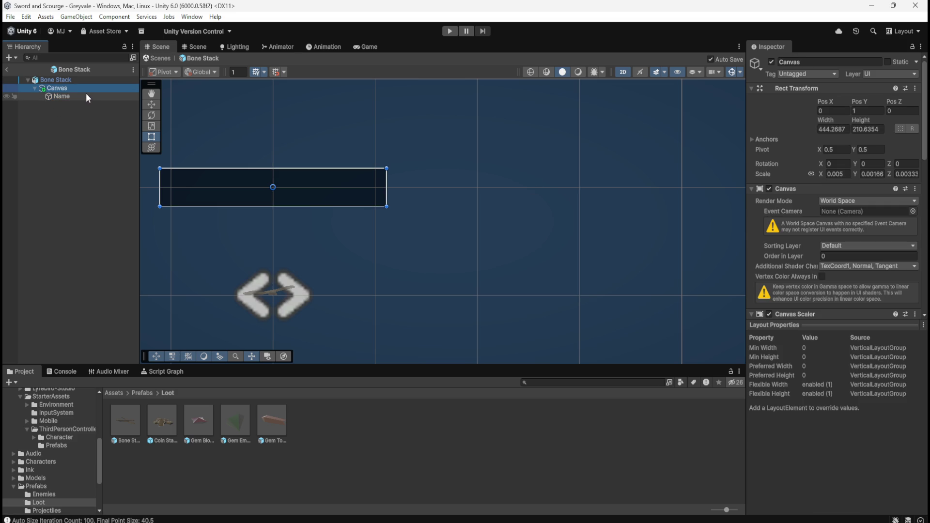
scroll(776, 261, down, 5)
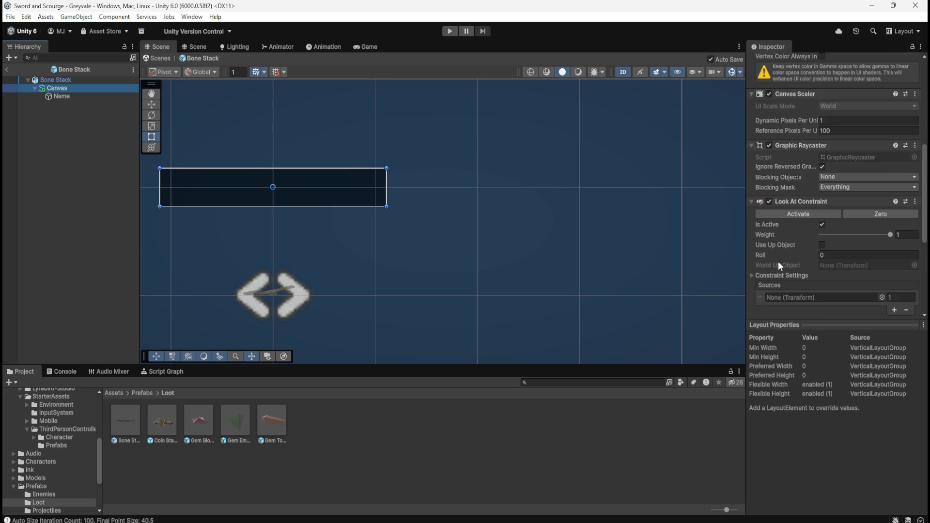
scroll(779, 263, down, 4)
right_click(812, 173)
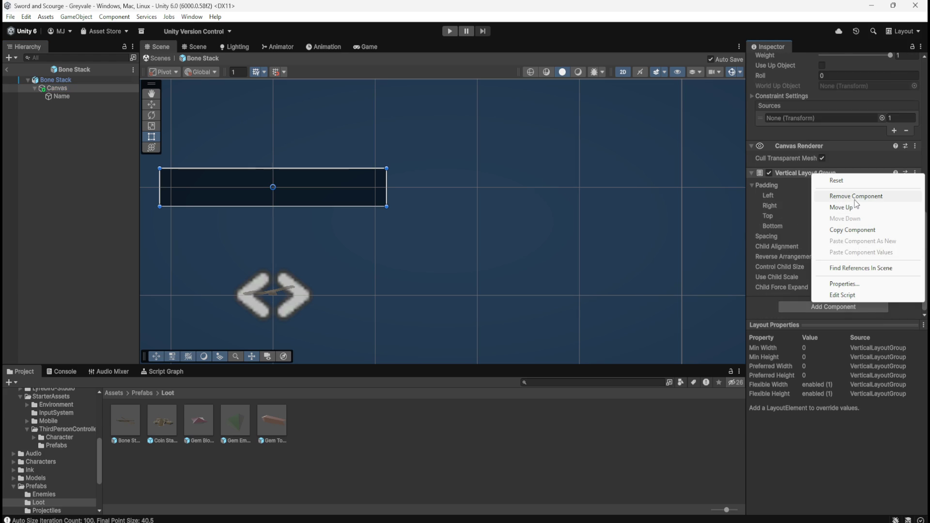
Remove the Vertical Layout Group component from the Canvas
click(855, 198)
click(56, 95)
click(69, 89)
click(66, 94)
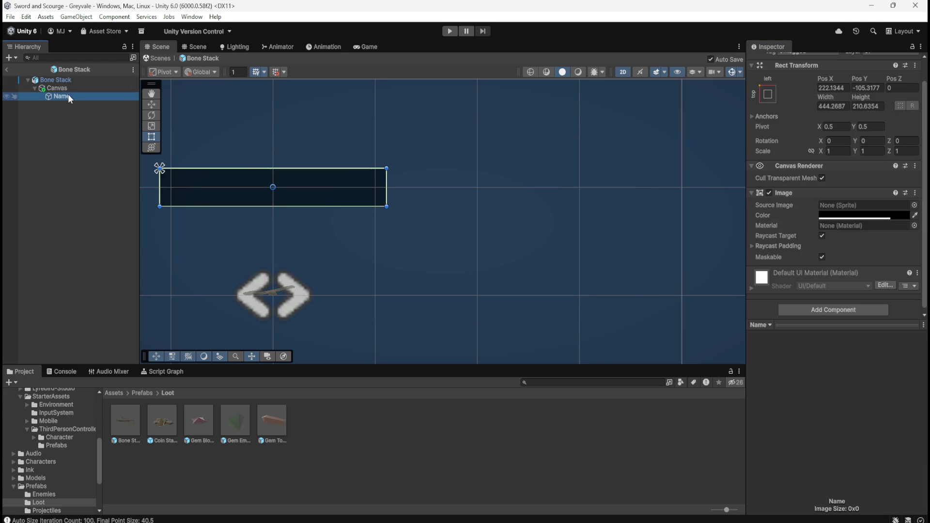
Compare the Canvas and Name components by switching between the two objects
click(85, 91)
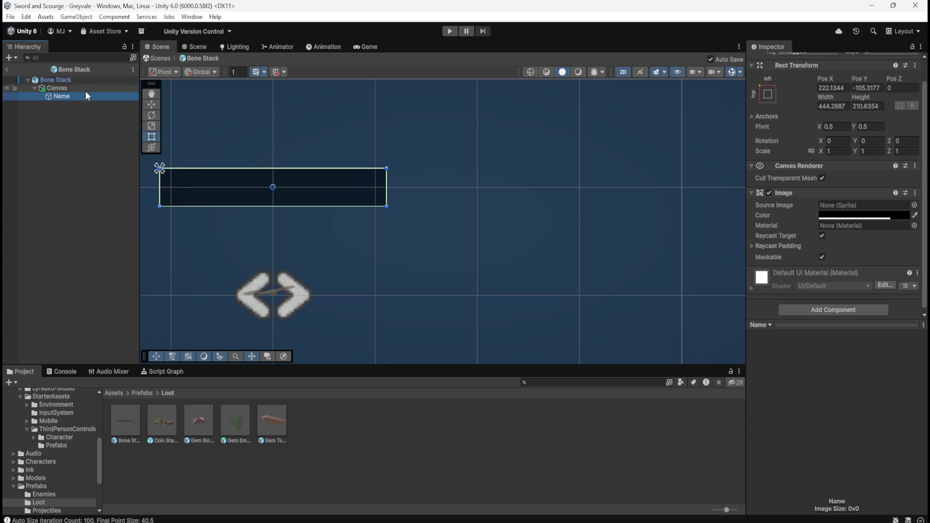
click(80, 96)
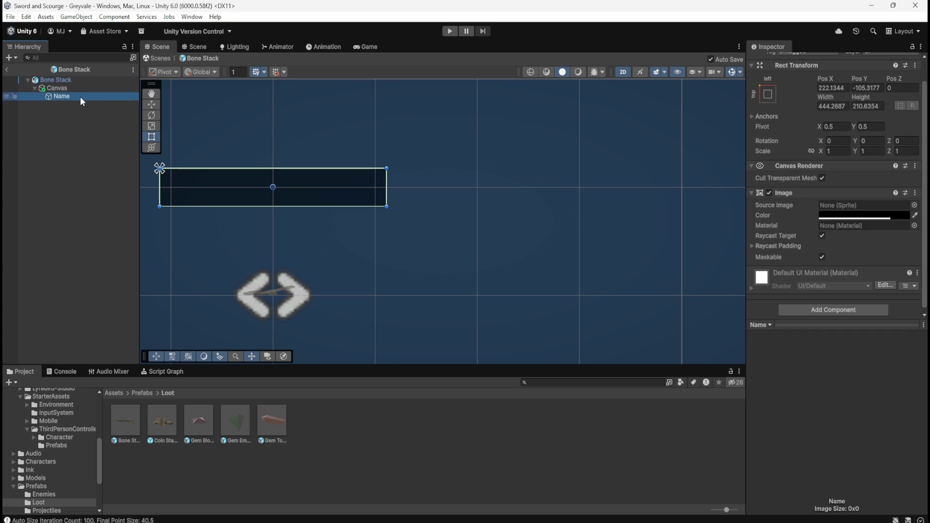
click(83, 91)
click(77, 98)
click(68, 89)
click(65, 94)
click(68, 89)
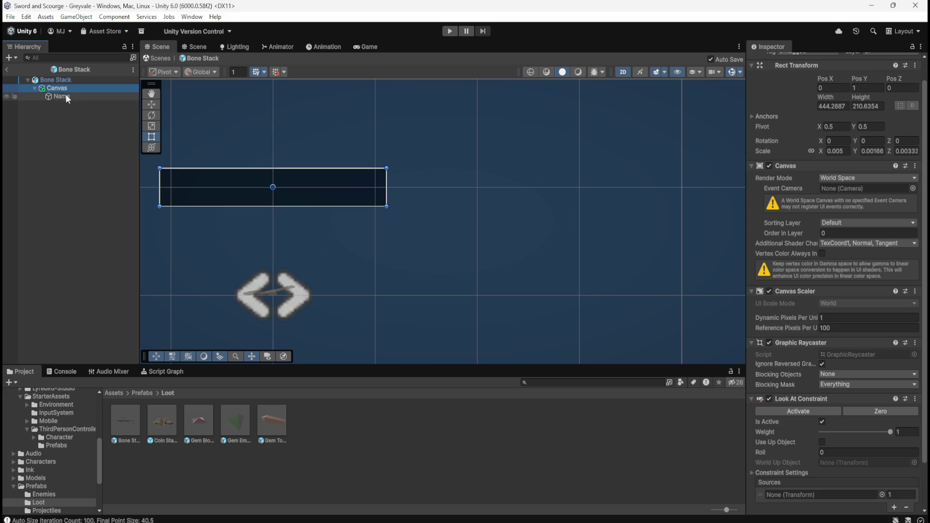
click(65, 95)
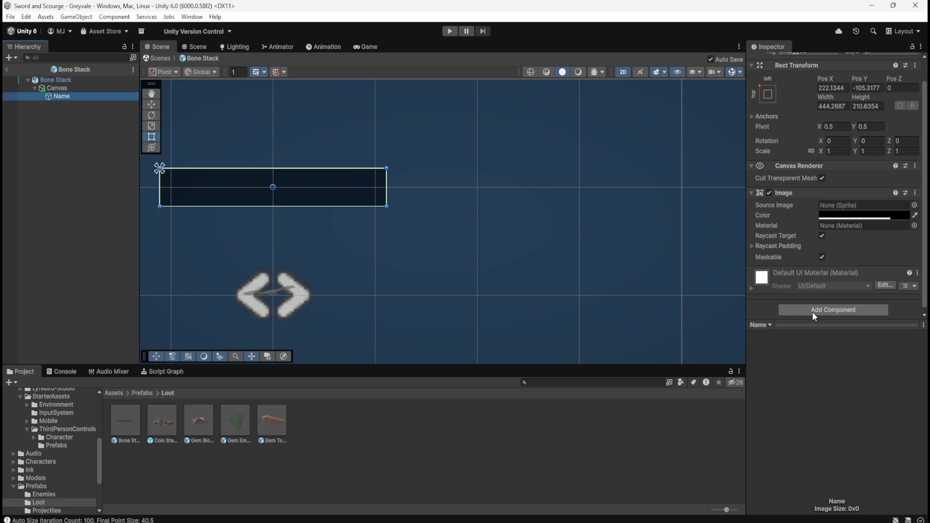
click(72, 87)
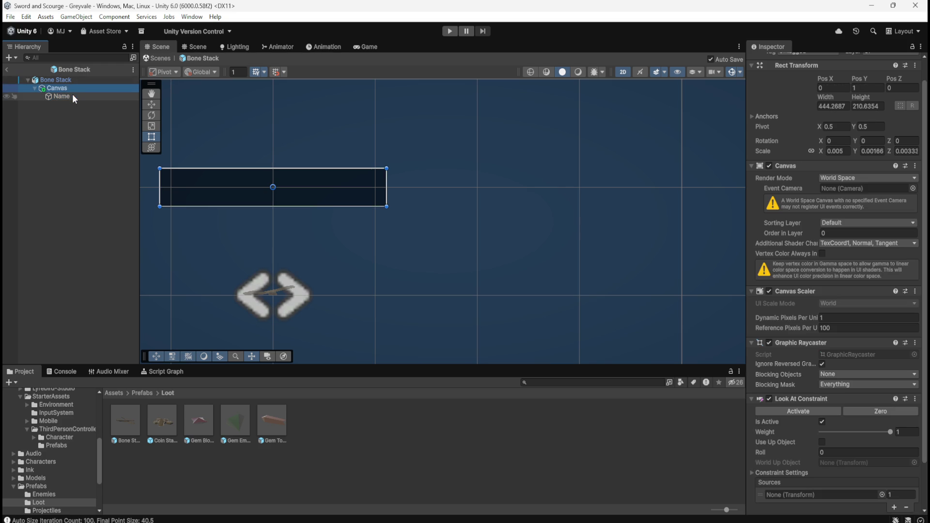
click(71, 95)
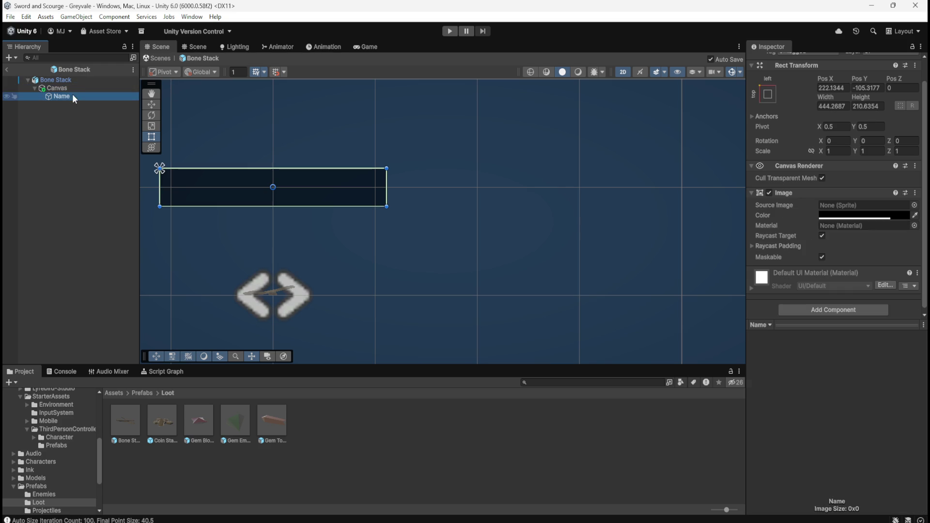
click(43, 87)
scroll(804, 286, down, 3)
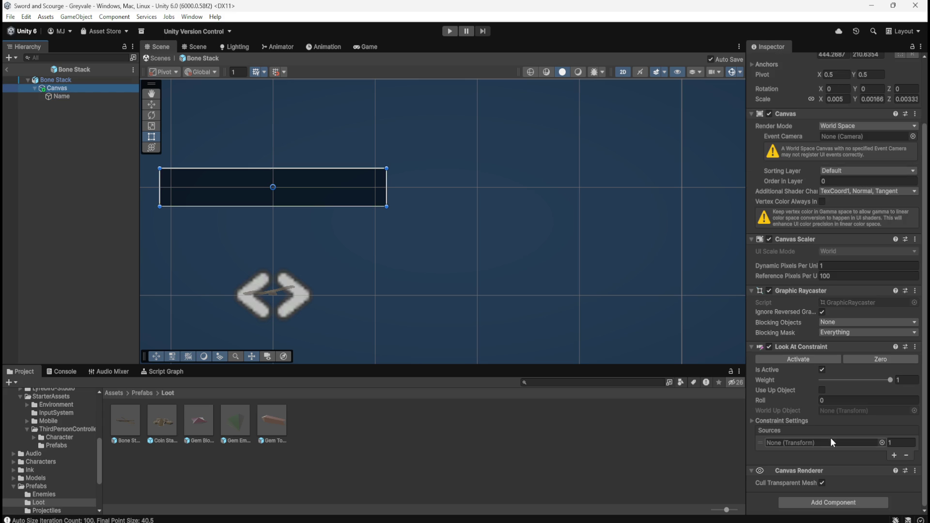
scroll(810, 418, up, 3)
scroll(810, 418, down, 3)
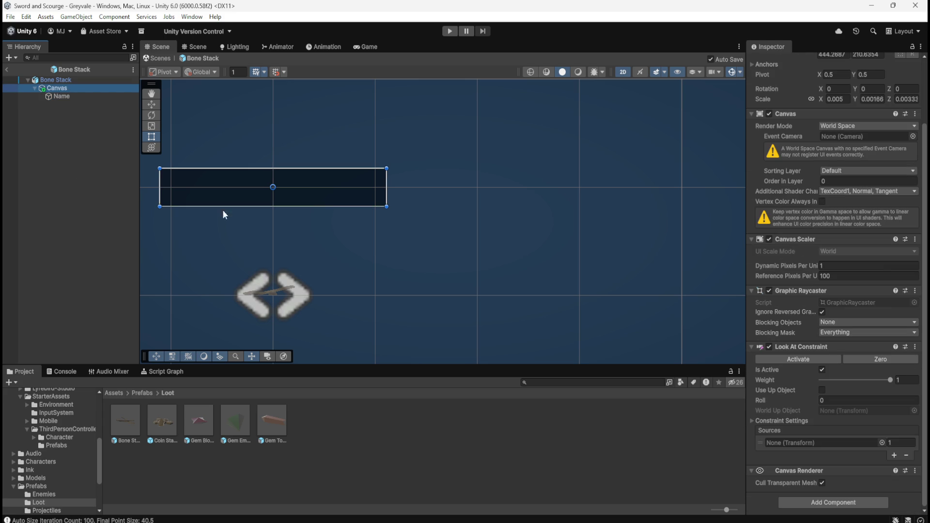
Check Name's Image colour (black, alpha 200) and close the picker unchanged
click(73, 97)
click(868, 215)
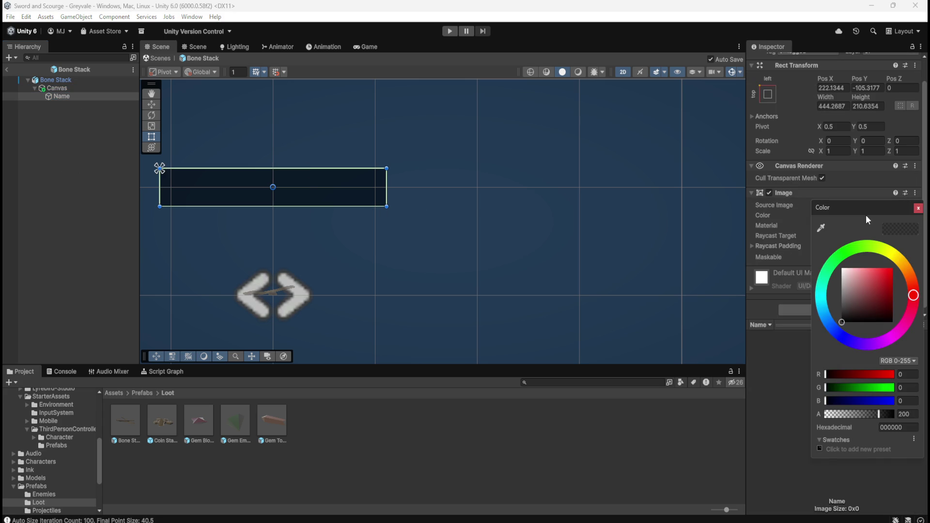
click(71, 98)
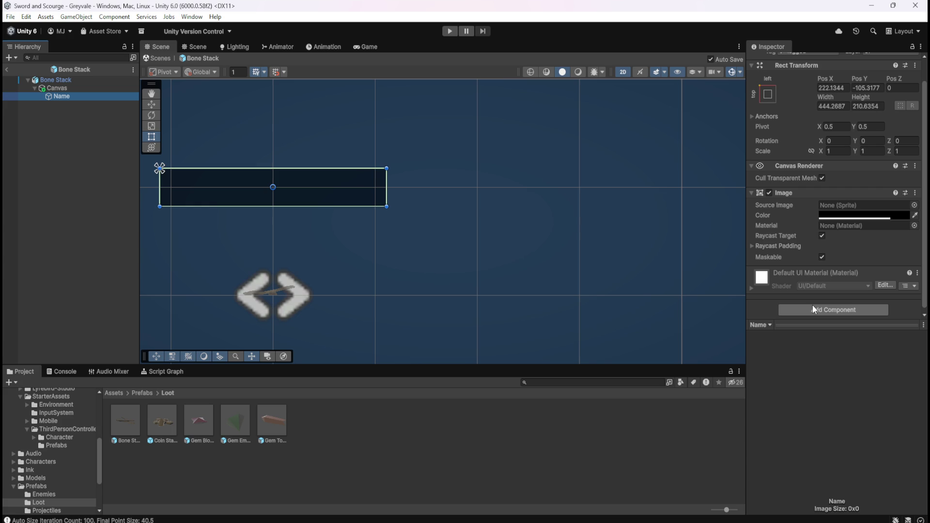
click(79, 88)
click(63, 96)
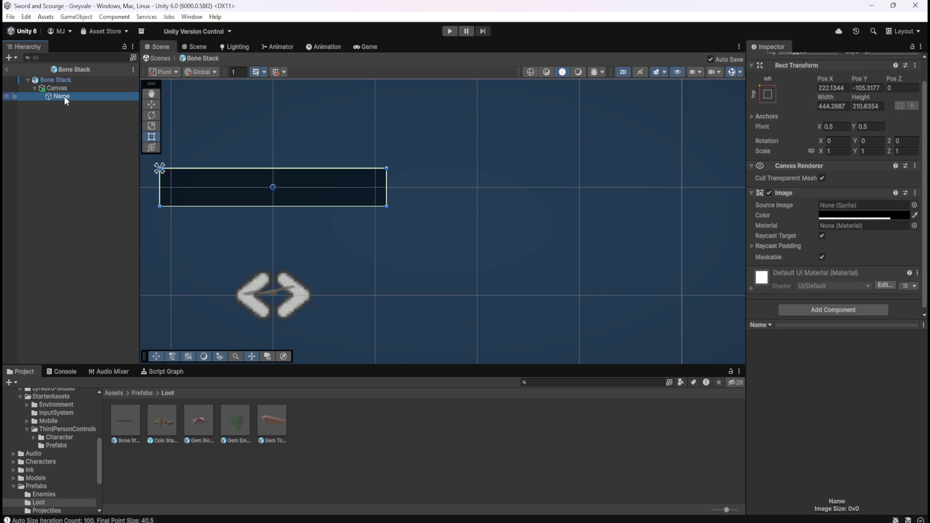
Add a UI Text - TextMeshPro object as a child of Name
right_click(64, 96)
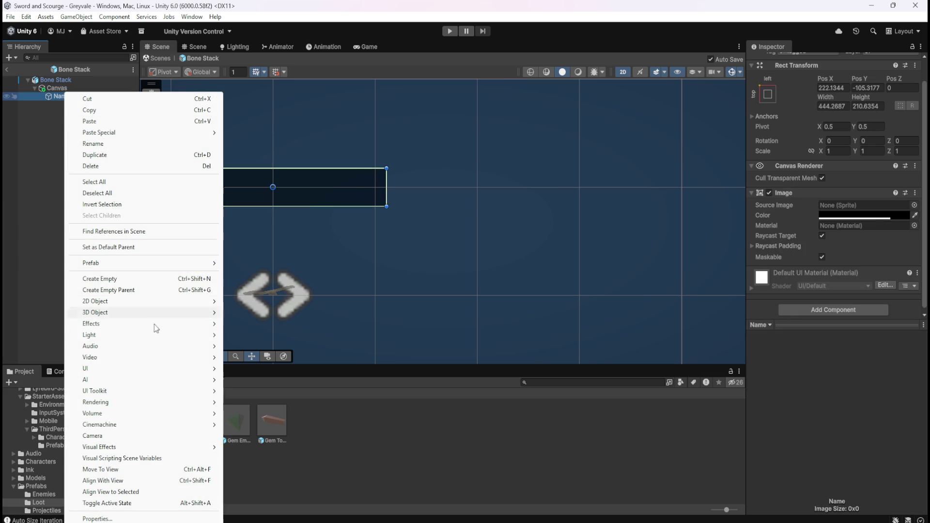
mouse_move(135, 370)
click(254, 380)
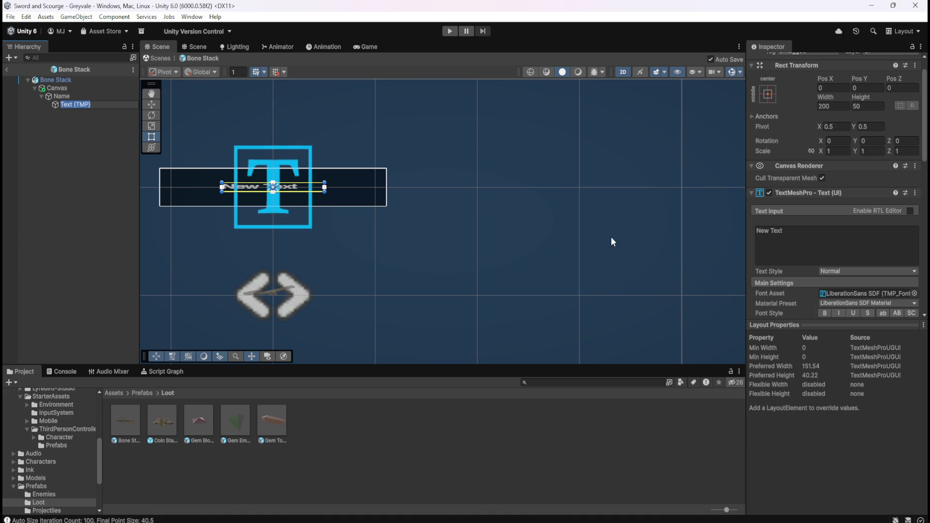
Select the Canvas and search Add Component for 'layou'
click(80, 97)
click(84, 88)
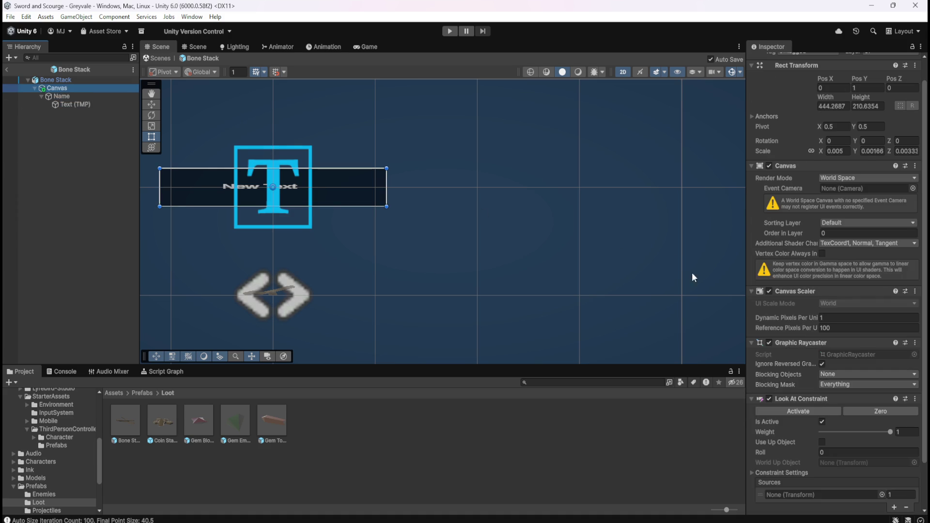
scroll(771, 374, down, 3)
click(806, 503)
text(layou)
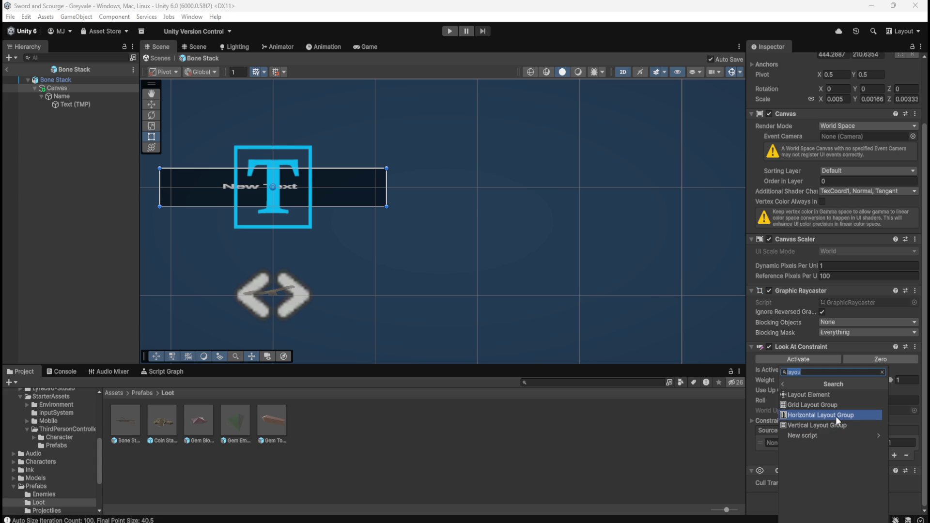
Add a Horizontal Layout Group to the Canvas and a Layout Element to Name
click(836, 417)
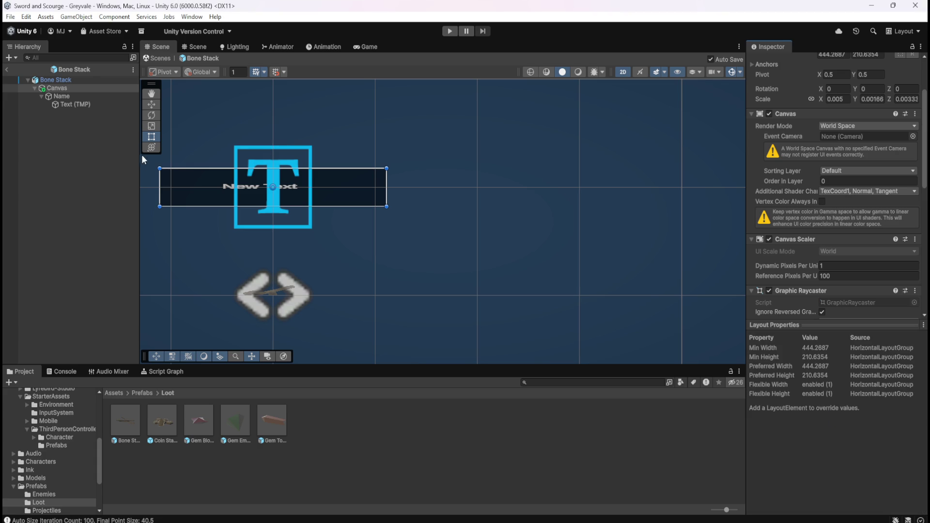
click(84, 99)
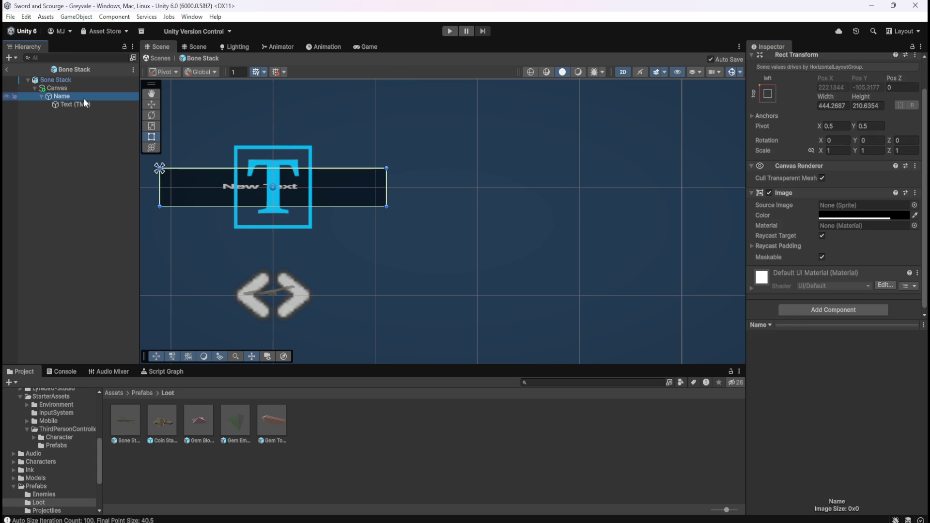
click(814, 312)
click(823, 343)
scroll(795, 293, down, 5)
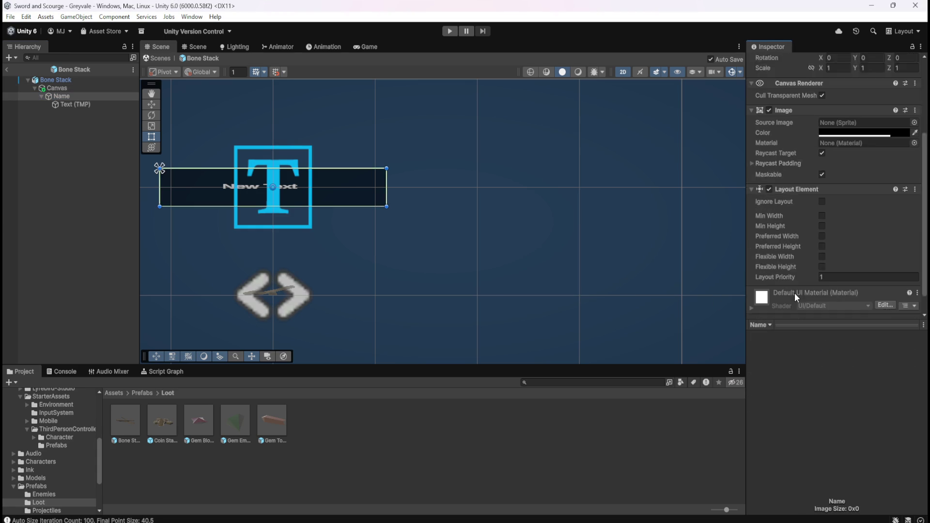
Add a Layout Element to the Text (TMP) object
click(80, 105)
scroll(822, 305, down, 10)
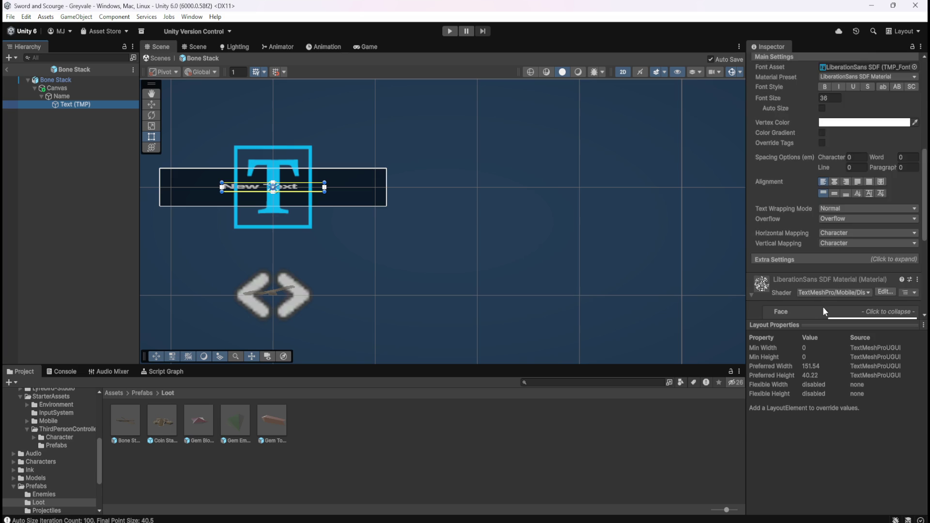
click(841, 307)
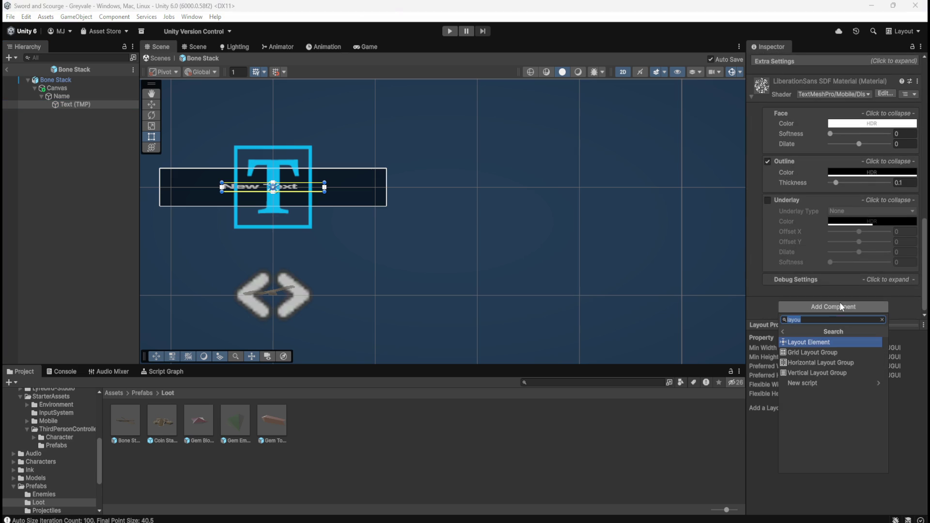
click(814, 344)
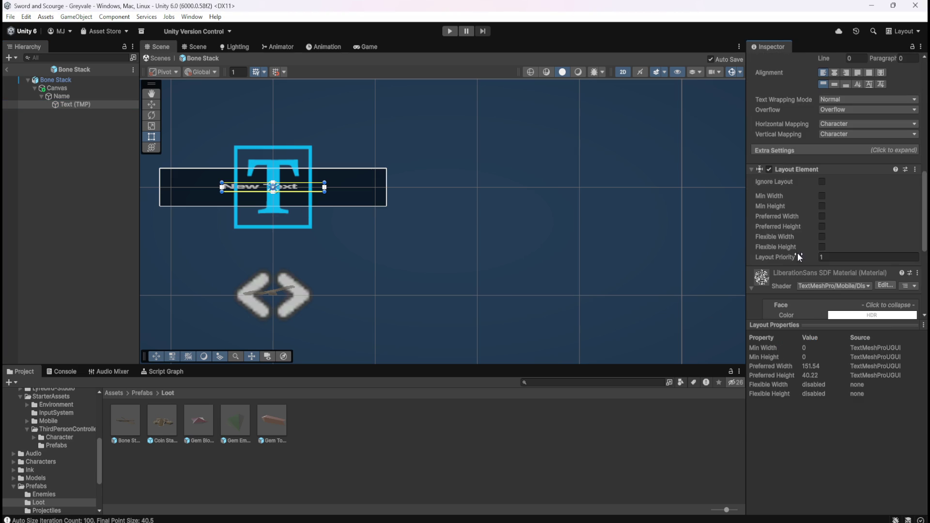
Review the Name, Canvas and Text (TMP) components, ending on Text (TMP)
click(73, 97)
click(80, 90)
click(77, 97)
click(74, 104)
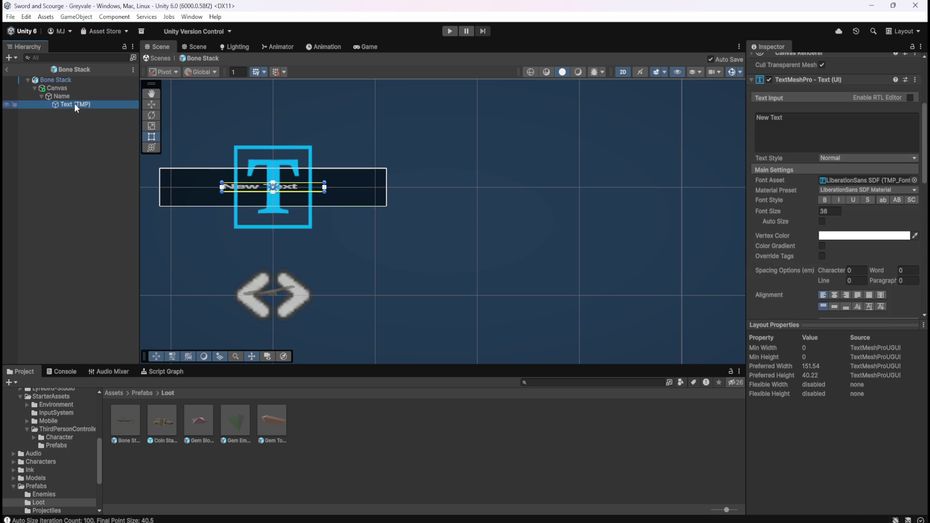
click(77, 97)
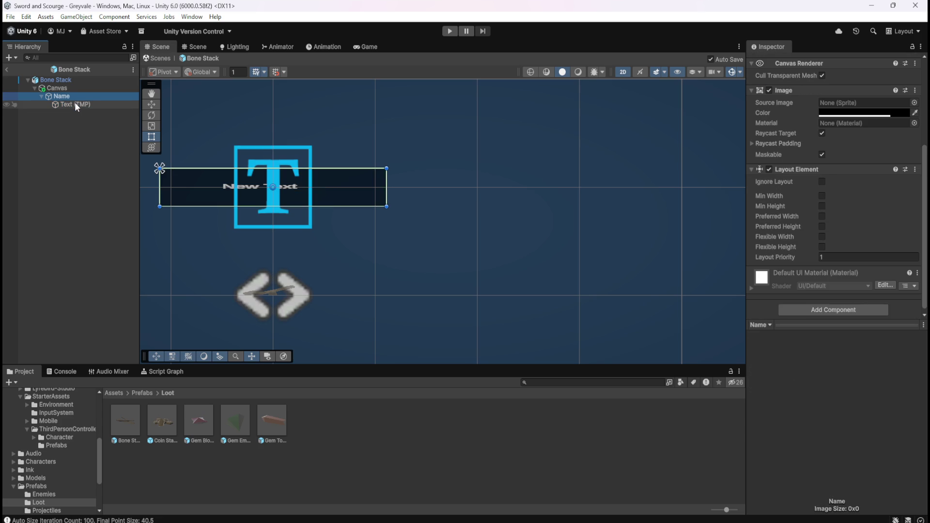
click(75, 103)
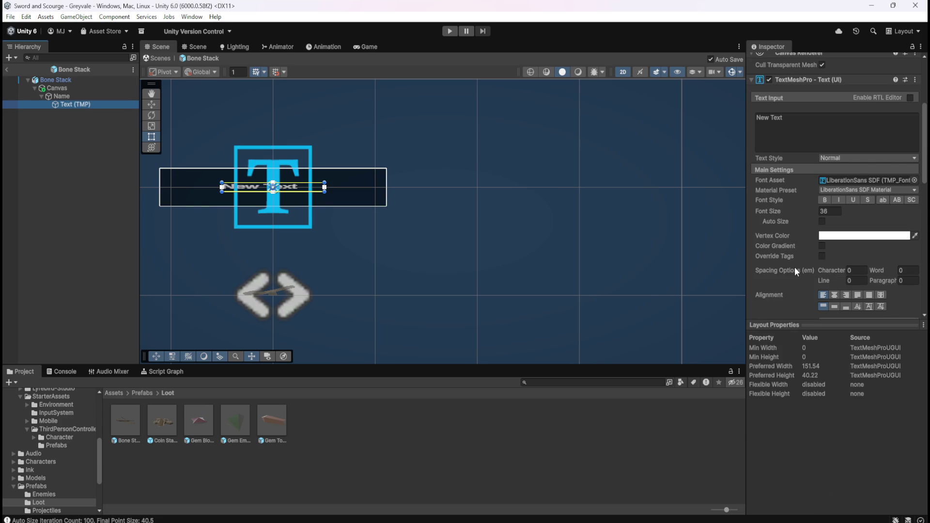
Change the label text to 'Bones' and enable Auto Size
scroll(795, 268, up, 3)
click(812, 185)
text(Bones)
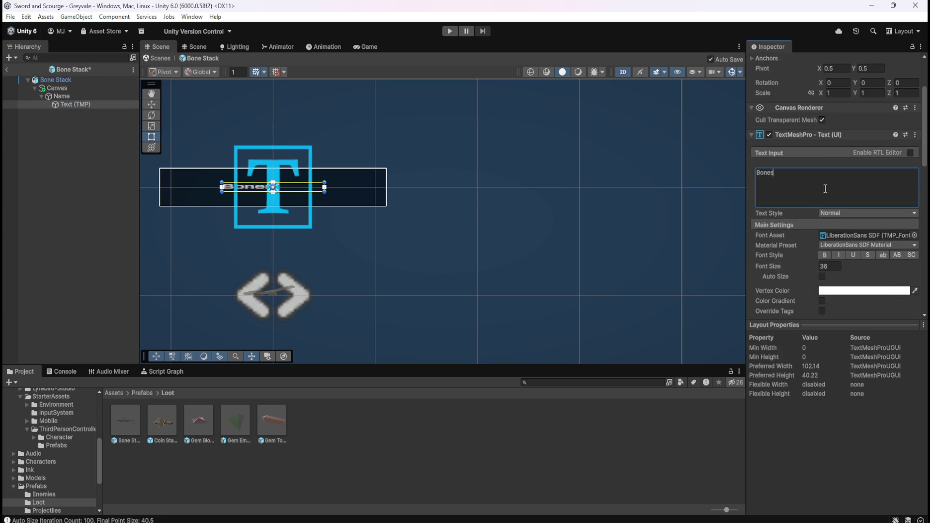
click(822, 276)
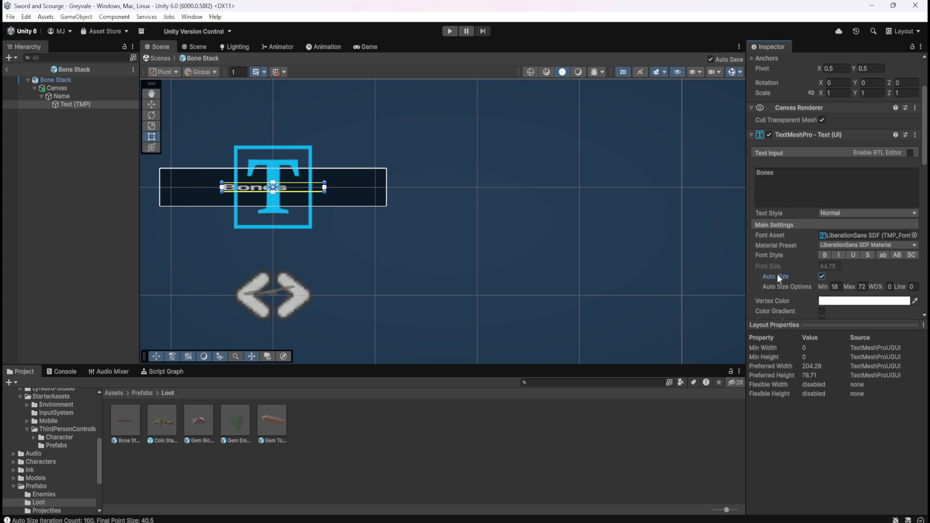
Set the Bones text's horizontal alignment to Center
scroll(780, 276, down, 3)
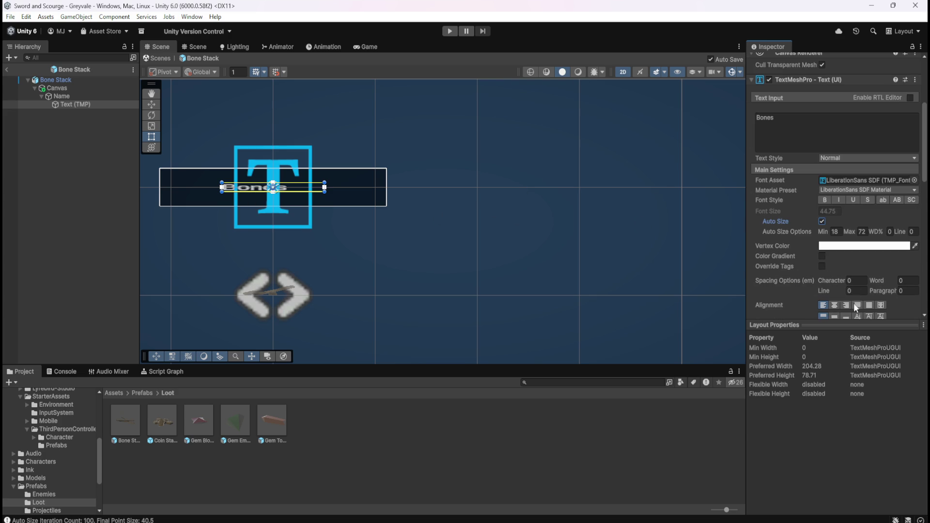
scroll(806, 277, up, 3)
scroll(807, 278, down, 3)
scroll(831, 303, down, 3)
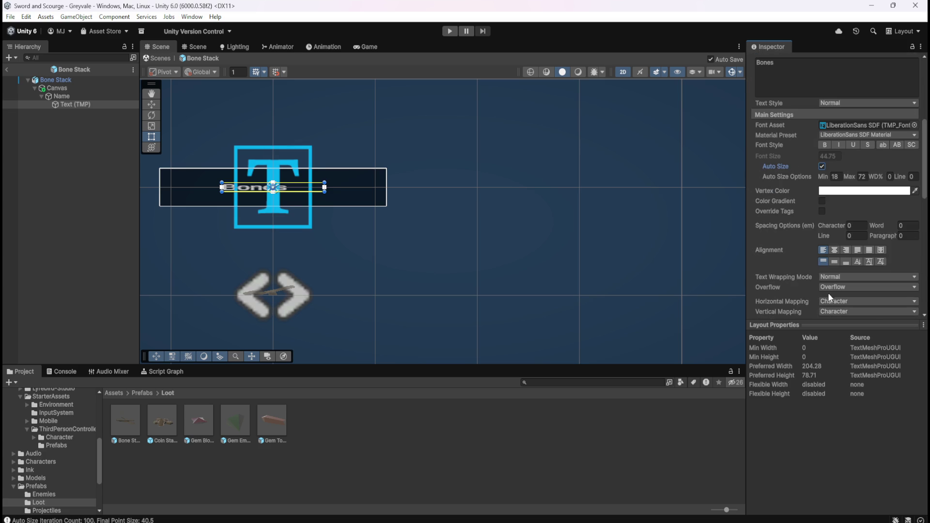
click(835, 250)
scroll(197, 200, up, 2)
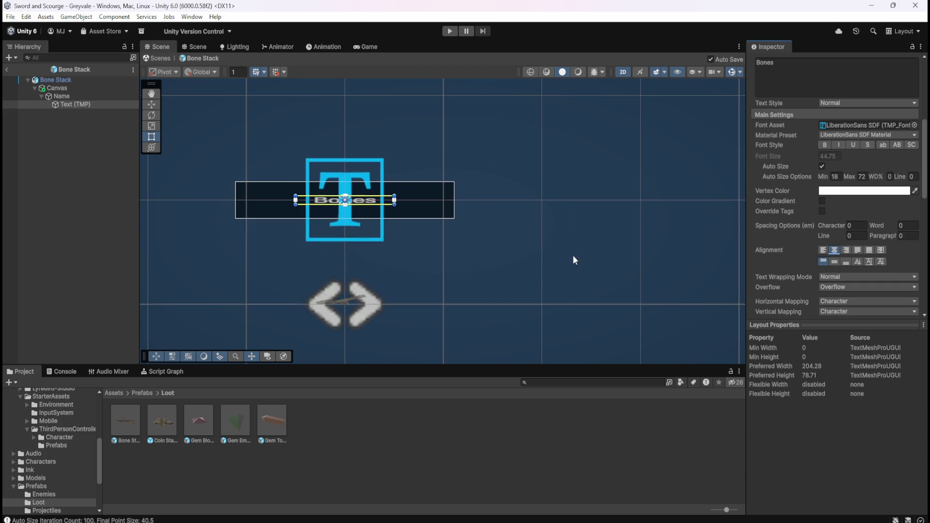
scroll(263, 218, up, 1)
click(61, 97)
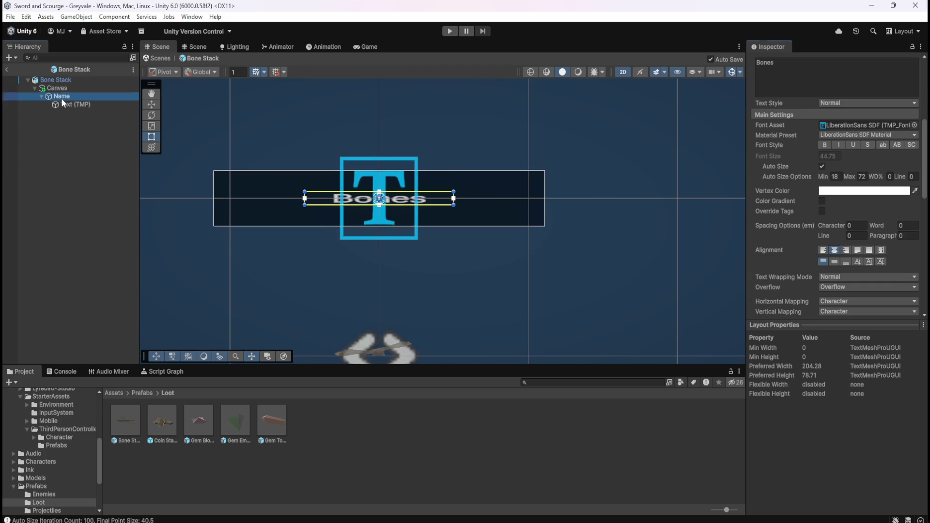
click(62, 105)
scroll(793, 269, down, 5)
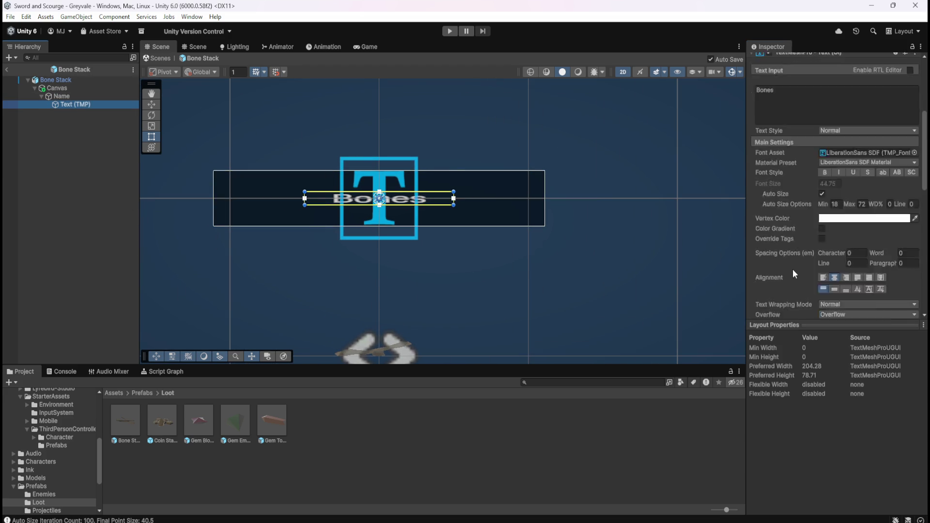
click(822, 221)
click(822, 232)
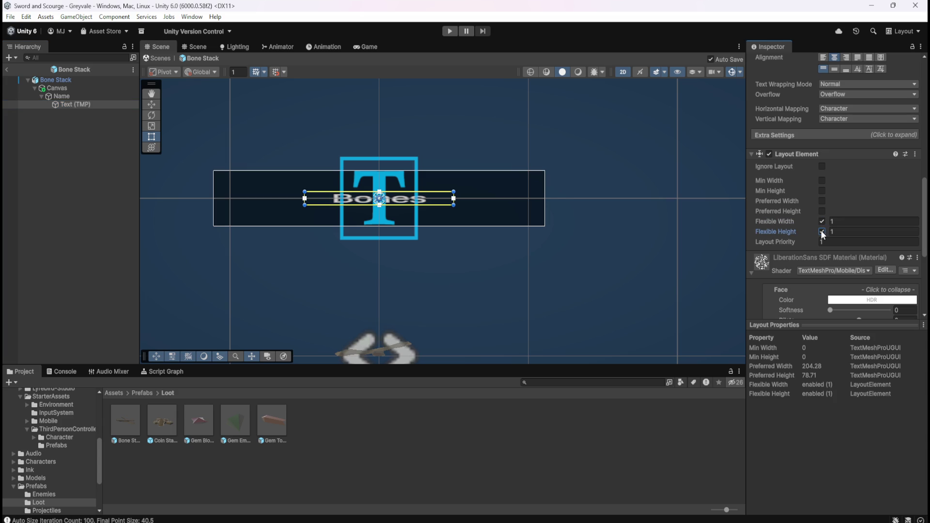
click(822, 232)
click(823, 221)
click(821, 181)
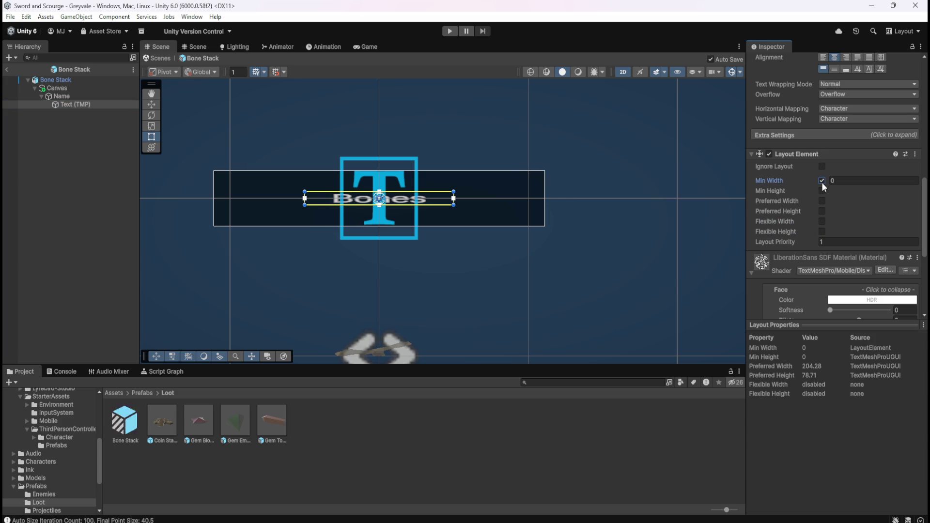
click(821, 191)
click(821, 191)
click(822, 181)
click(822, 167)
click(823, 166)
click(822, 181)
click(822, 181)
click(84, 97)
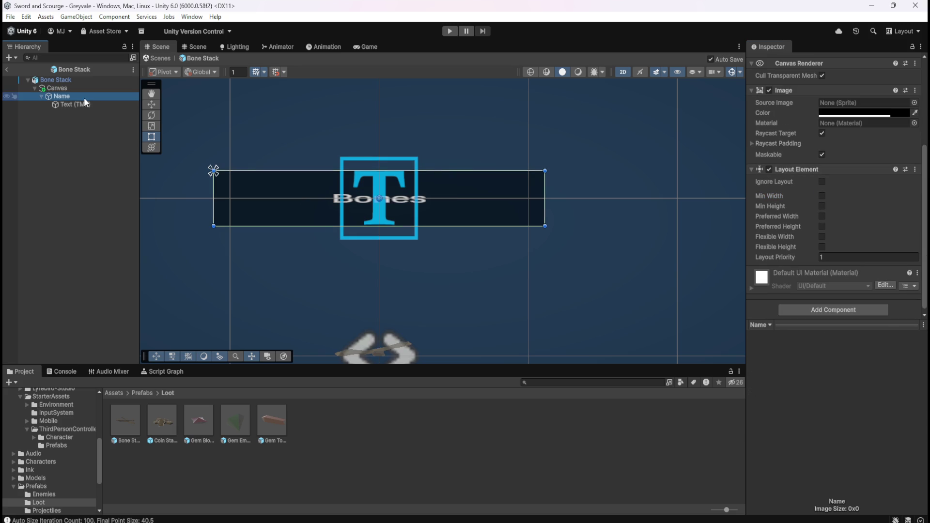
click(820, 196)
click(821, 206)
click(823, 206)
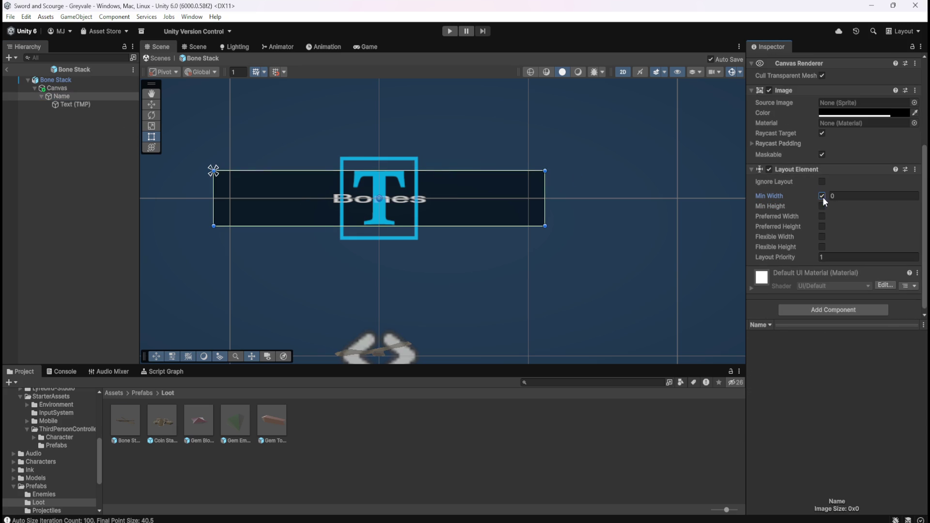
click(823, 196)
click(822, 236)
click(822, 247)
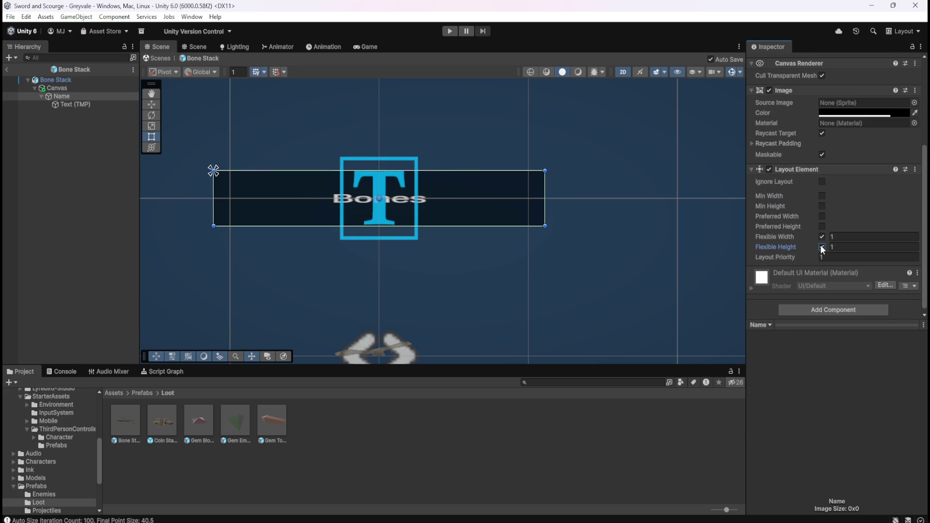
click(822, 247)
click(823, 236)
click(69, 106)
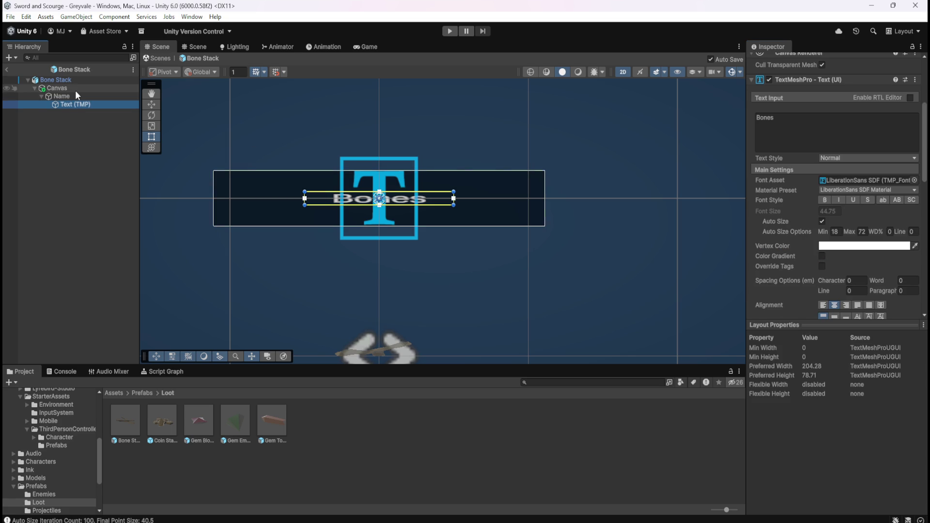
click(75, 90)
Experiment with the Horizontal Layout Group's child scale and width options, undoing a Canvas resize
scroll(805, 271, down, 5)
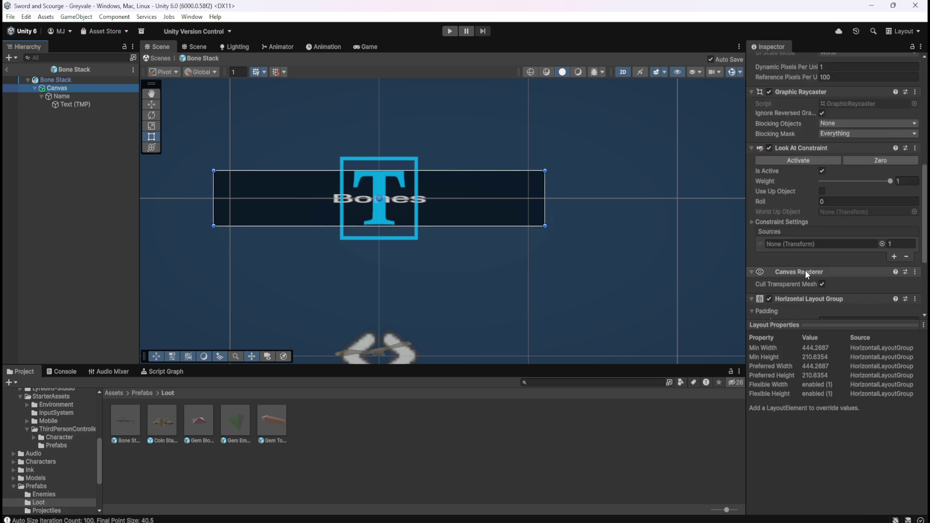
scroll(807, 268, down, 1)
click(822, 277)
click(822, 267)
click(822, 267)
scroll(350, 204, down, 1)
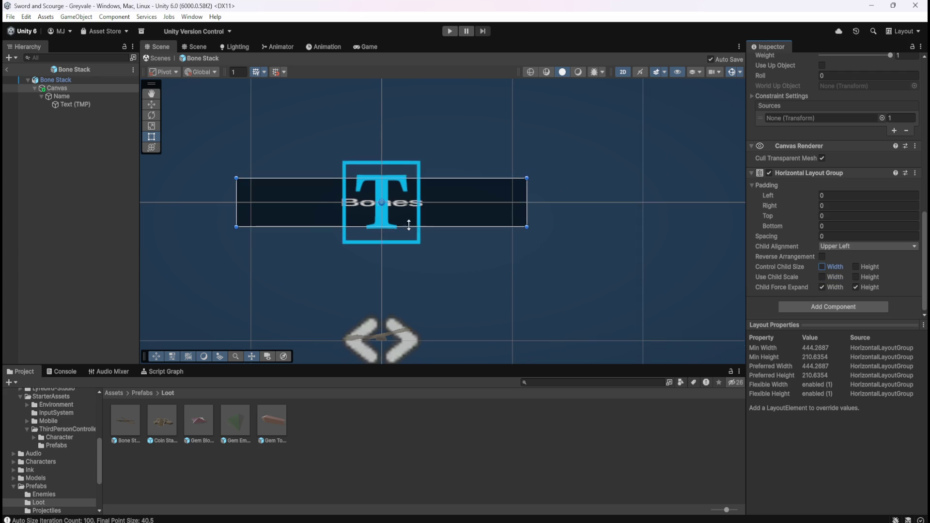
scroll(190, 194, up, 2)
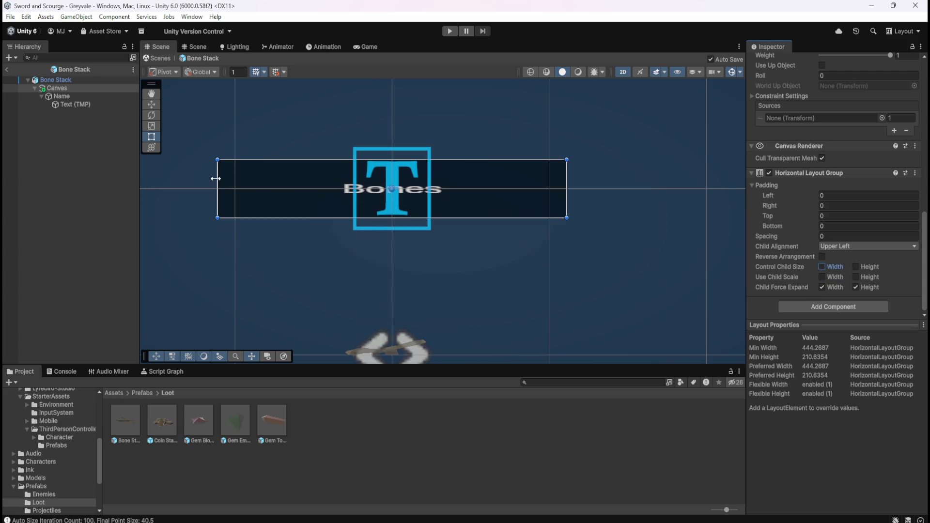
drag(220, 187, 363, 193)
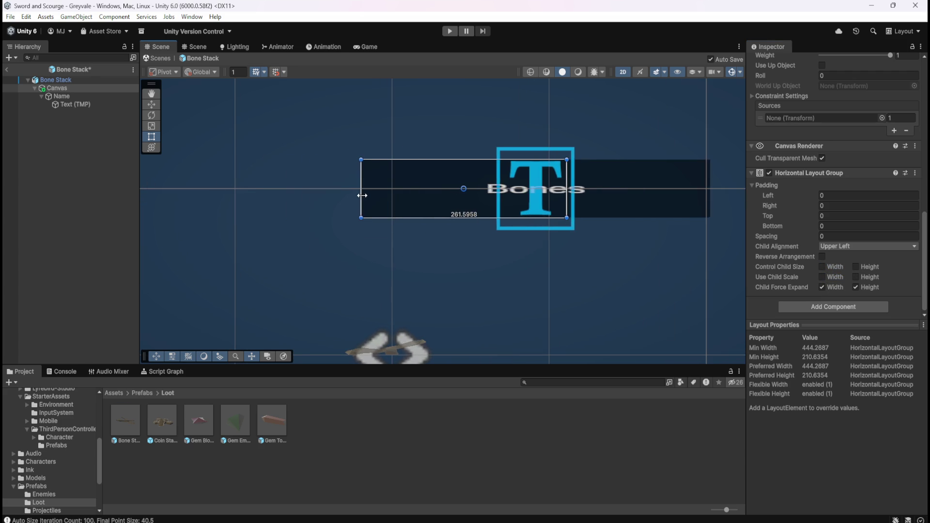
key(ctrl+z)
Narrow the Text (TMP) box slightly from its right side
click(82, 103)
click(86, 96)
click(91, 89)
click(84, 103)
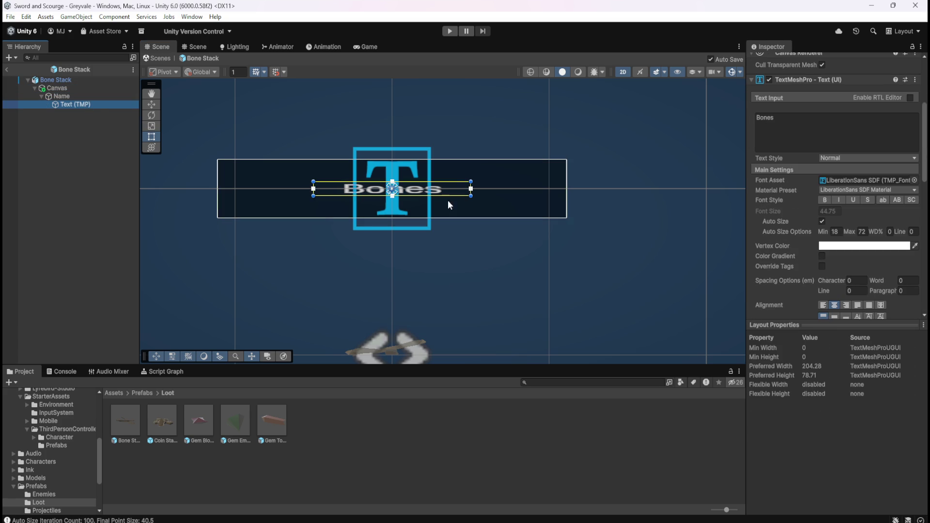
mouse_move(475, 193)
mouse_down()
mouse_move(398, 194)
mouse_move(471, 194)
mouse_up()
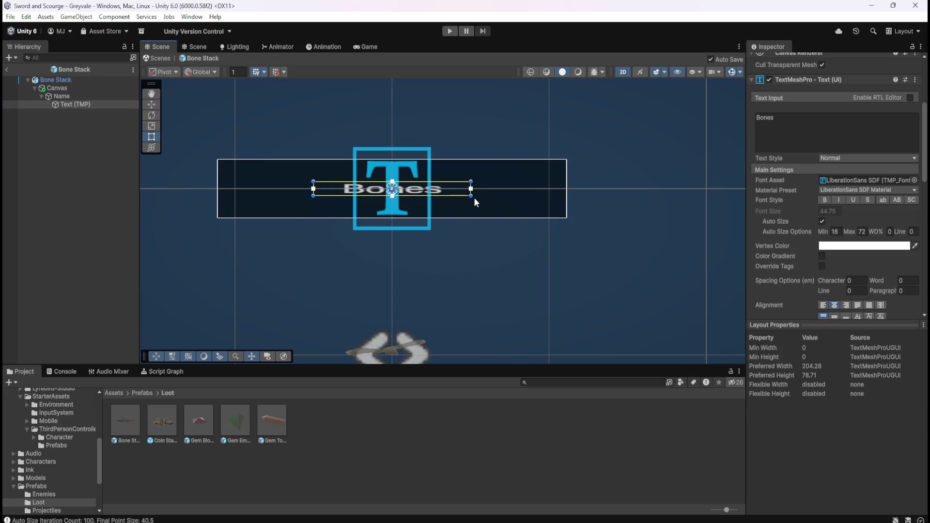
Enable Control Child Size Width and Height on the Canvas's Horizontal Layout Group
click(58, 88)
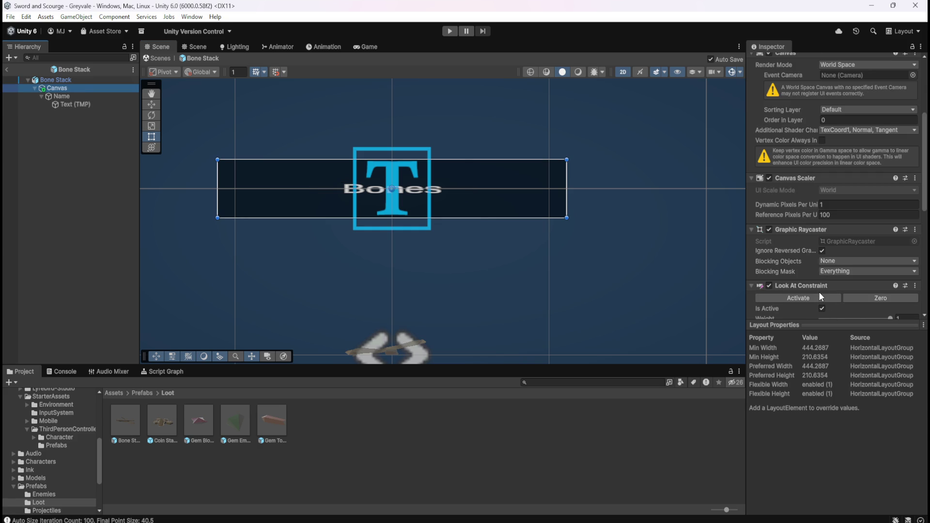
scroll(822, 275, down, 3)
scroll(817, 275, down, 3)
click(822, 267)
click(856, 267)
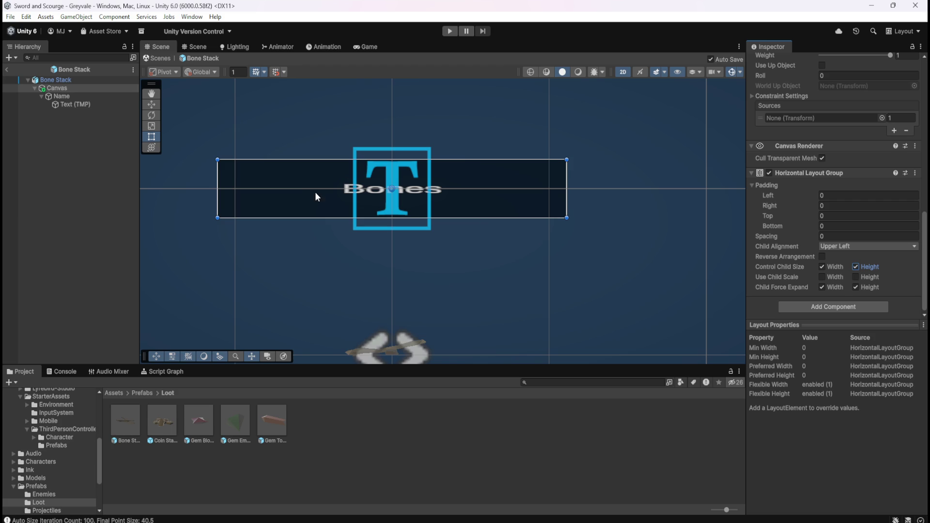
Shrink the Canvas around the Bones label, enable Use Child Scale Width, and adjust left padding
mouse_move(220, 179)
mouse_down()
mouse_move(500, 204)
mouse_move(328, 207)
mouse_move(399, 208)
mouse_up()
click(846, 278)
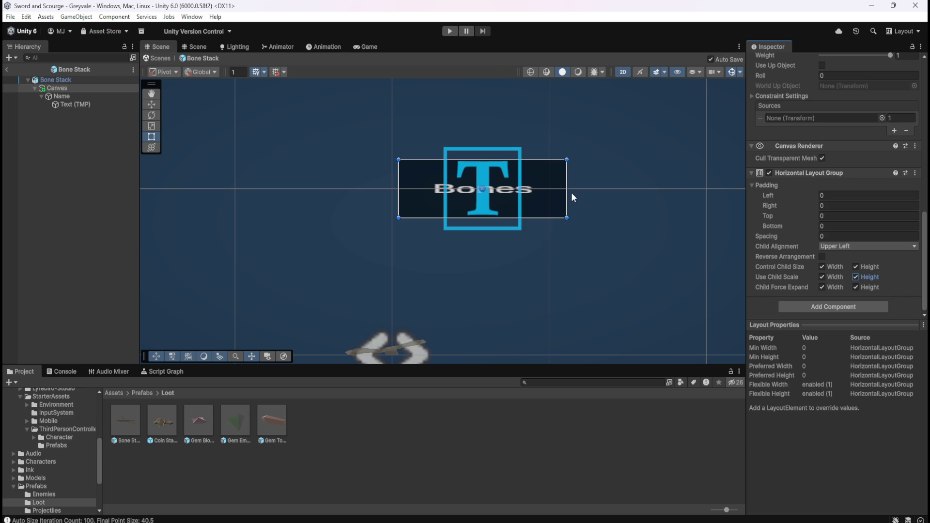
mouse_move(567, 195)
mouse_down()
mouse_move(473, 194)
mouse_move(546, 200)
mouse_move(475, 207)
mouse_move(525, 213)
mouse_move(511, 199)
mouse_move(517, 188)
mouse_up()
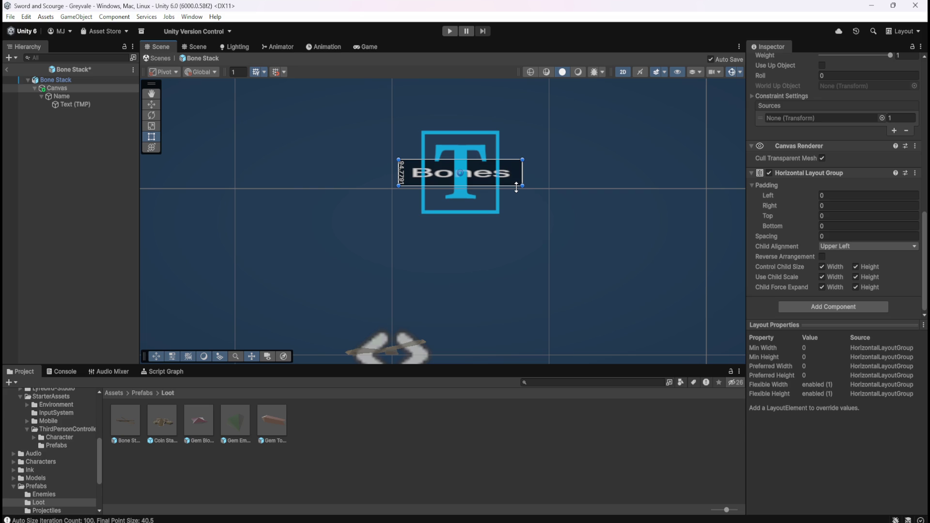
drag(516, 187, 517, 191)
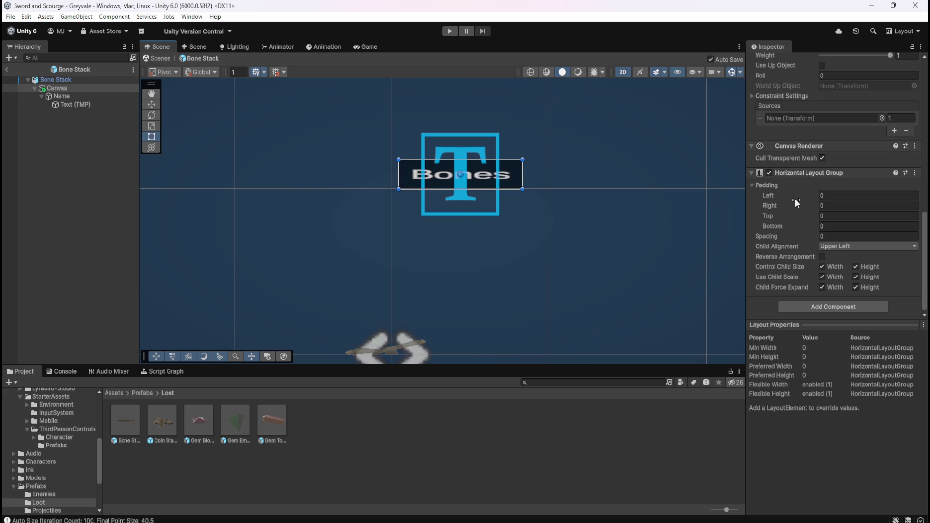
mouse_move(790, 199)
mouse_down()
mouse_move(848, 202)
mouse_move(823, 203)
mouse_move(821, 213)
mouse_move(740, 217)
mouse_up()
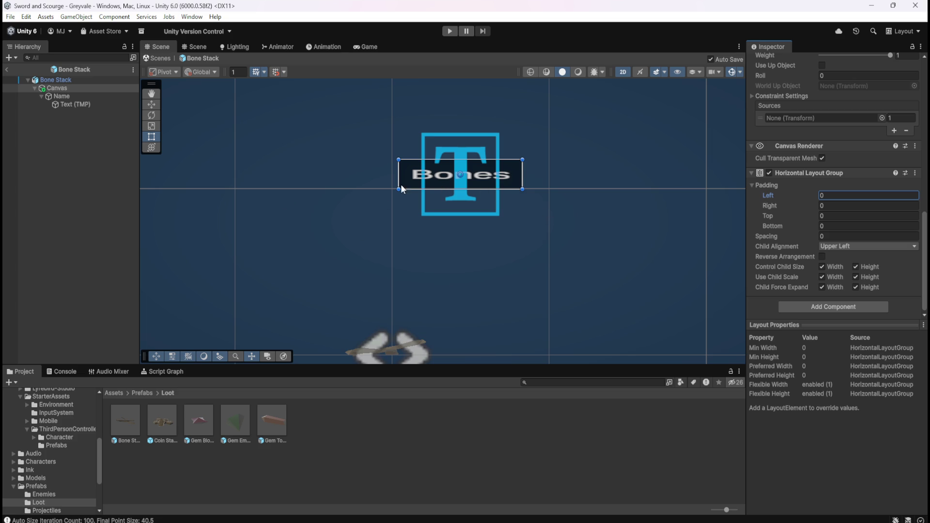
scroll(367, 199, down, 2)
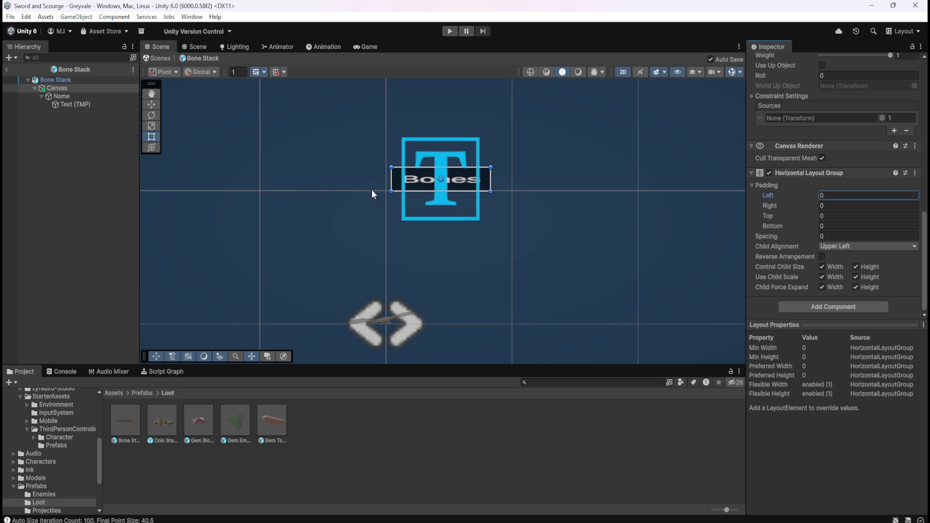
Compare the Name and Text (TMP) objects, then select the Canvas
scroll(361, 210, up, 1)
click(101, 96)
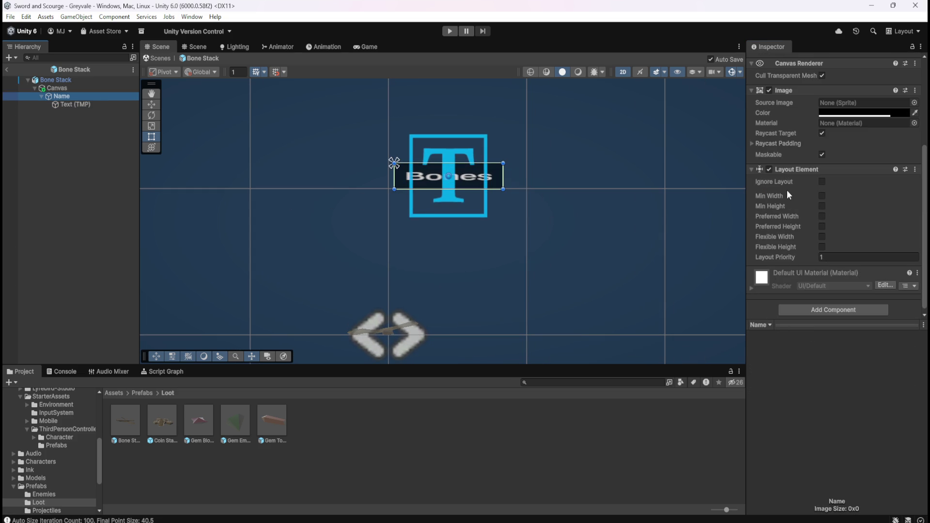
click(65, 102)
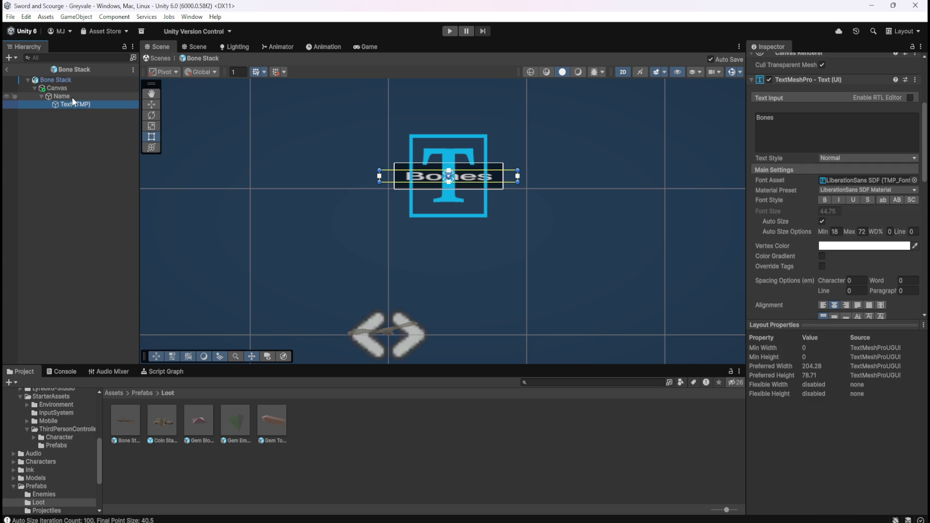
click(72, 97)
click(72, 103)
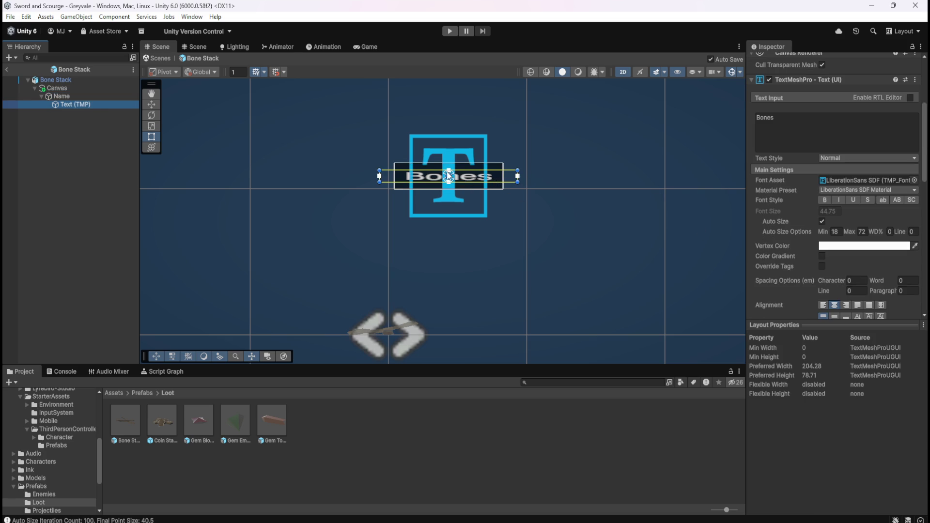
click(100, 96)
click(83, 103)
click(90, 97)
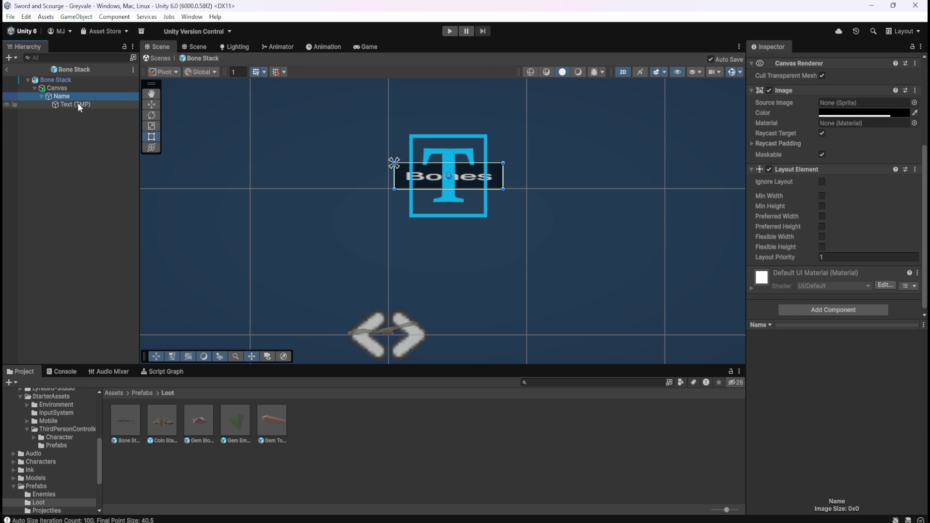
click(71, 102)
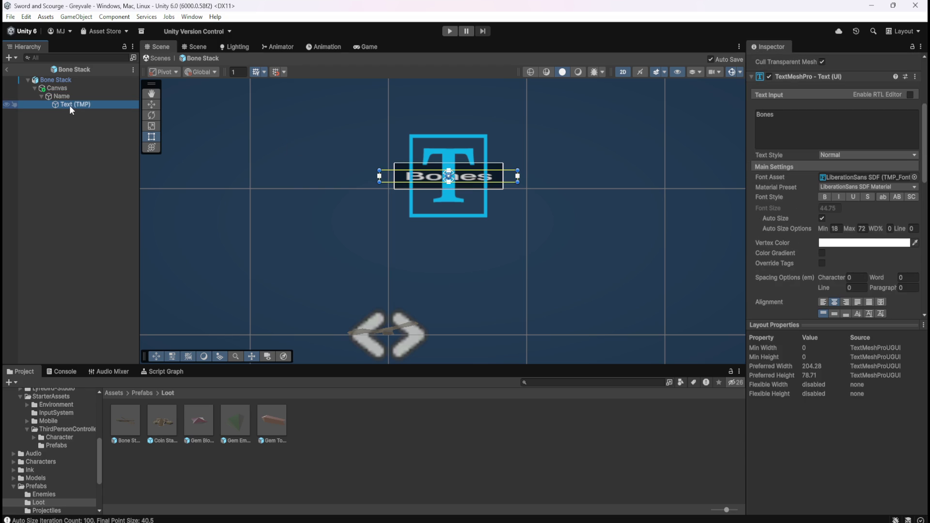
click(77, 97)
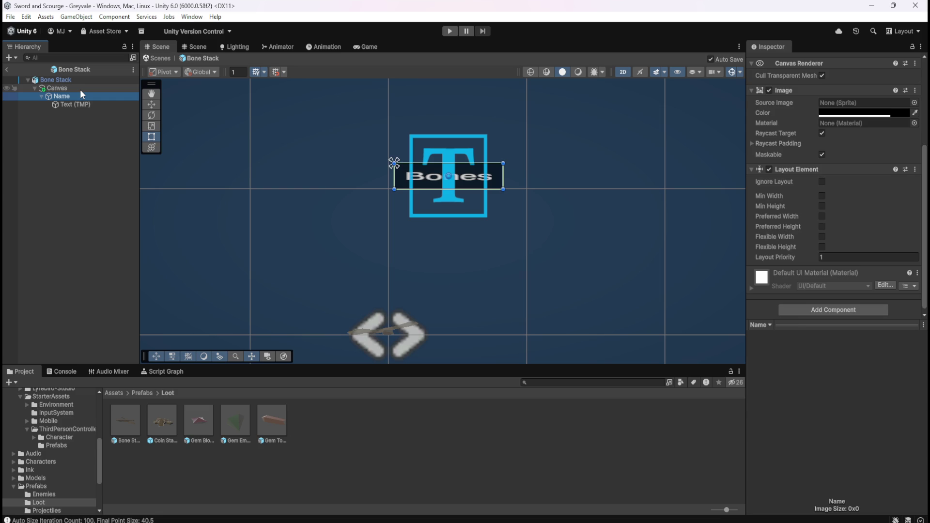
click(79, 89)
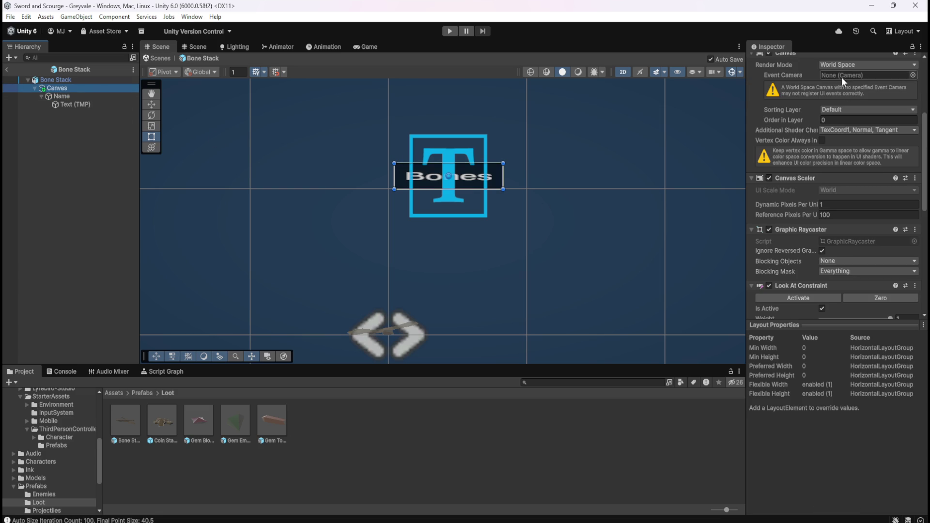
Set the Canvas Rect Transform to Pos X 0, Pos Y 0.5 and turn off 2D view
scroll(843, 97, up, 5)
click(833, 111)
text(0)
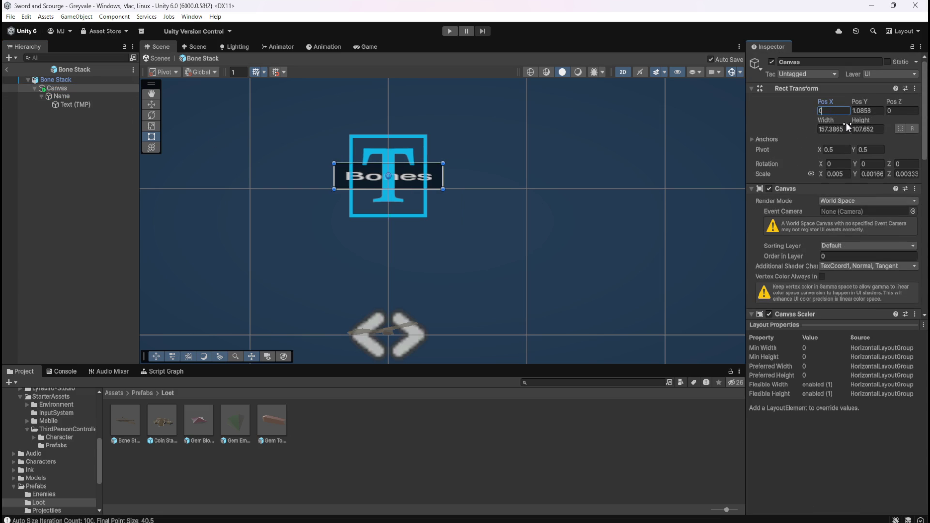
key(Tab)
text(0)
text(1)
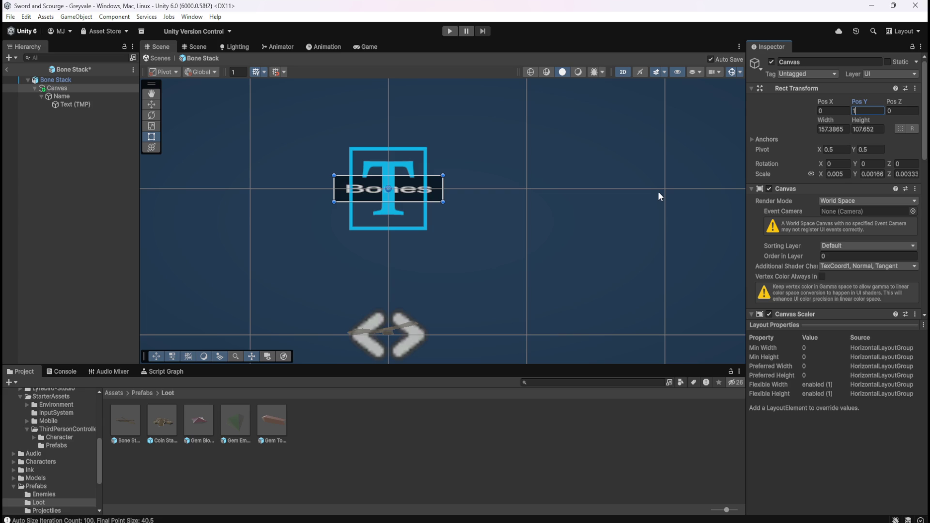
key(BackSpace)
text(.5)
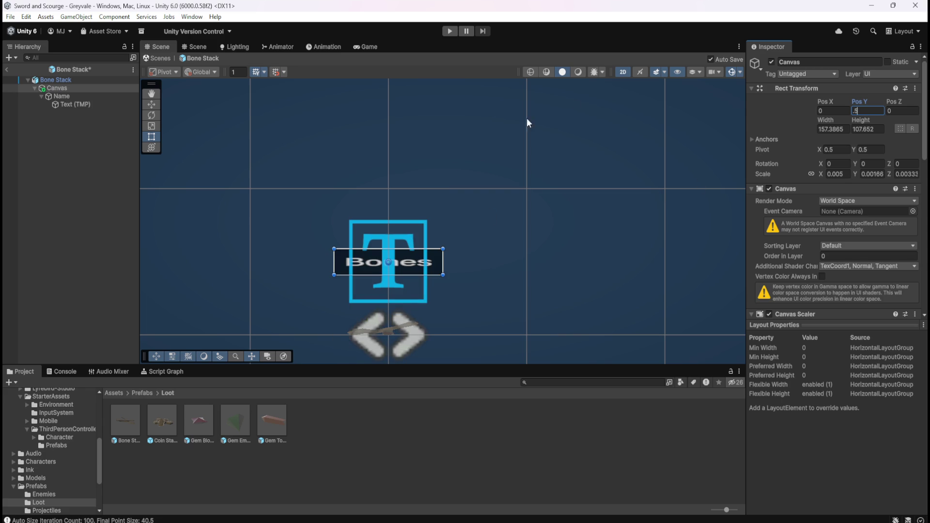
click(628, 72)
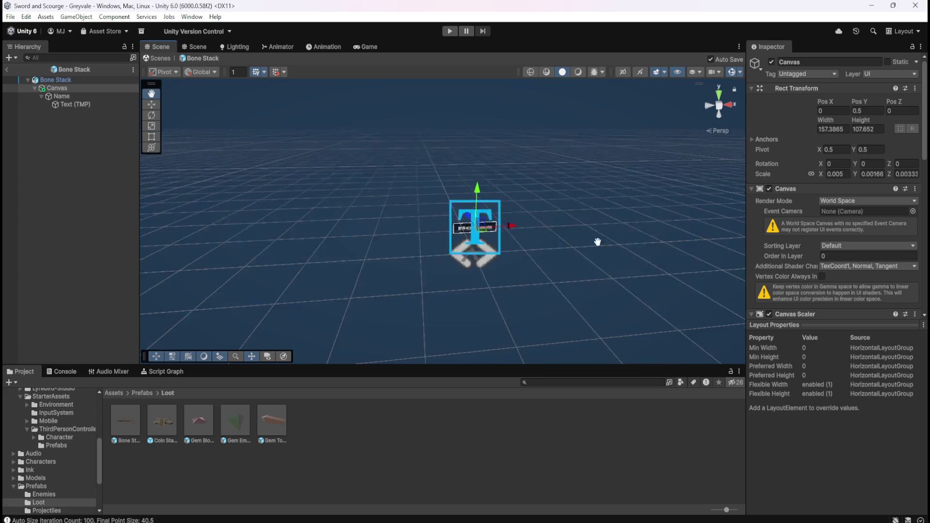
Change the Text (TMP) label text from Bones to BONES
mouse_move(496, 240)
mouse_down()
mouse_move(491, 202)
mouse_move(612, 211)
mouse_move(468, 235)
mouse_move(490, 245)
mouse_up()
drag(534, 222, 541, 203)
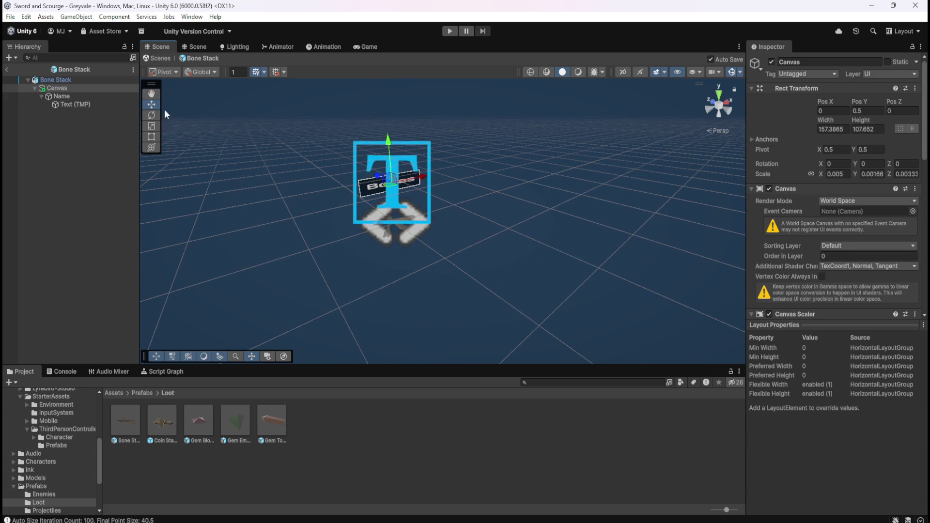
mouse_move(434, 167)
mouse_down()
mouse_move(656, 233)
mouse_move(481, 222)
mouse_move(471, 206)
mouse_move(606, 254)
mouse_move(581, 187)
mouse_move(557, 165)
mouse_move(533, 191)
mouse_move(536, 183)
mouse_up()
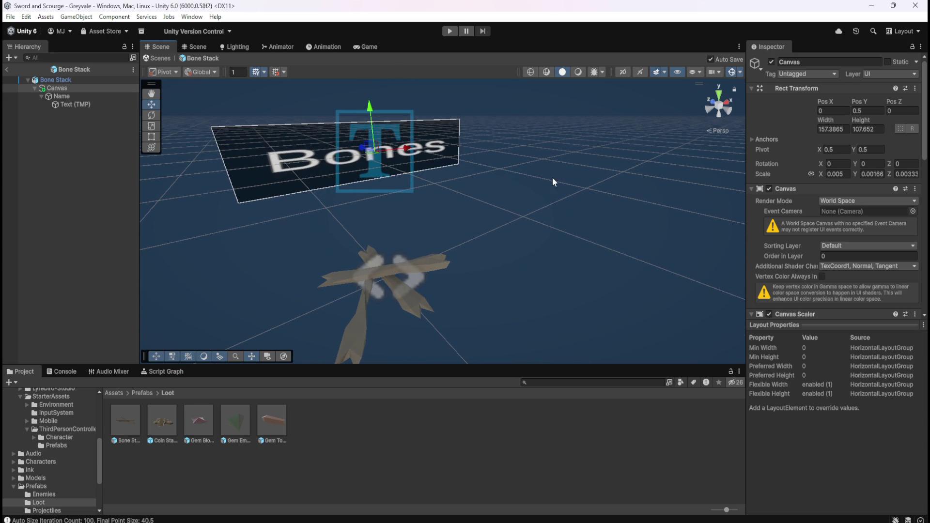
click(73, 104)
double_click(785, 255)
text(BONES)
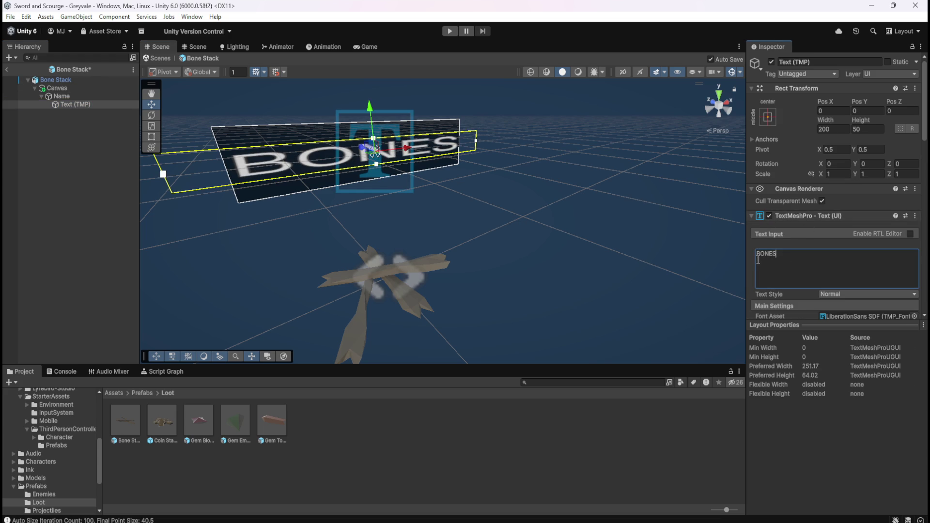
Return the Scene to 2D and select the Name object, then the Canvas
click(624, 72)
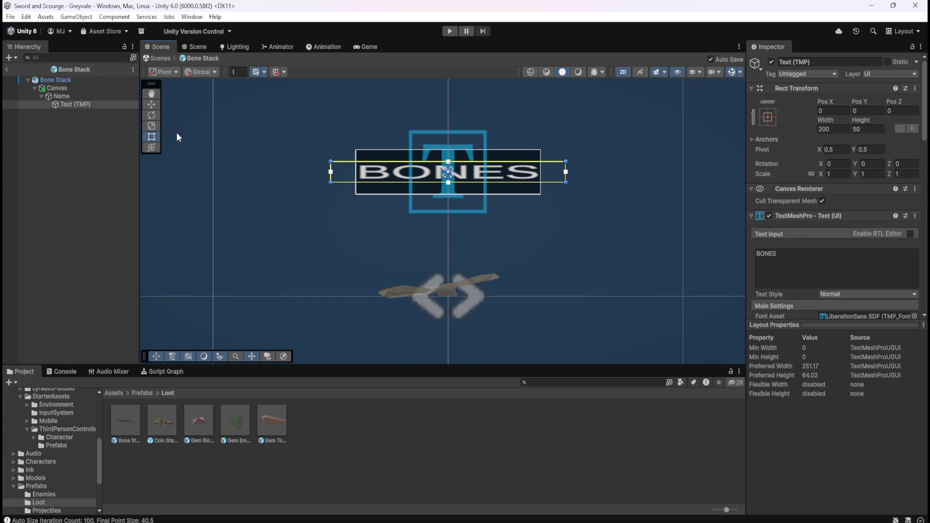
click(103, 96)
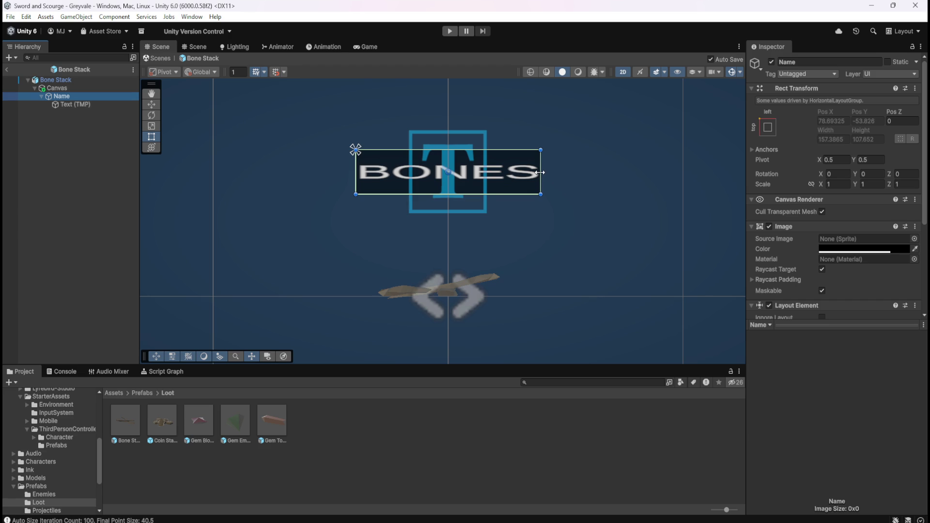
click(71, 90)
click(71, 96)
click(333, 151)
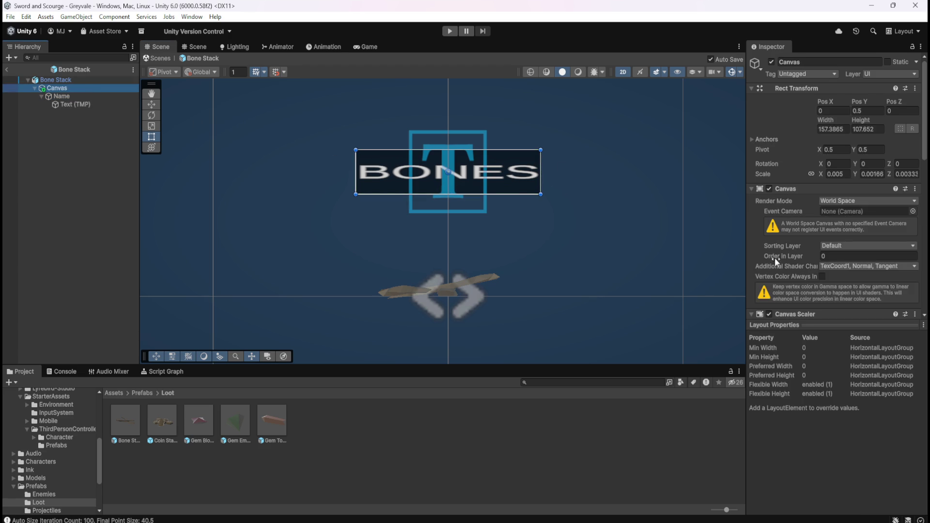
Try the Horizontal Layout Group without Control Child Size, then re-enable it for width and height
scroll(775, 261, down, 5)
scroll(775, 263, down, 10)
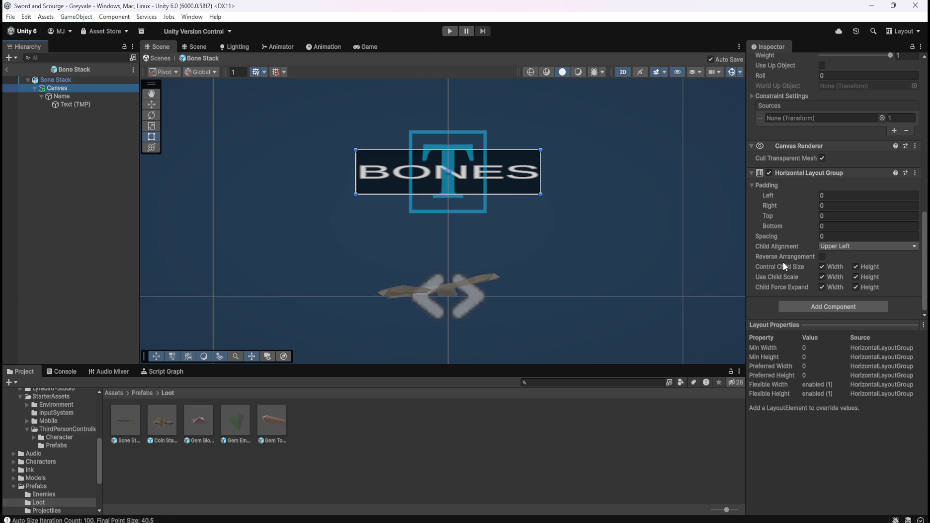
click(822, 267)
click(856, 267)
drag(541, 165, 577, 168)
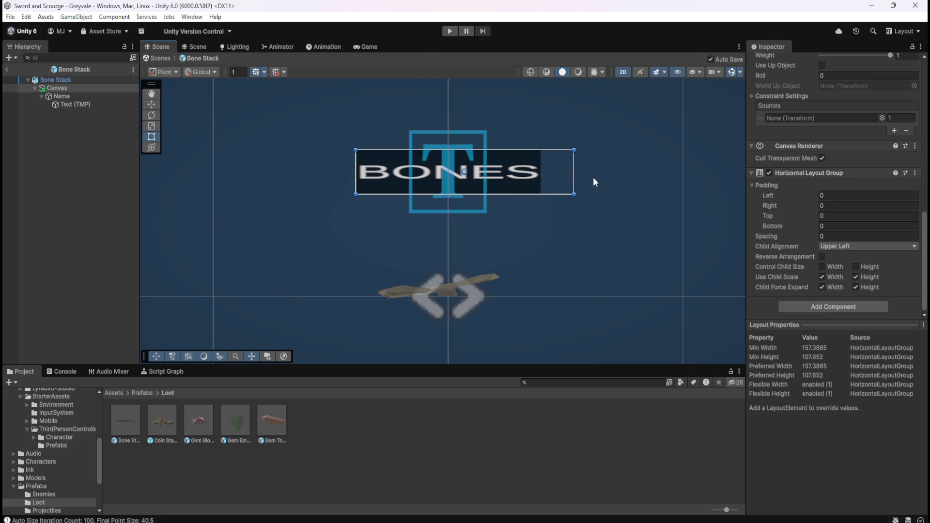
click(822, 267)
click(856, 267)
Uncheck Use Child Scale for width and height and widen the canvas rect to 175.8336
click(822, 277)
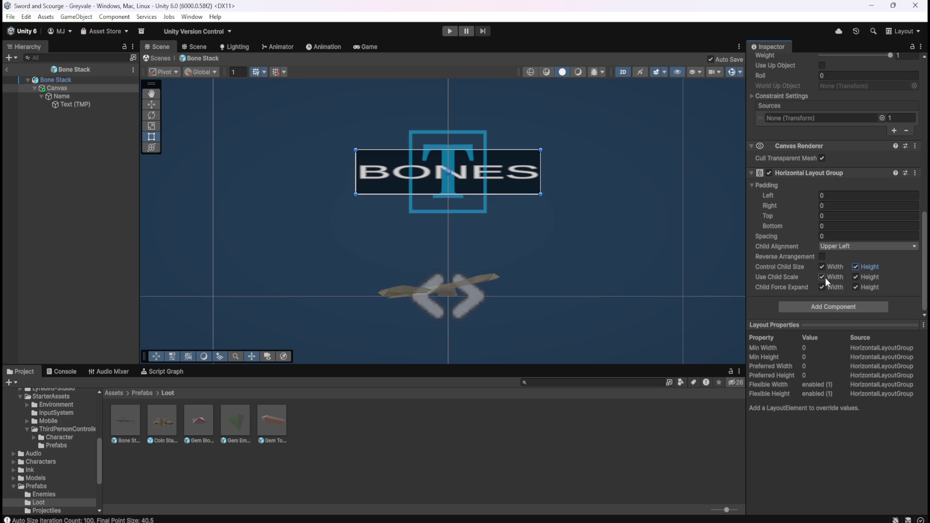
click(856, 277)
drag(540, 179, 563, 184)
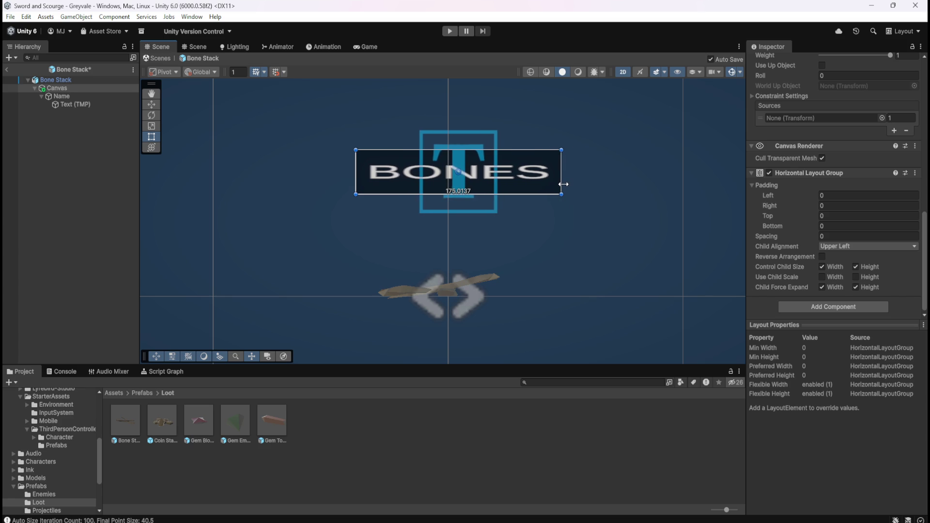
drag(563, 184, 565, 184)
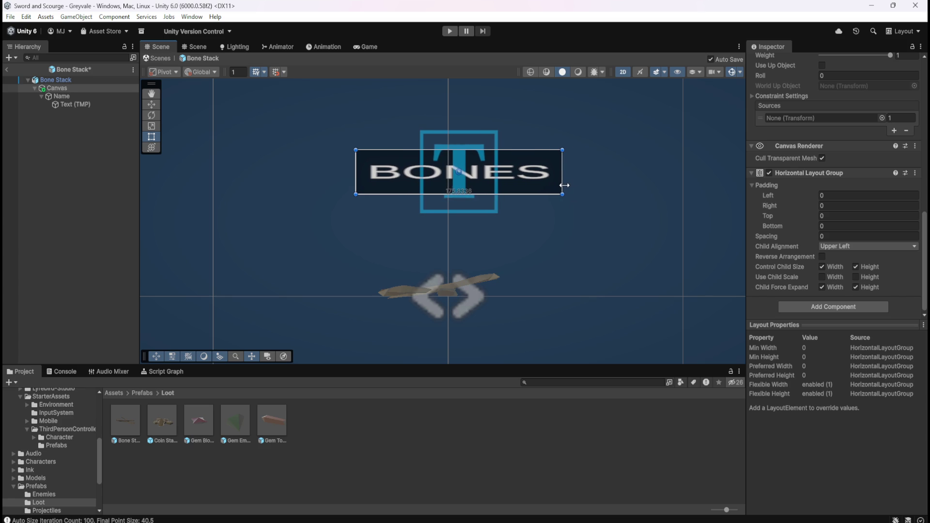
click(856, 277)
click(822, 277)
mouse_move(562, 173)
mouse_down()
mouse_move(543, 177)
mouse_move(577, 181)
mouse_move(511, 187)
mouse_move(556, 183)
mouse_up()
click(821, 276)
click(855, 277)
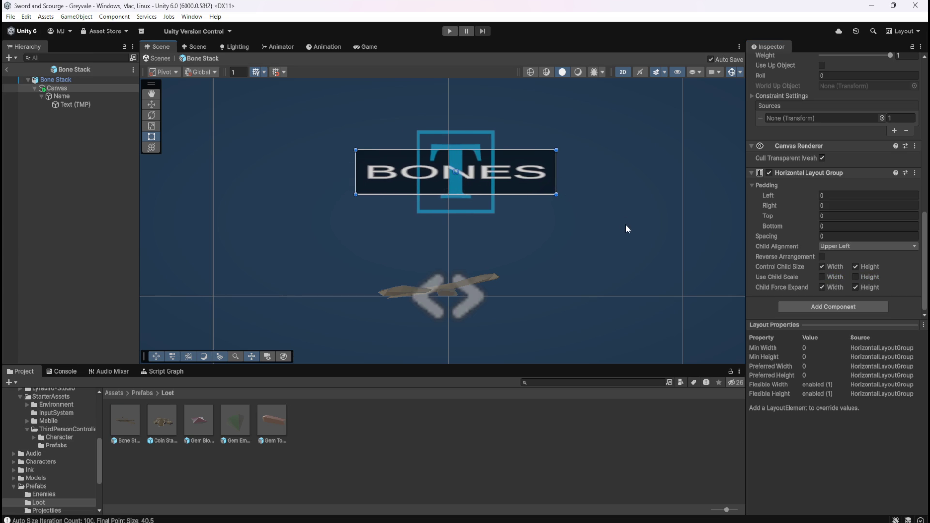
key(ctrl+z)
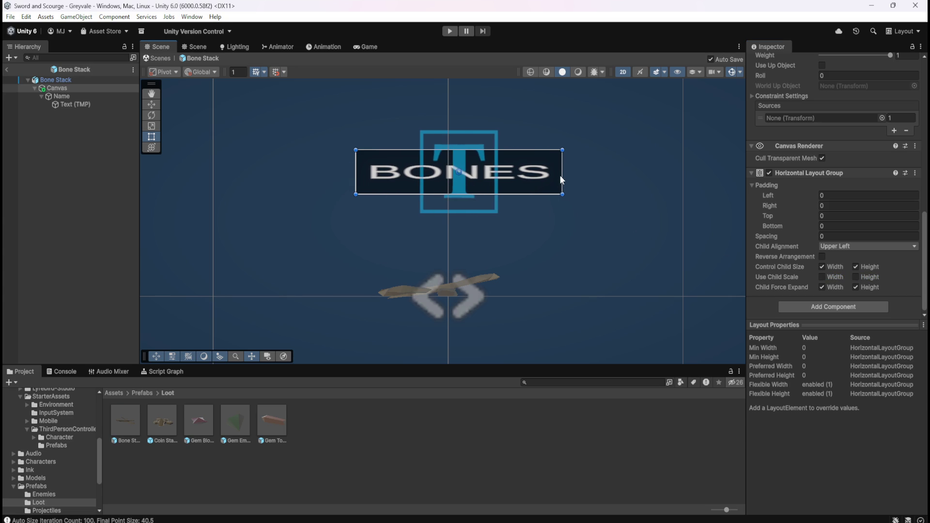
Recentre the Canvas at Pos X 0 and switch the Scene out of 2D
scroll(538, 243, down, 5)
scroll(545, 239, up, 3)
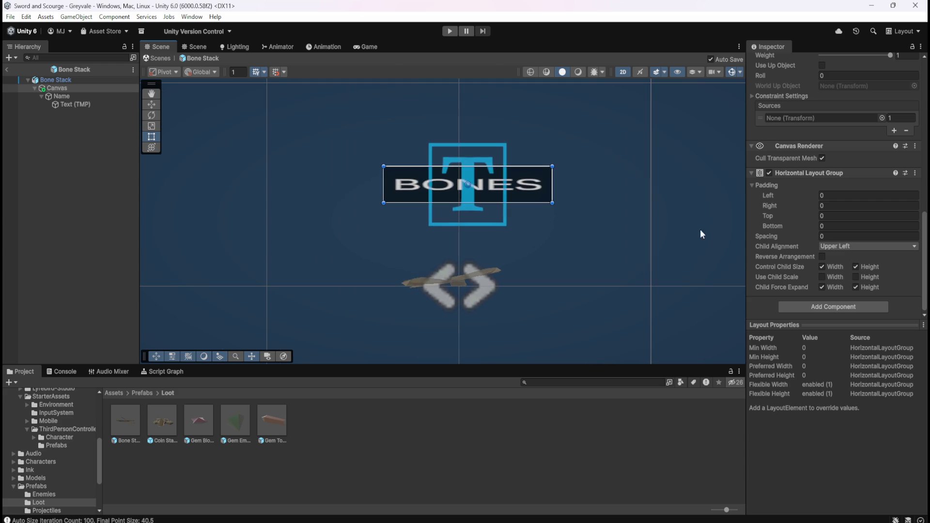
scroll(770, 223, up, 15)
click(846, 110)
text(0)
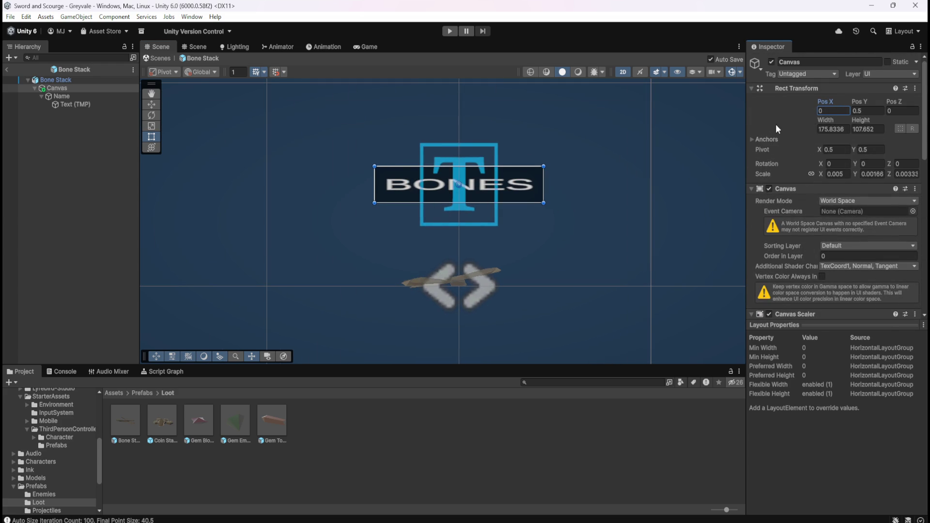
click(623, 71)
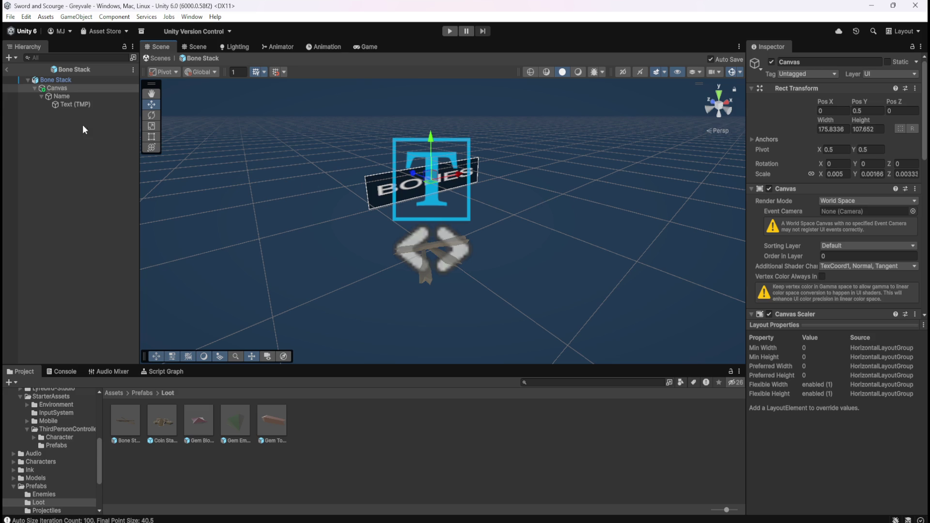
Frame the Name object in the Scene view and compare it with its Text (TMP) child
click(77, 102)
click(83, 97)
click(82, 104)
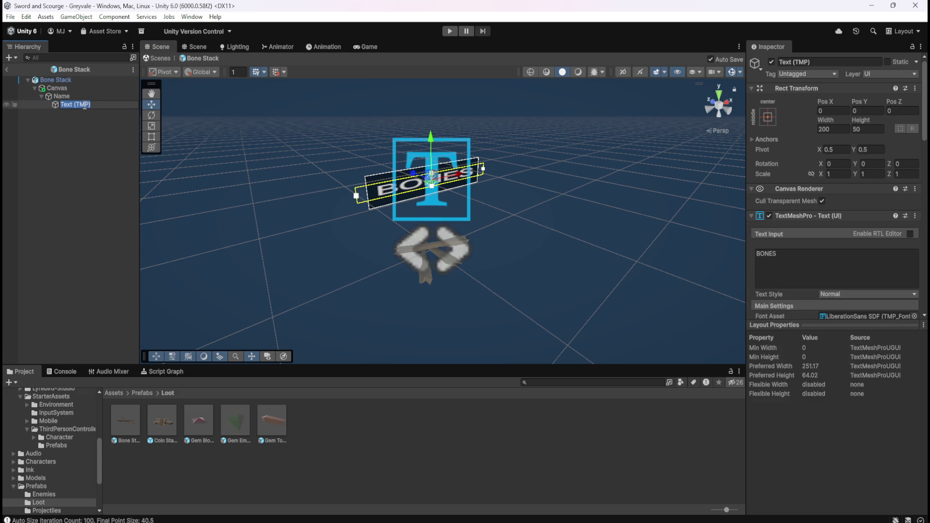
click(73, 97)
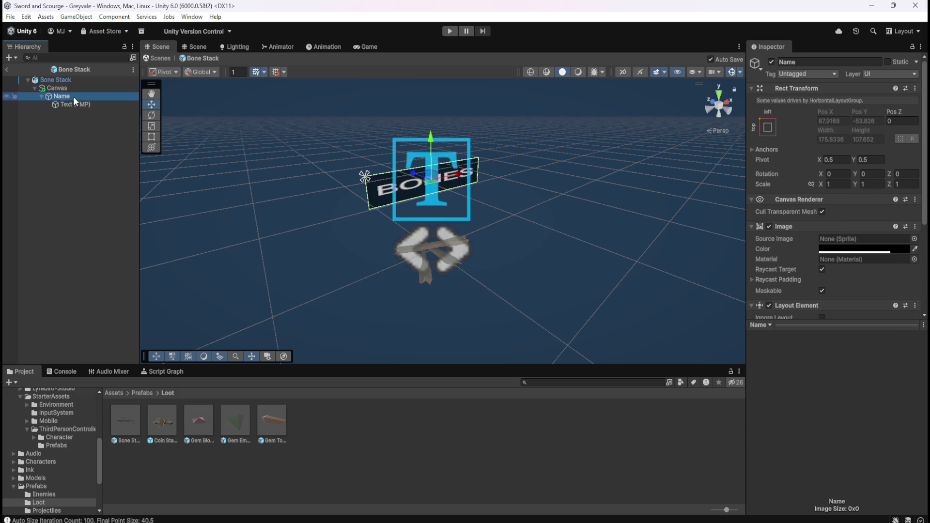
click(75, 104)
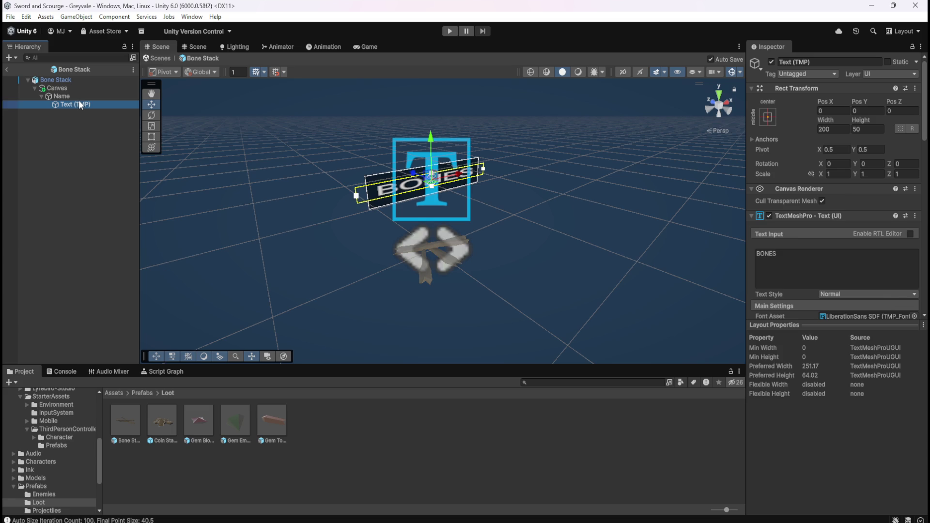
click(84, 99)
key(f)
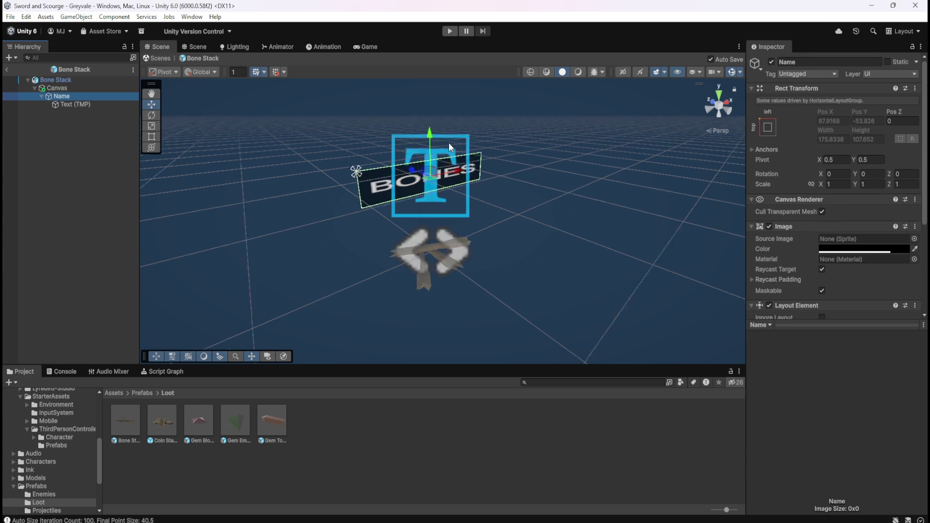
scroll(524, 180, up, 3)
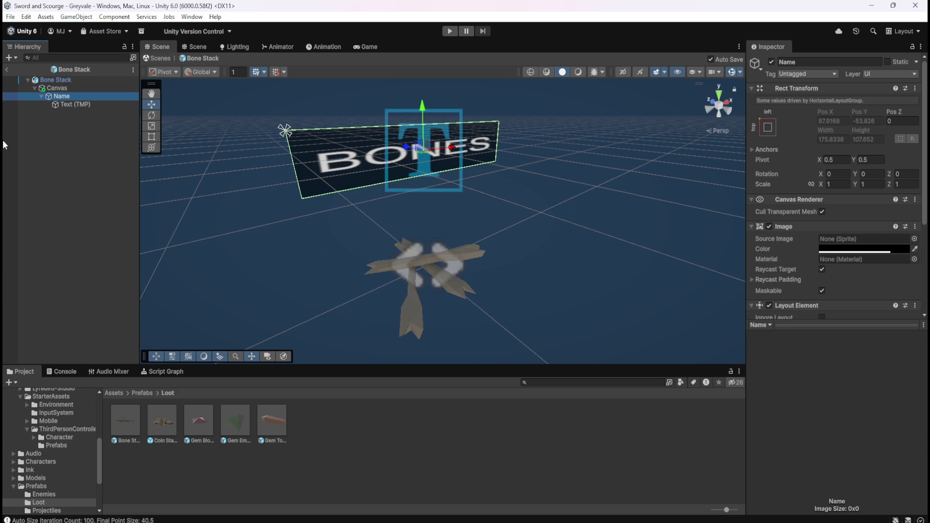
click(85, 102)
click(85, 97)
click(60, 105)
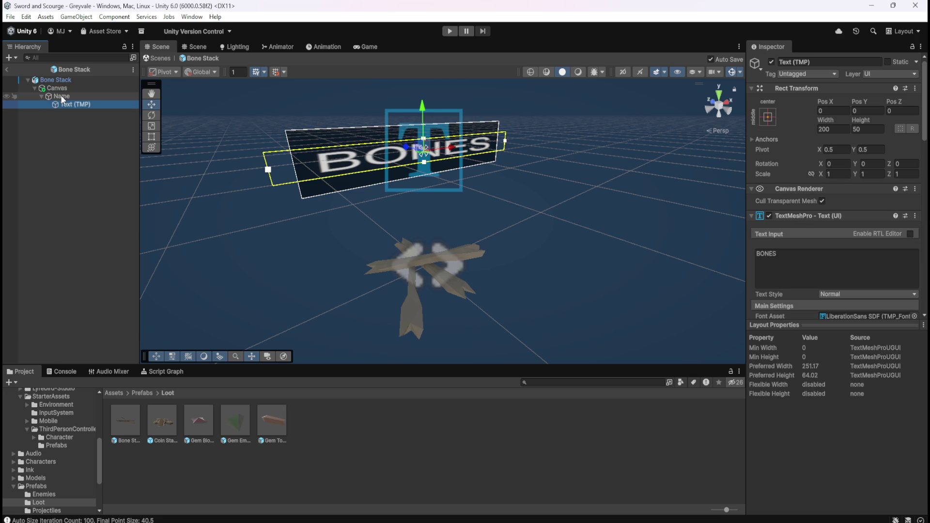
click(60, 95)
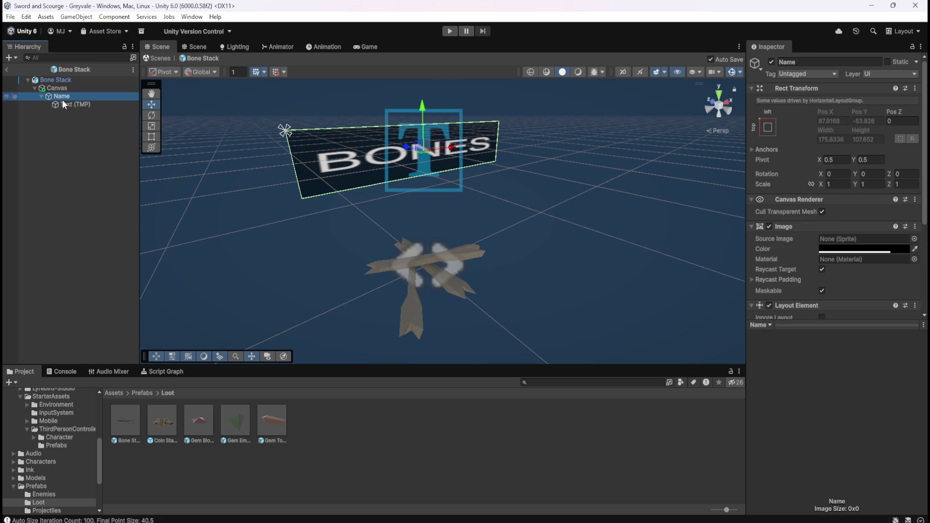
click(65, 104)
Rename Text (TMP) to Name and its parent to Frame, then select the Canvas
click(84, 106)
text(Name)
key(Return)
click(95, 95)
text(Frame)
key(Return)
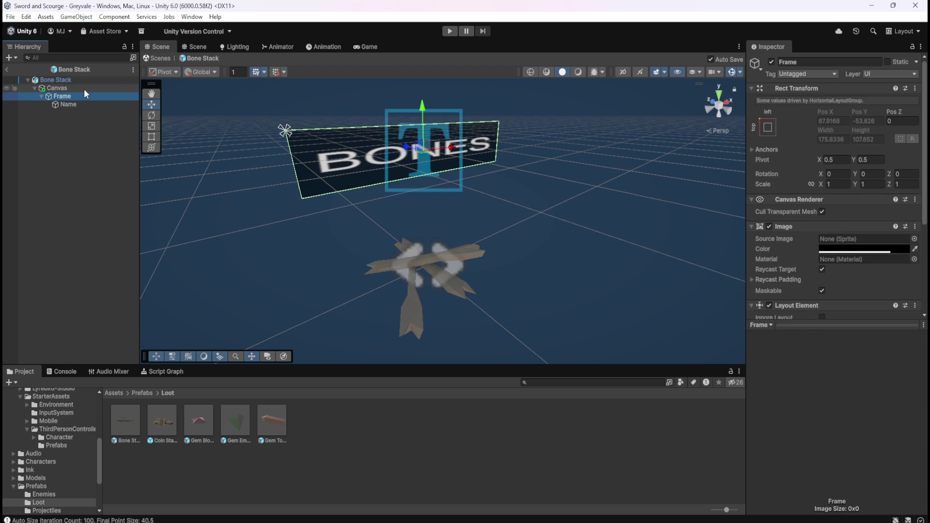
click(78, 89)
click(43, 97)
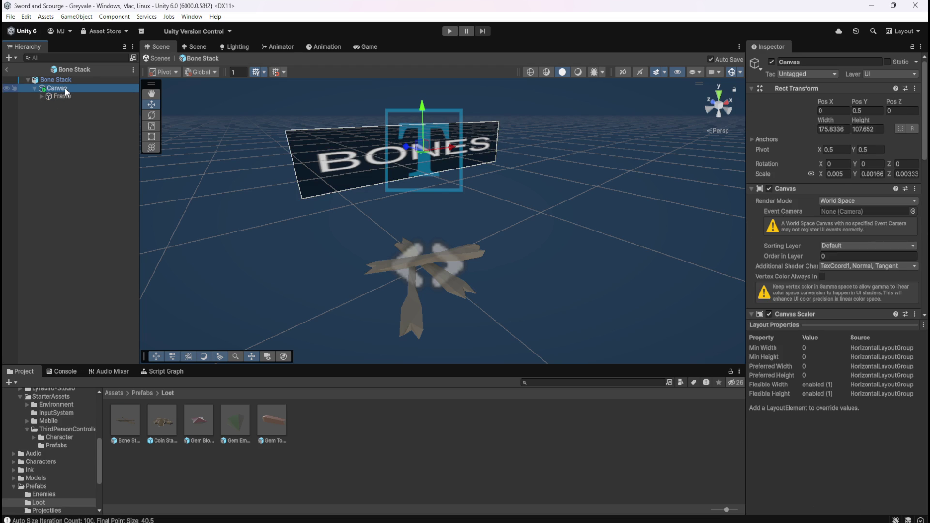
Select Frame and expand its foldout to reveal the Name child
scroll(806, 254, down, 5)
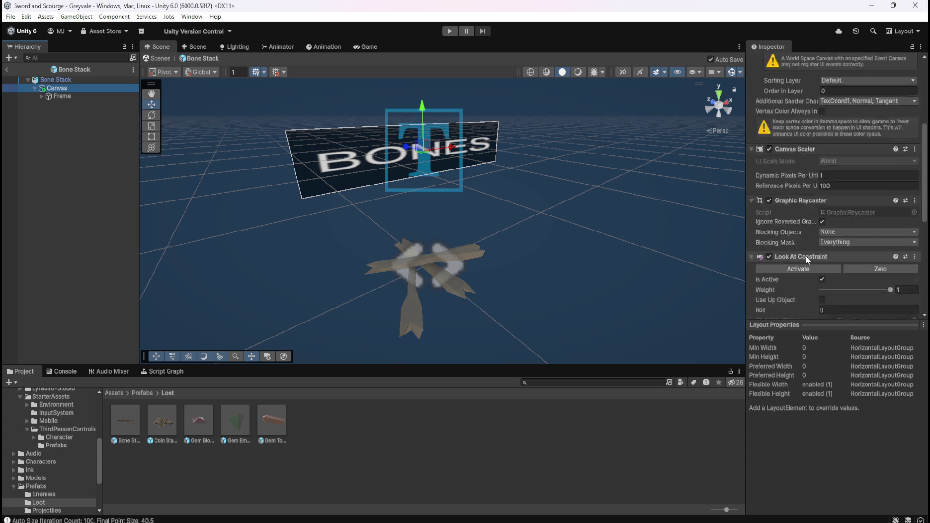
scroll(806, 254, down, 7)
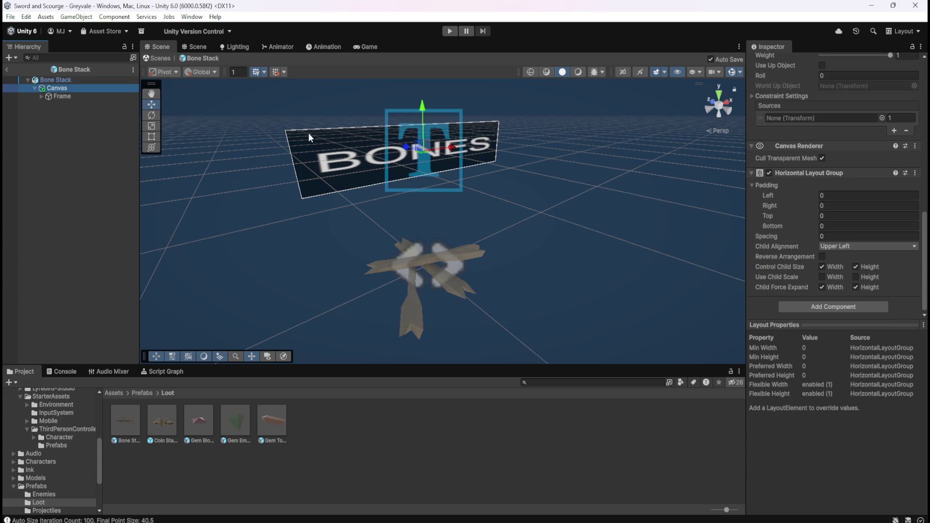
click(70, 97)
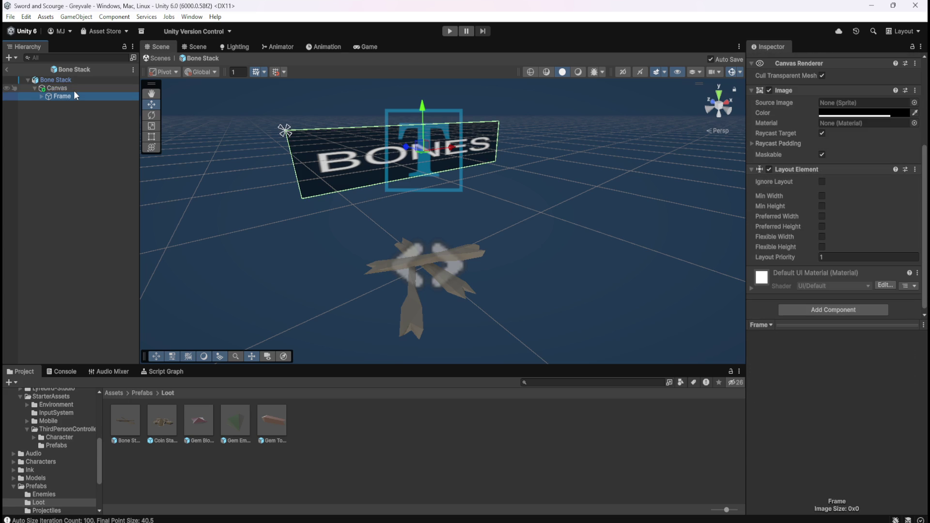
click(73, 90)
click(65, 96)
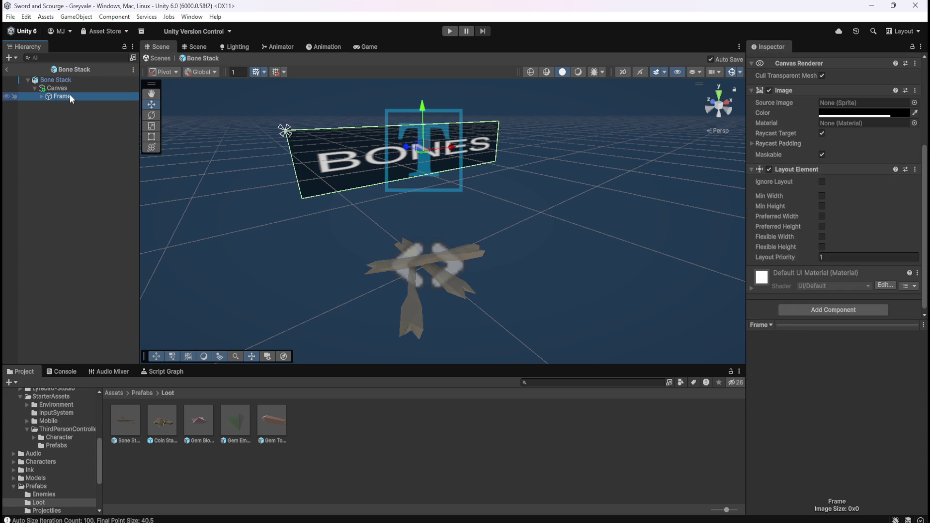
click(41, 96)
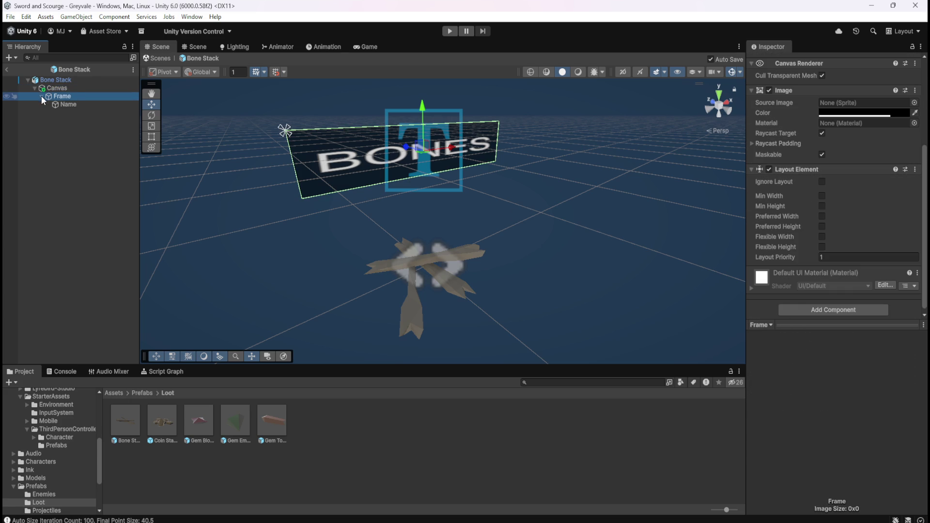
Show the Name object's TextMeshPro settings with BONES and switch the Scene to 2D
click(67, 103)
click(71, 96)
scroll(787, 205, up, 3)
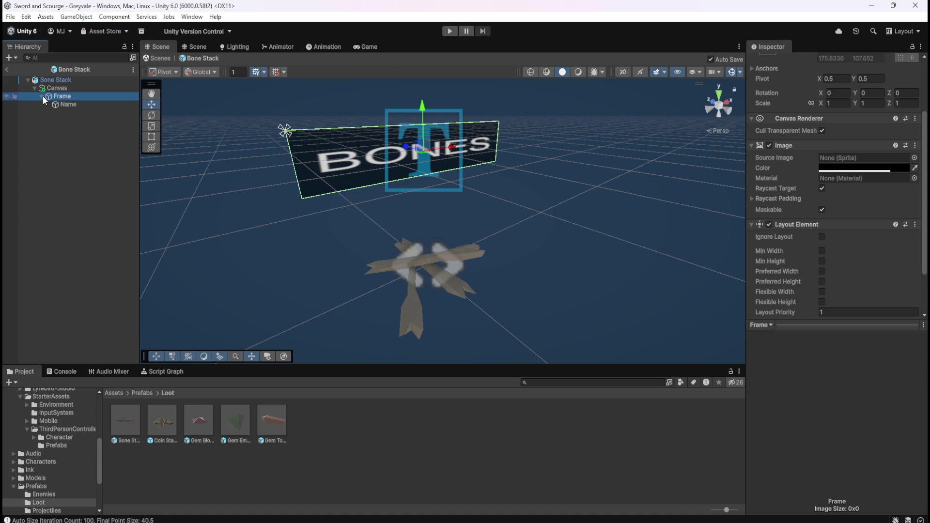
click(69, 103)
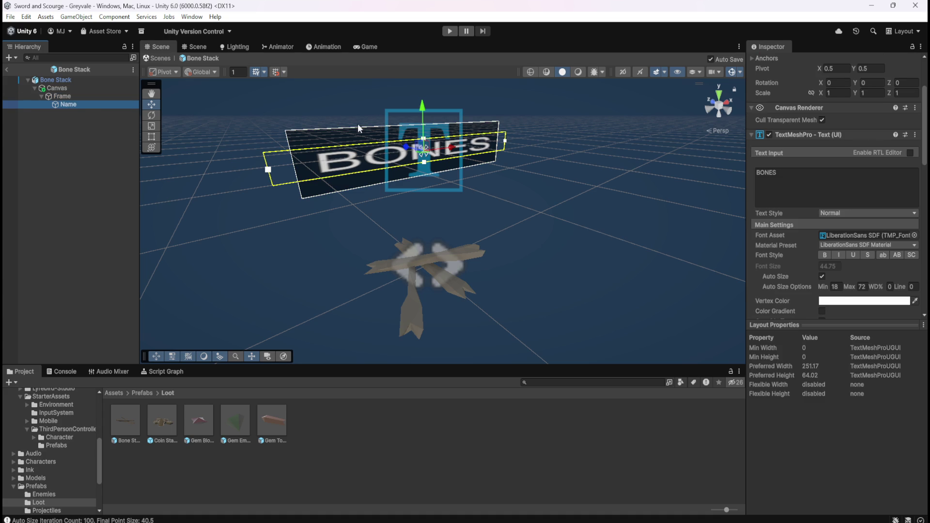
scroll(304, 93, up, 1)
scroll(615, 148, up, 2)
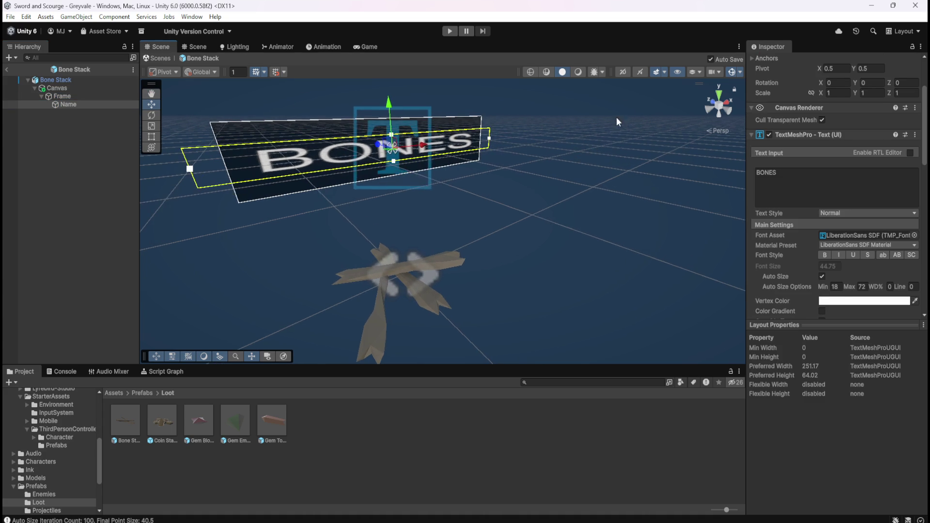
click(623, 71)
Switch to the Rect tool and expand, then collapse, the TextMeshPro Extra Settings
key(t)
scroll(583, 170, down, 2)
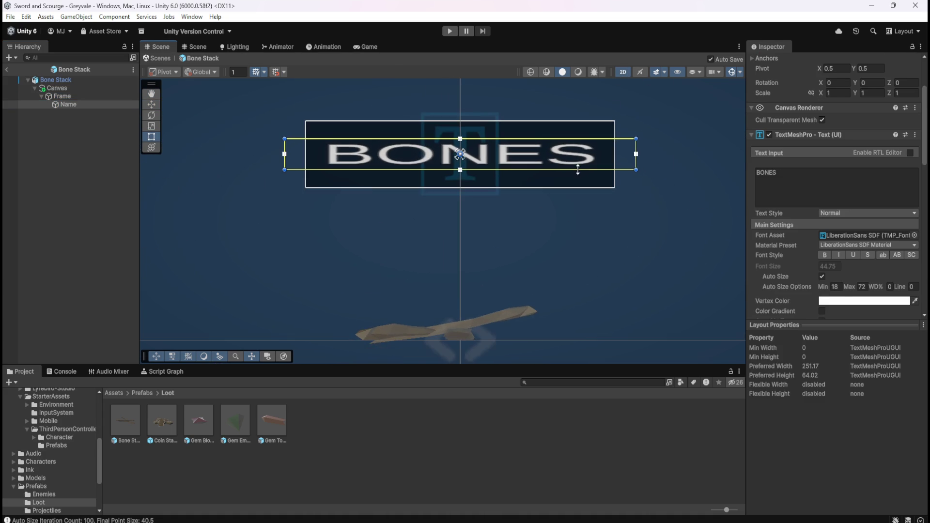
scroll(592, 234, up, 1)
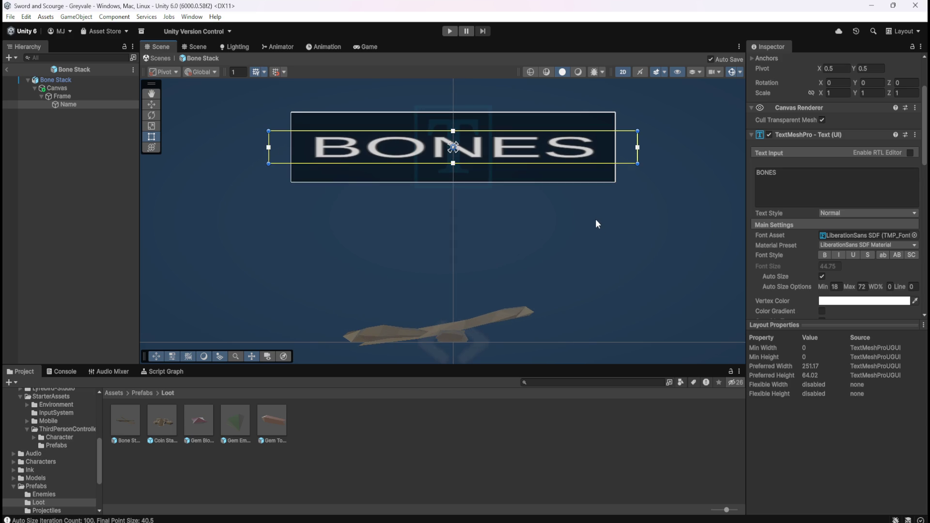
scroll(670, 232, down, 1)
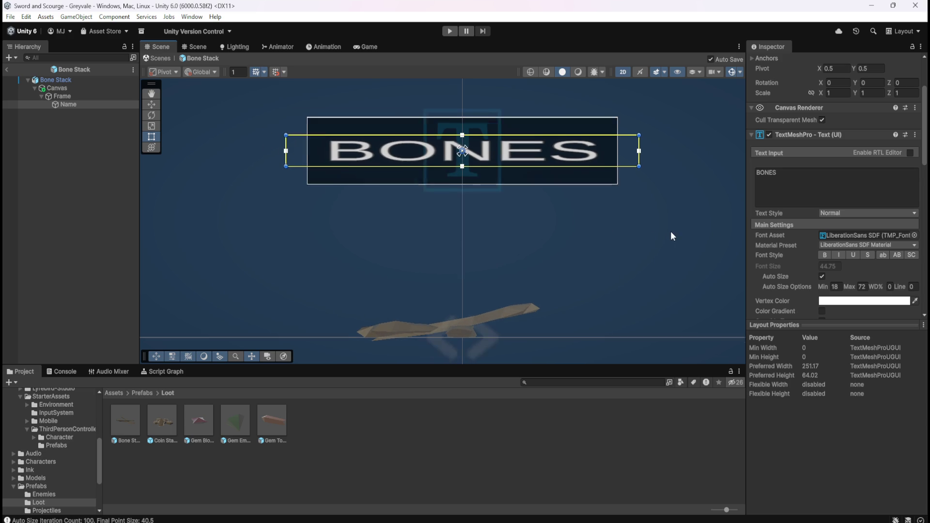
scroll(785, 274, down, 3)
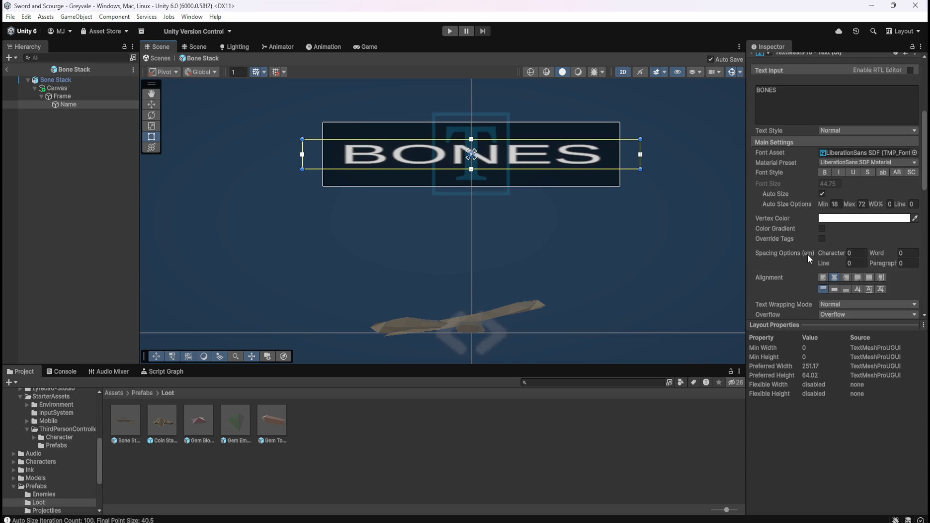
scroll(786, 264, up, 4)
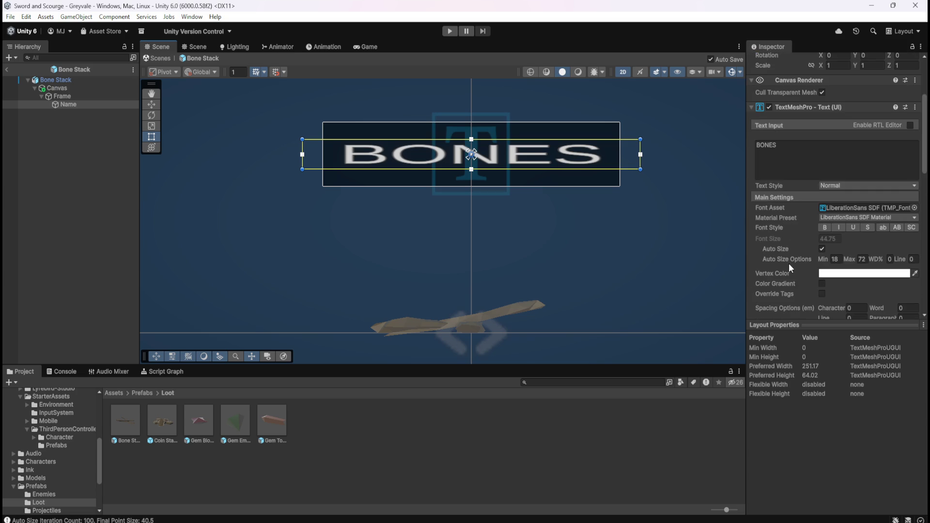
scroll(789, 265, down, 5)
scroll(792, 264, down, 4)
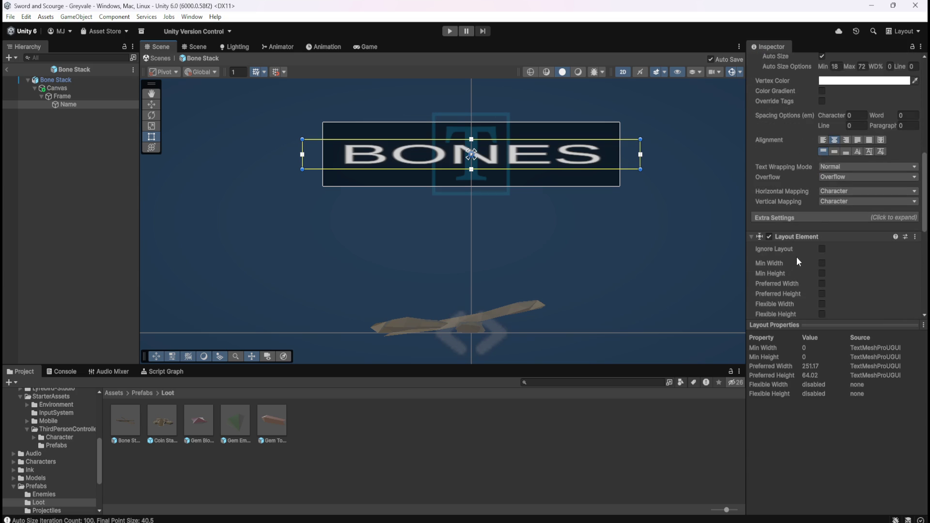
click(827, 216)
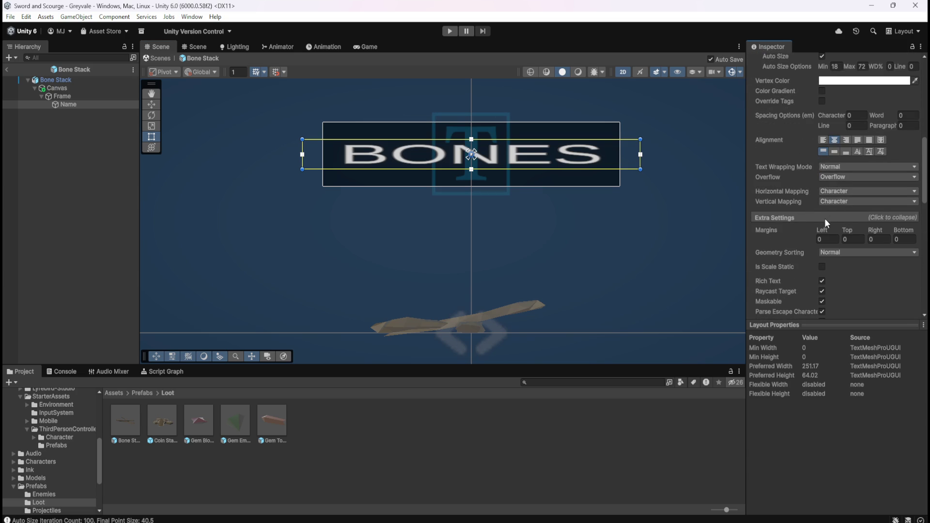
scroll(786, 236, down, 4)
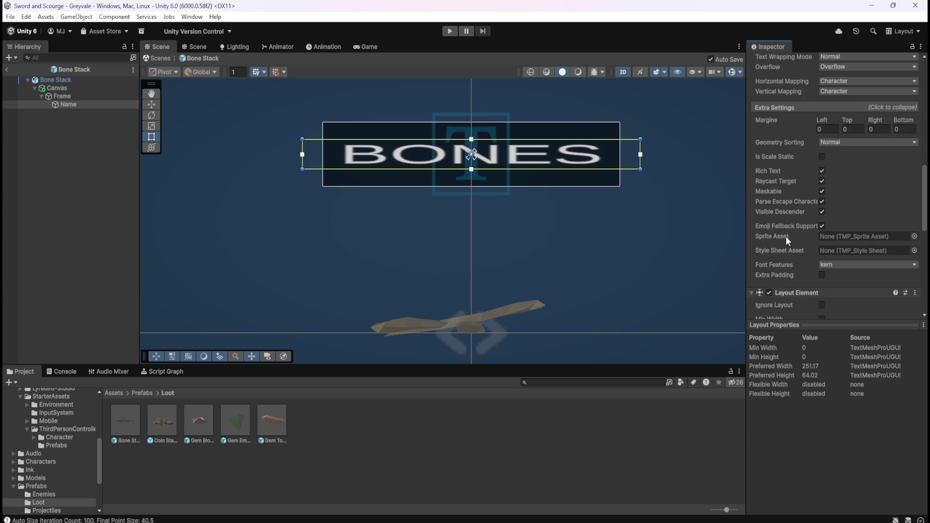
scroll(786, 215, up, 1)
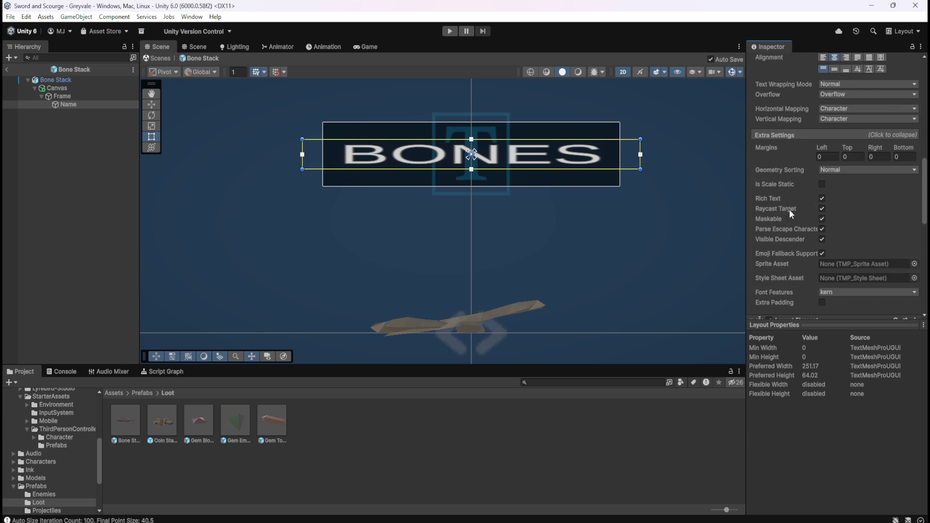
click(817, 135)
scroll(790, 227, down, 5)
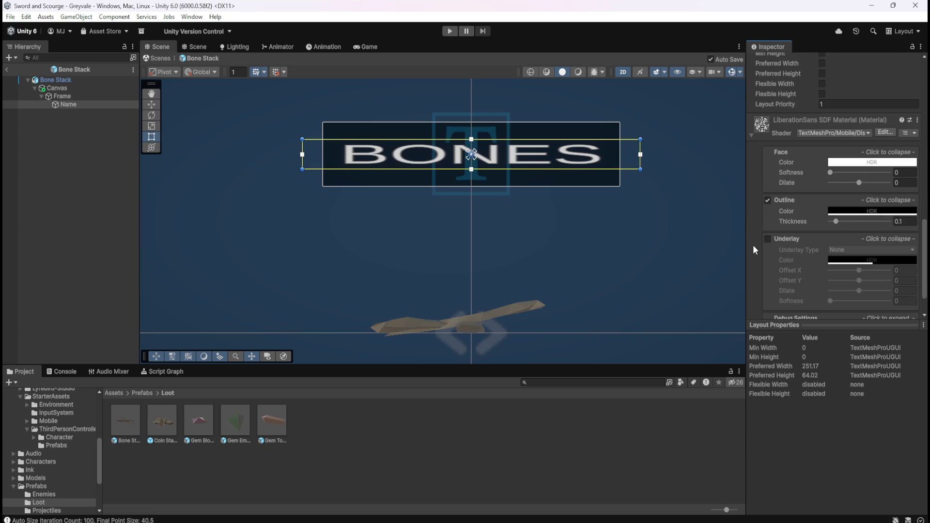
scroll(755, 246, up, 8)
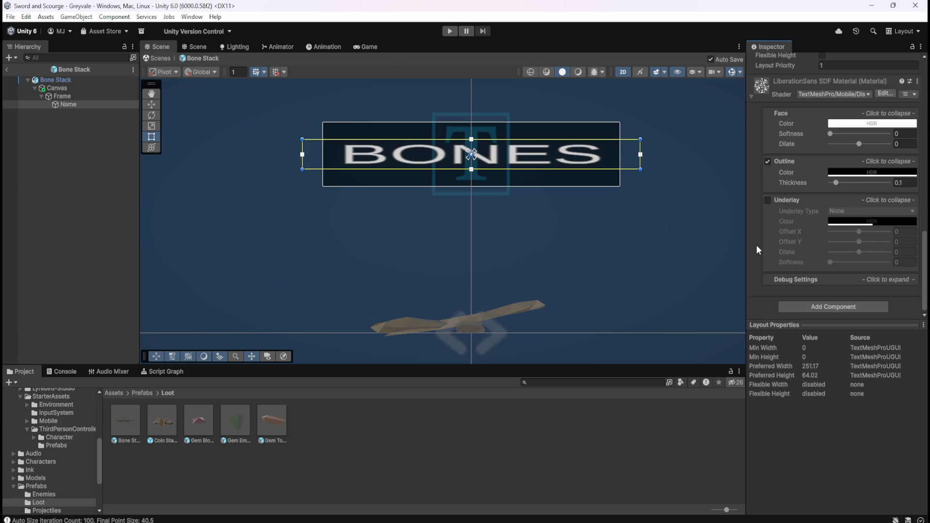
Collapse Frame and review the Canvas Horizontal Layout Group settings
click(63, 97)
click(68, 104)
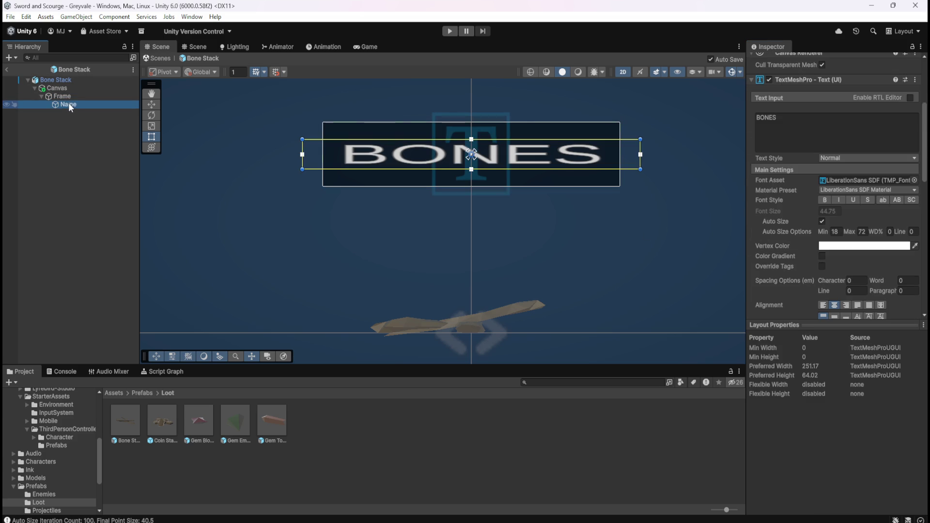
click(43, 97)
click(54, 89)
scroll(782, 244, down, 6)
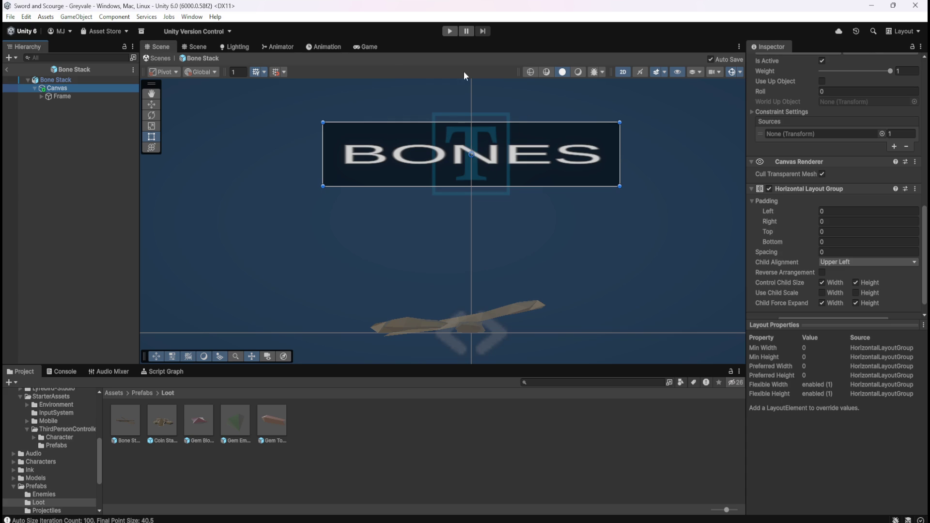
click(80, 96)
click(85, 87)
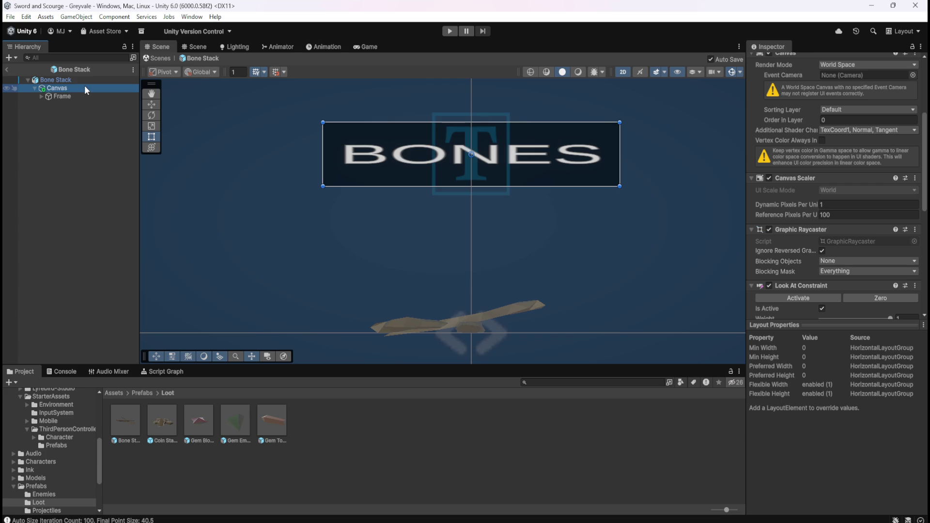
Remove the Layout Element component from the Name text object under Frame
click(93, 97)
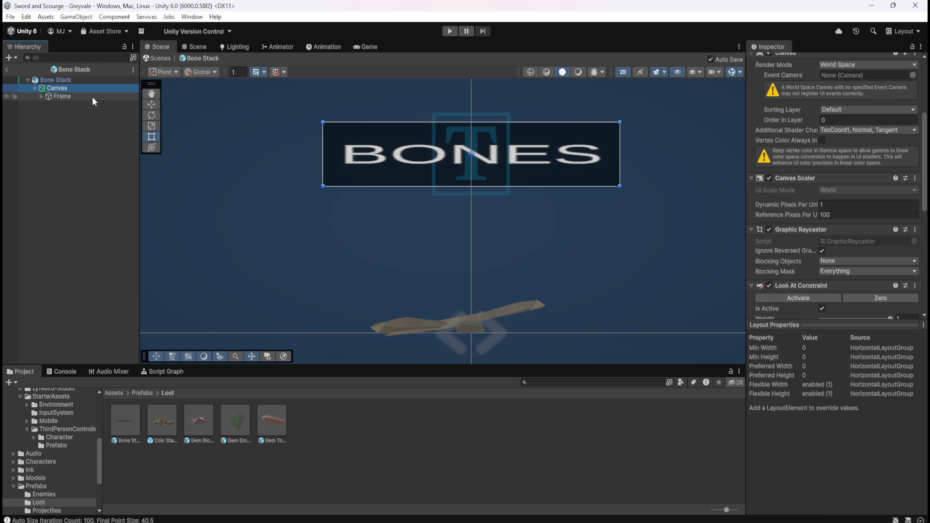
click(41, 97)
click(65, 104)
click(73, 98)
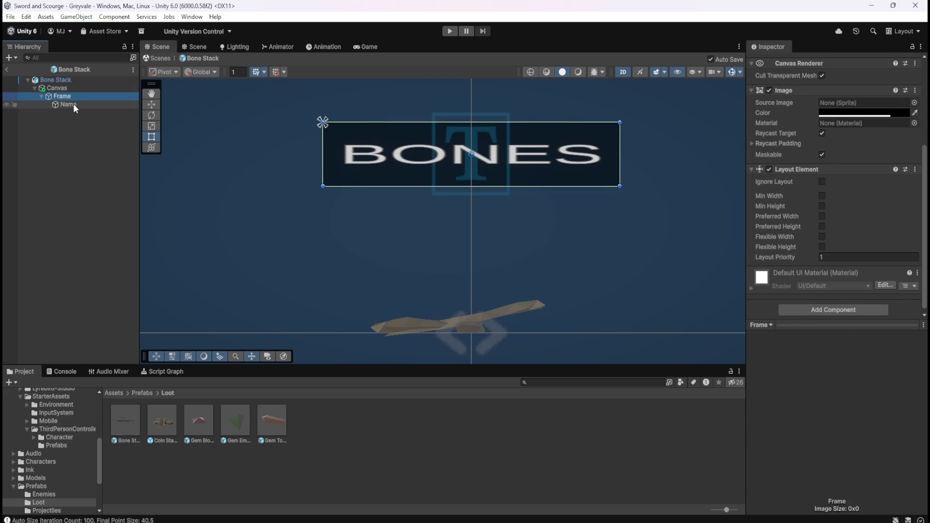
click(73, 104)
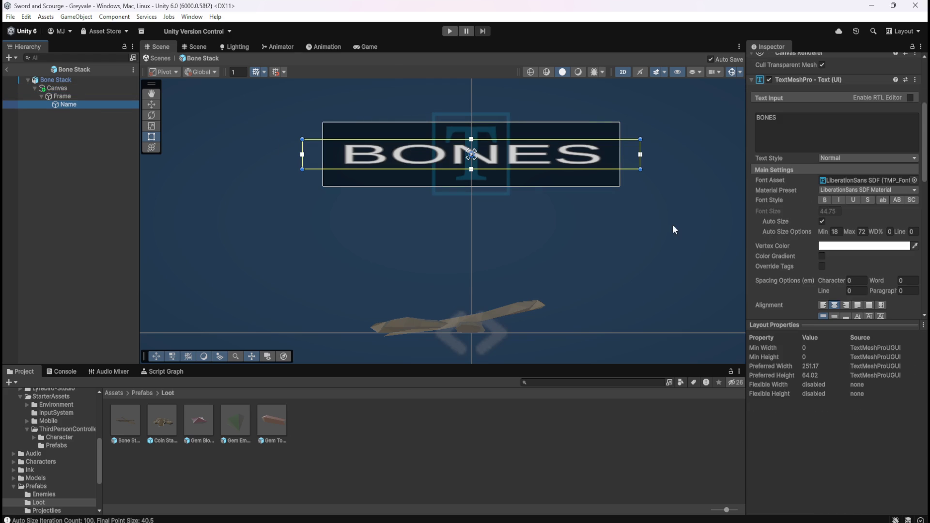
scroll(786, 242, down, 10)
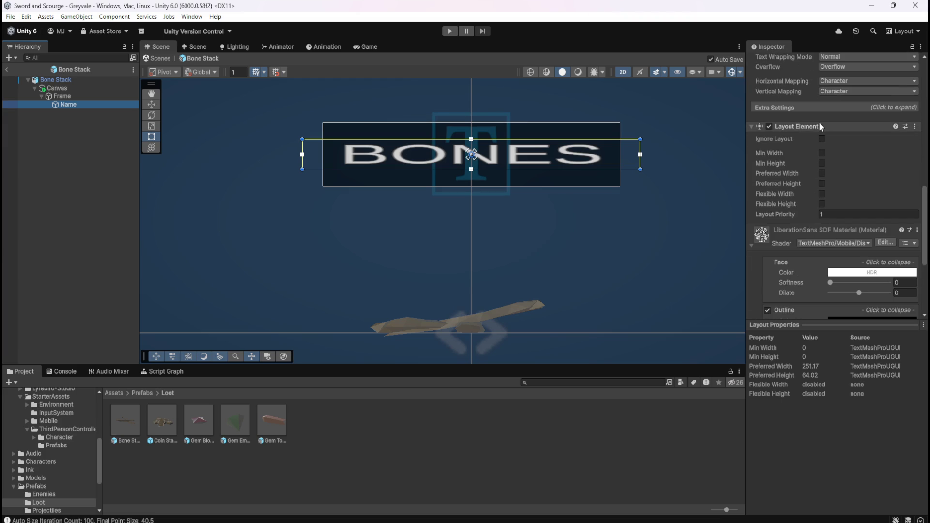
right_click(810, 126)
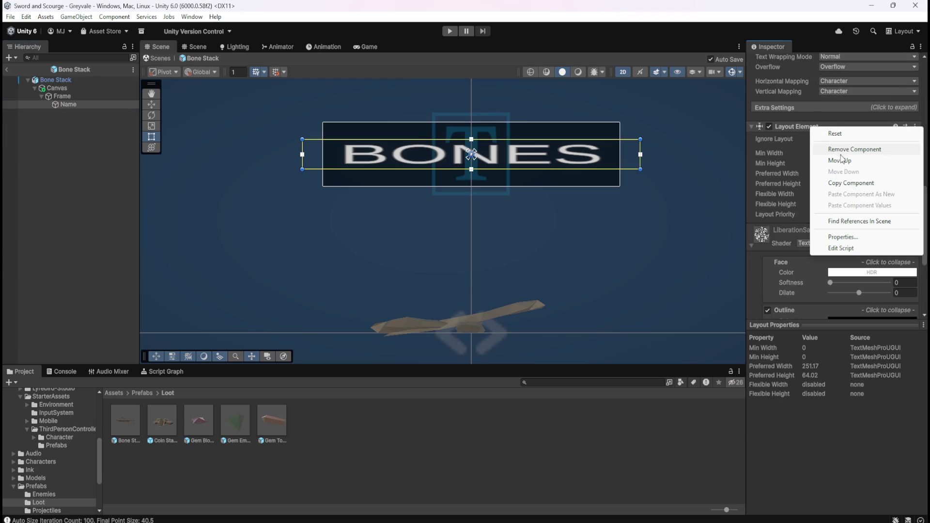
click(841, 152)
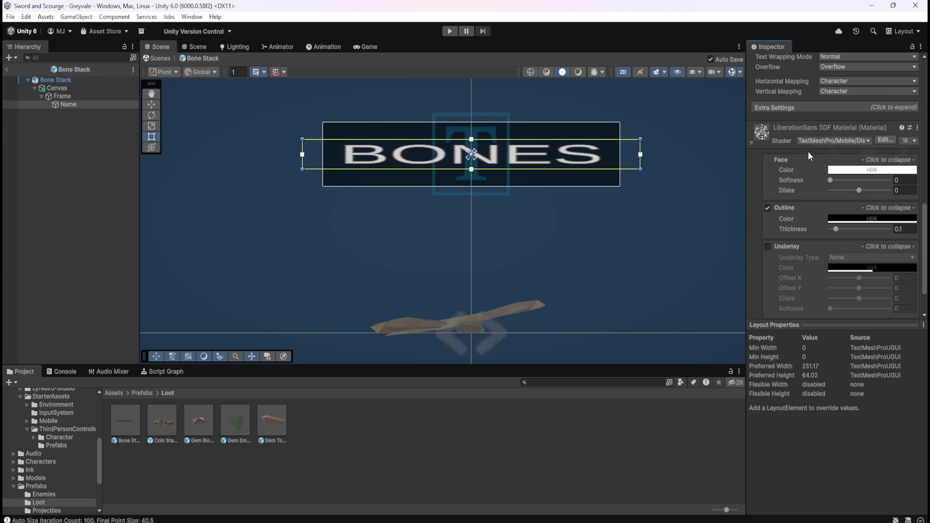
Check Frame and its Name child in the Hierarchy after the removal
click(73, 97)
click(42, 97)
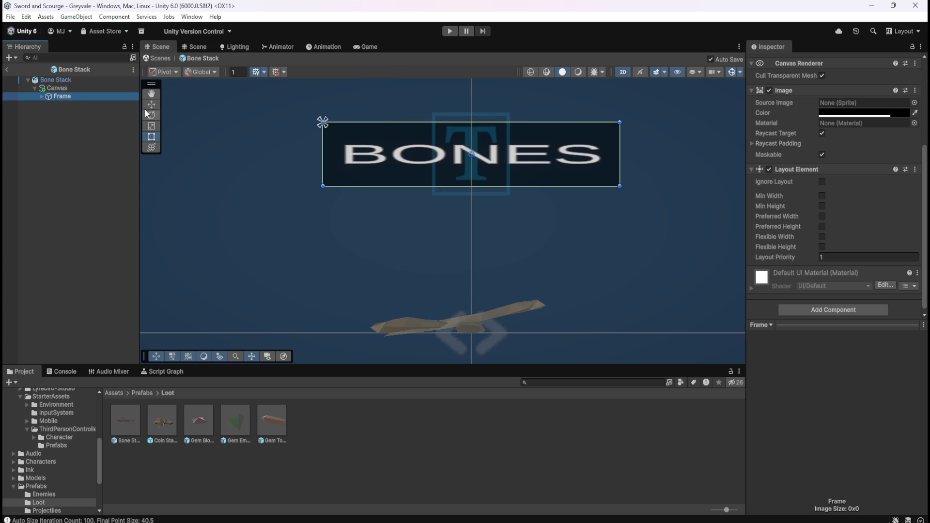
click(80, 89)
click(70, 95)
click(41, 98)
click(62, 103)
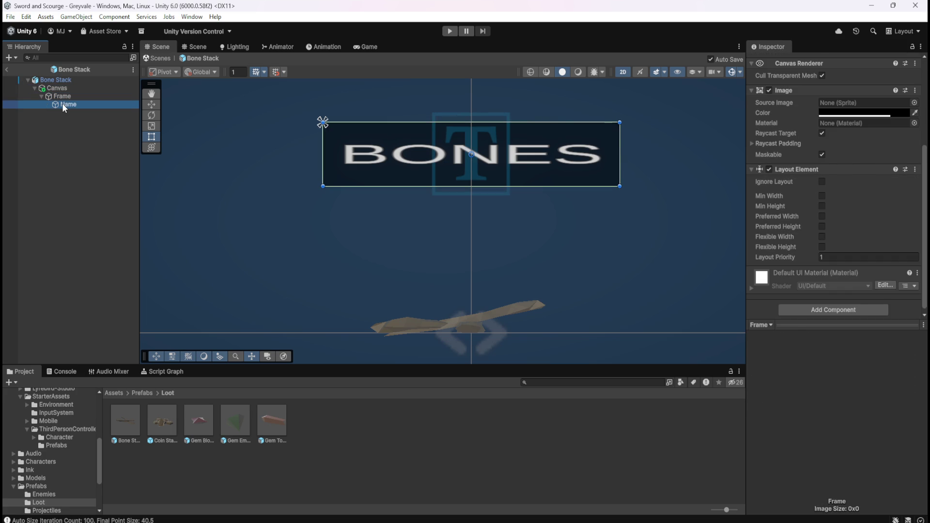
click(64, 97)
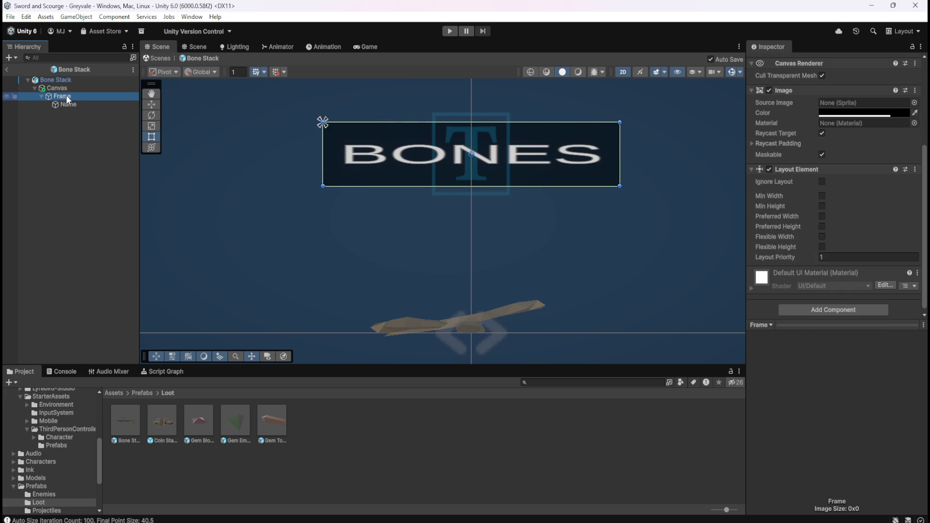
Add a UI Image under Frame and move it above Name in the Hierarchy
right_click(65, 95)
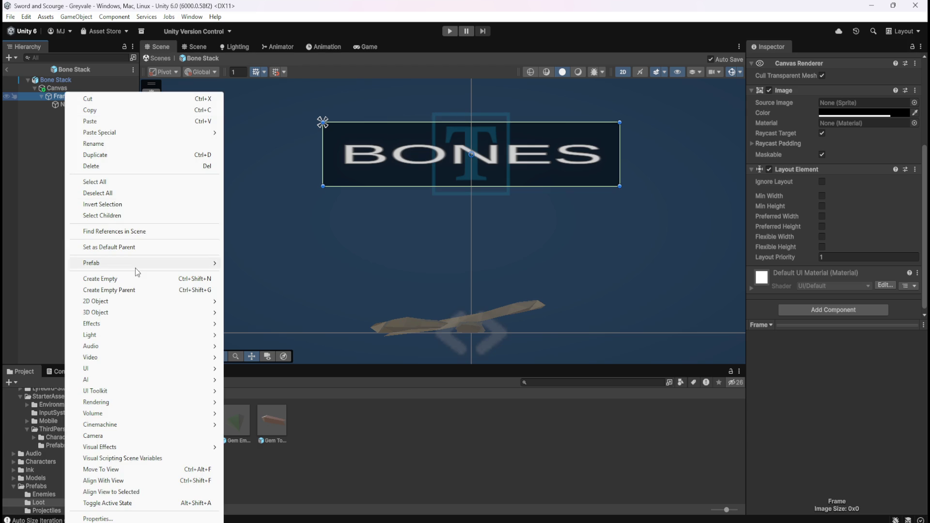
mouse_move(183, 372)
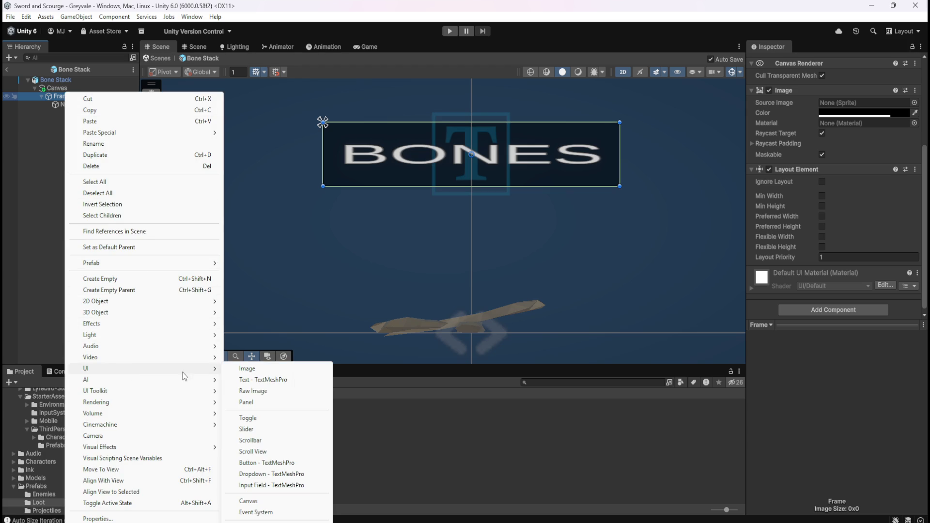
click(262, 371)
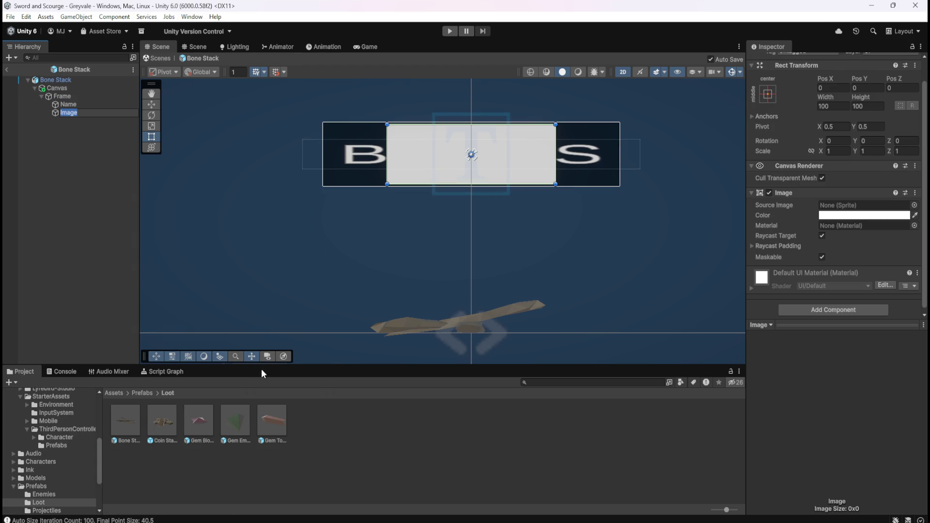
click(82, 103)
click(72, 114)
click(73, 106)
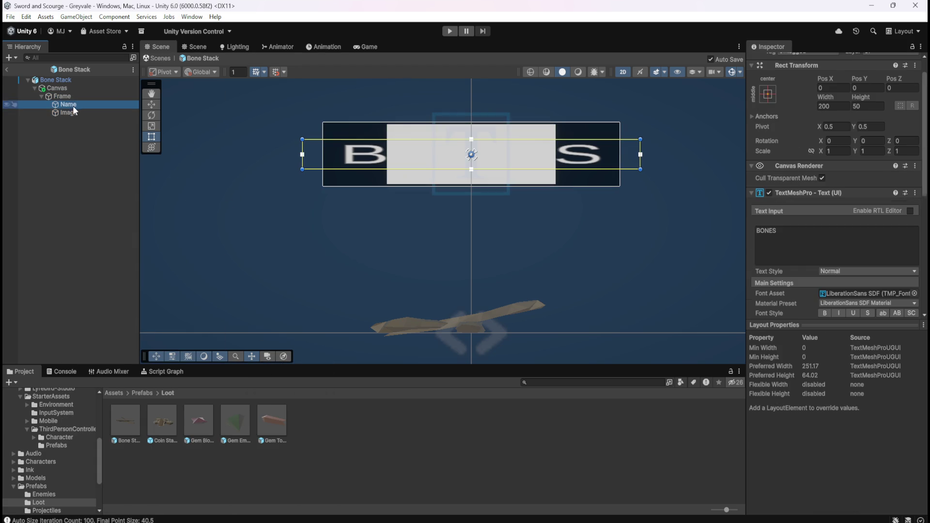
drag(72, 113, 74, 100)
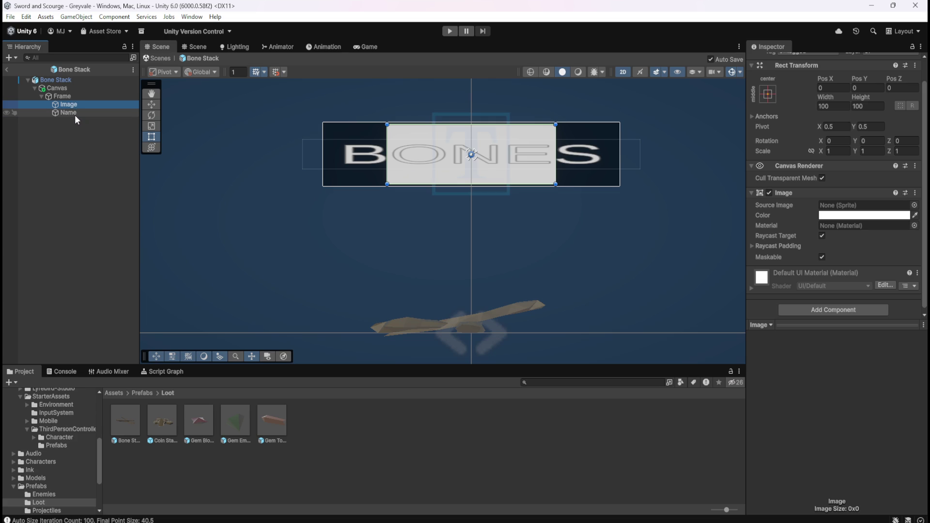
Set the Image colour to black with alpha 200
click(75, 97)
click(73, 105)
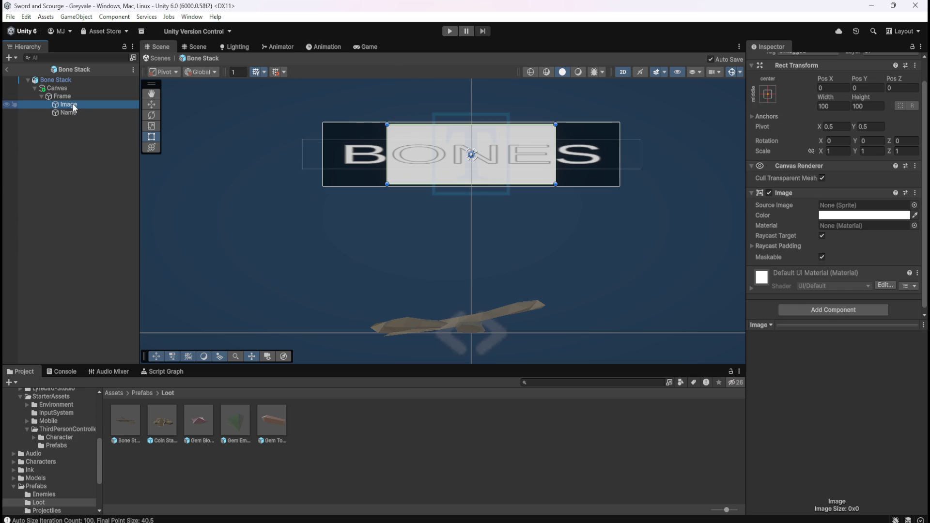
click(839, 216)
drag(874, 304, 793, 355)
click(915, 414)
text(200)
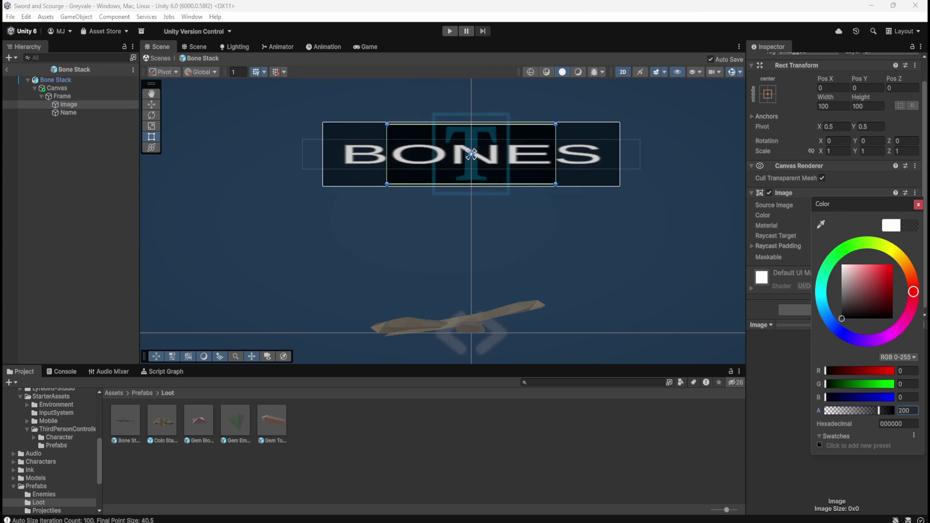
click(104, 96)
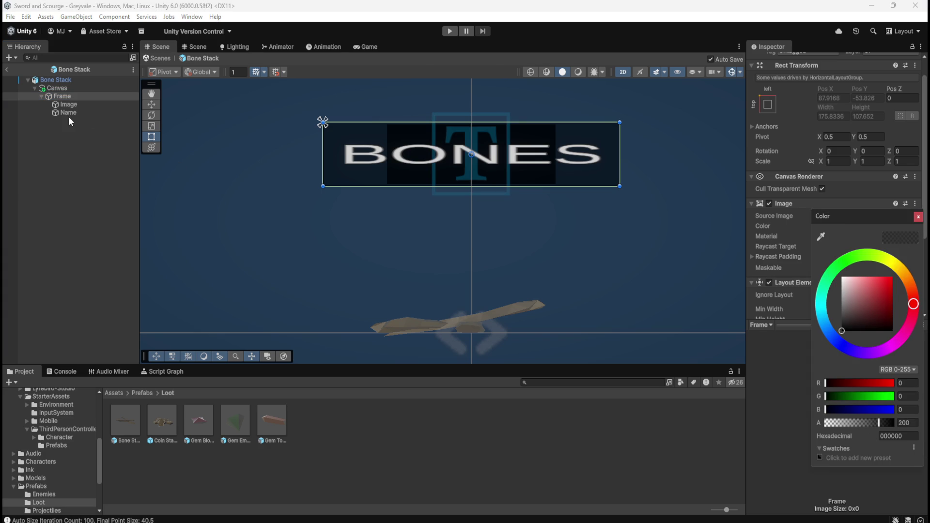
click(77, 105)
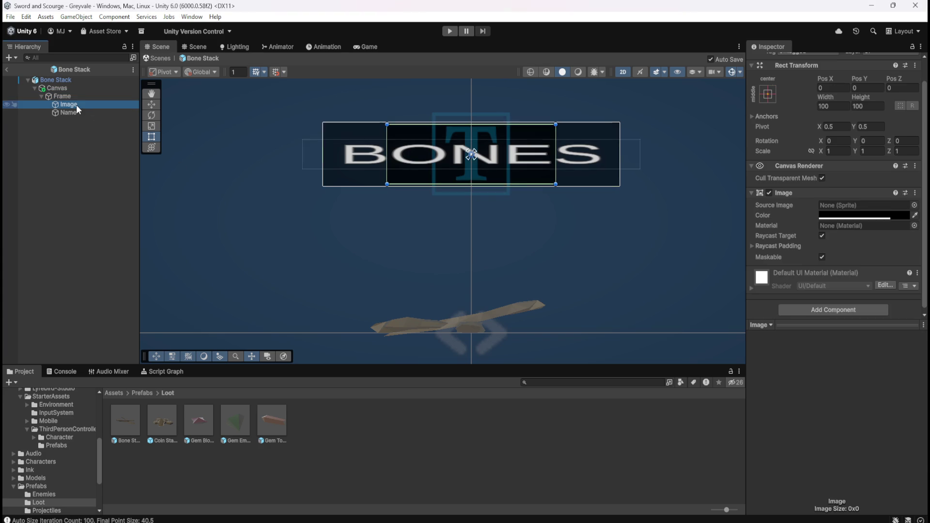
Stretch the Image horizontally to an X scale of about 1.54 so it spans BONES
click(80, 97)
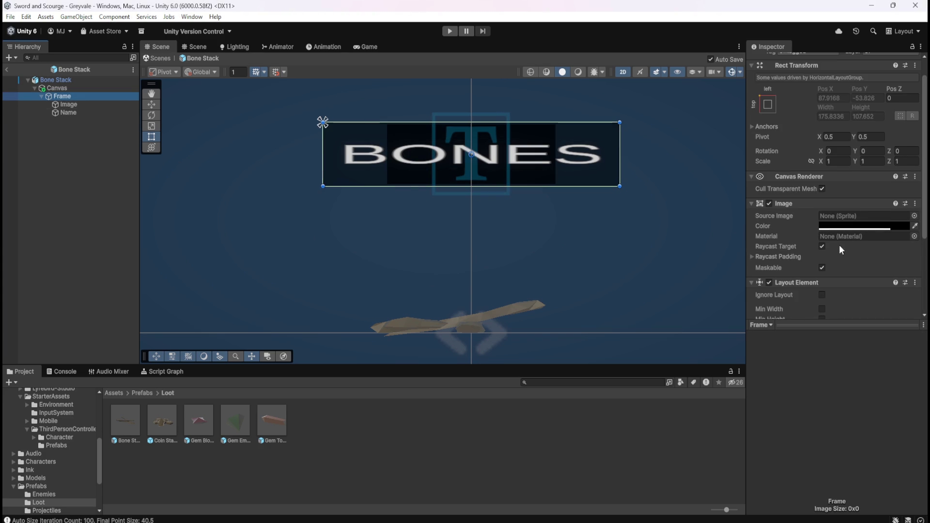
click(77, 105)
click(76, 113)
click(80, 105)
click(85, 97)
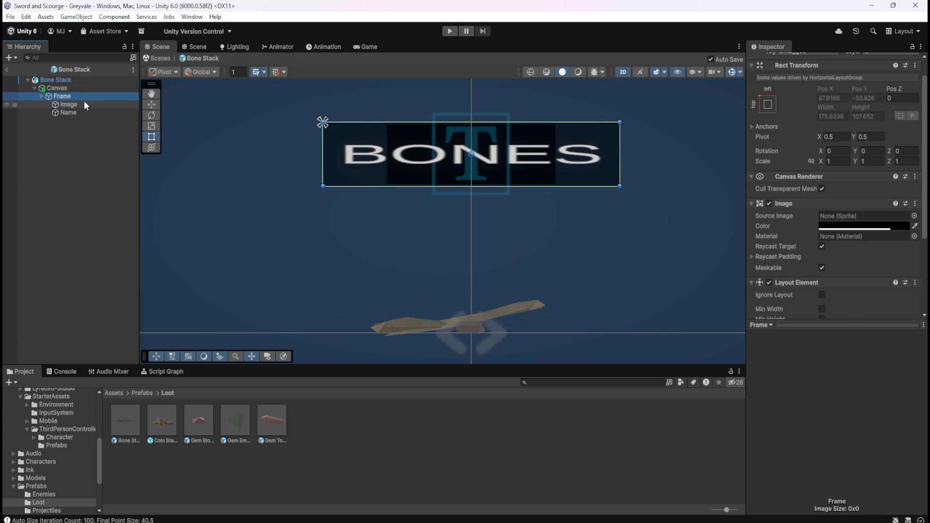
click(83, 104)
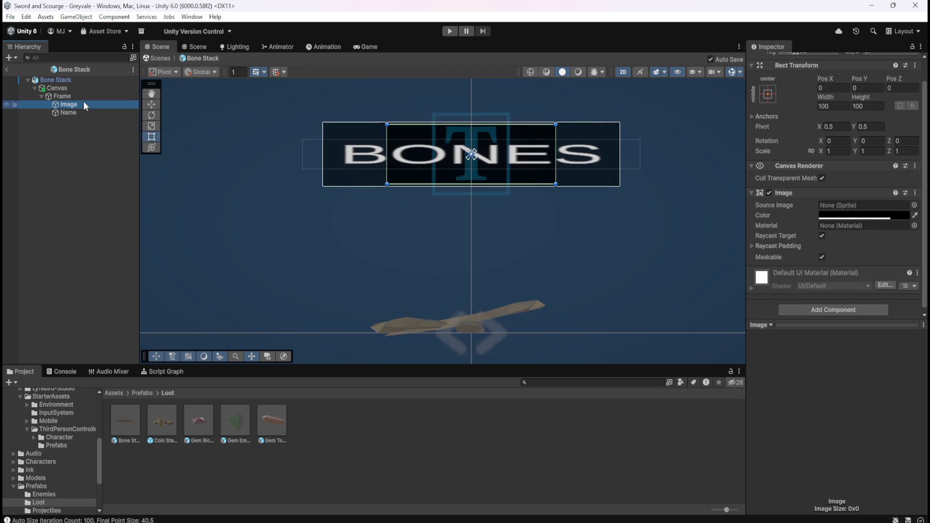
drag(821, 152, 836, 153)
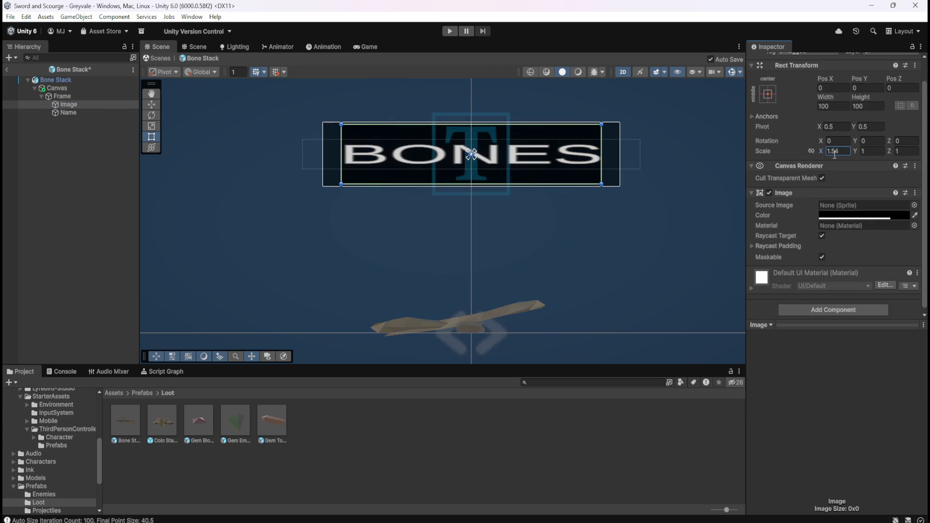
Undo the width change and review the Image's settings, including Raycast Padding
key(ctrl+z)
click(91, 98)
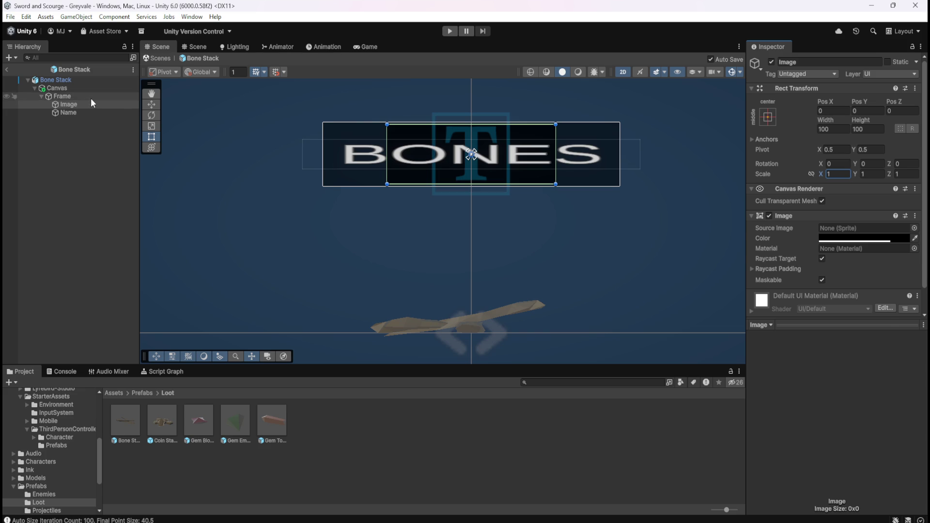
click(80, 103)
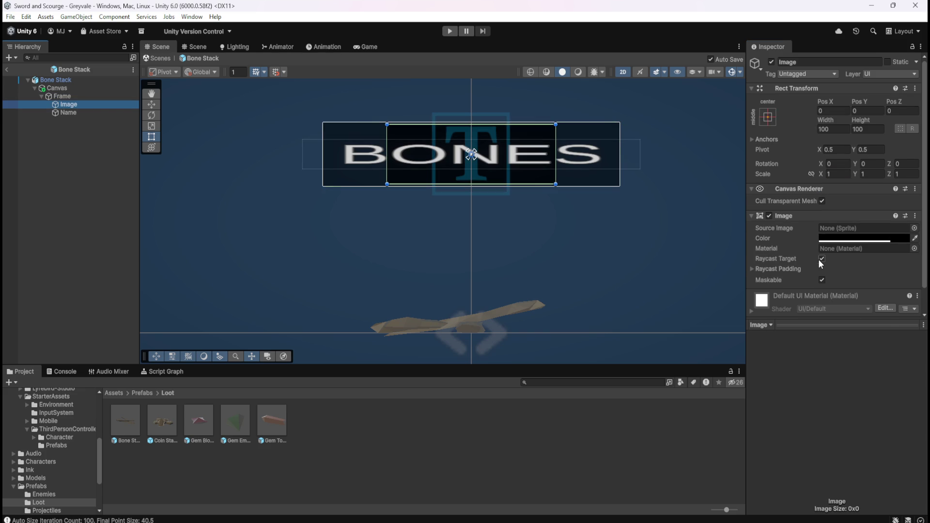
scroll(799, 261, down, 2)
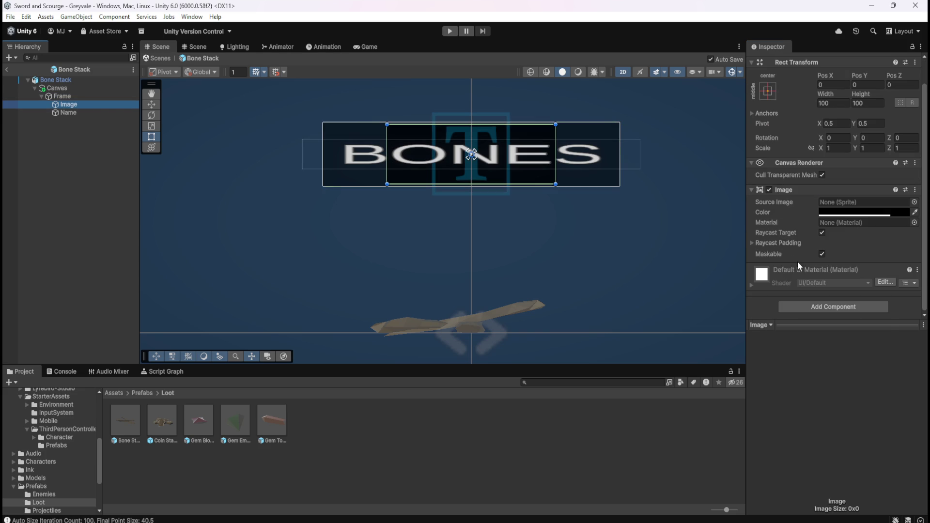
click(753, 243)
click(752, 243)
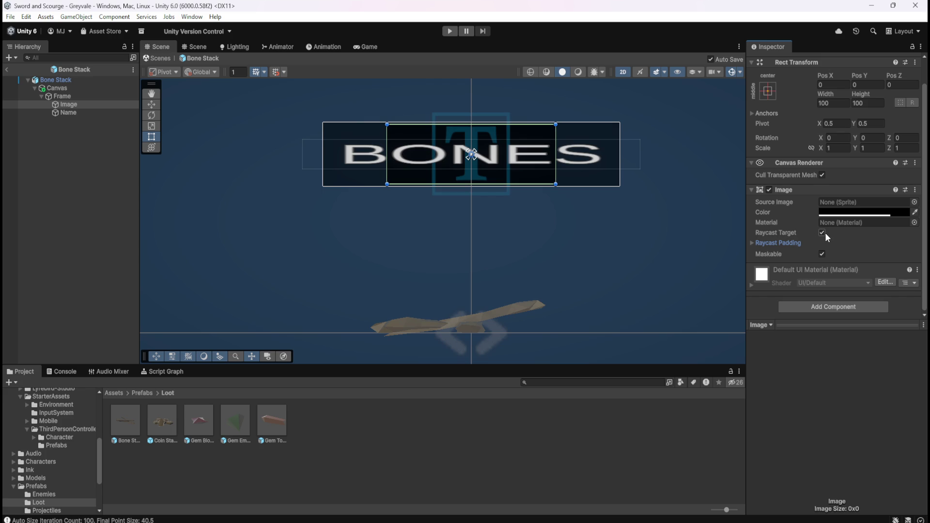
click(67, 115)
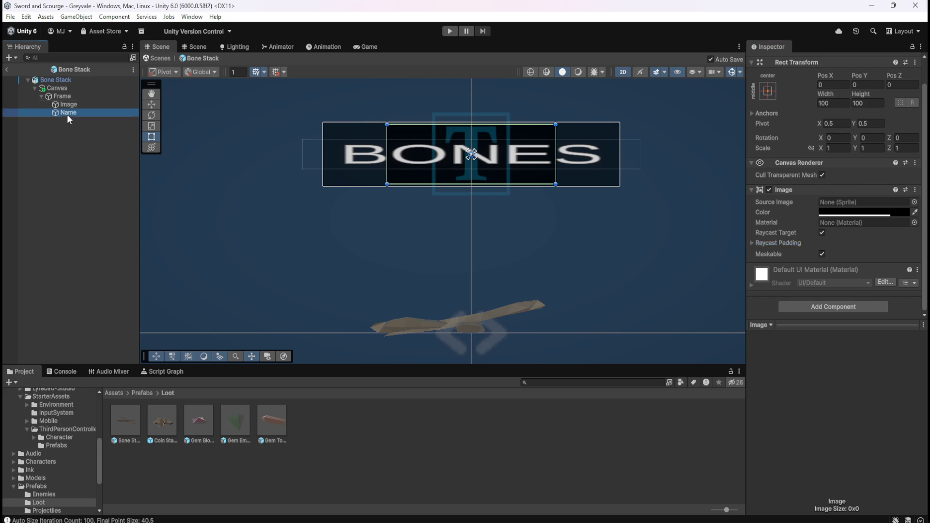
click(75, 104)
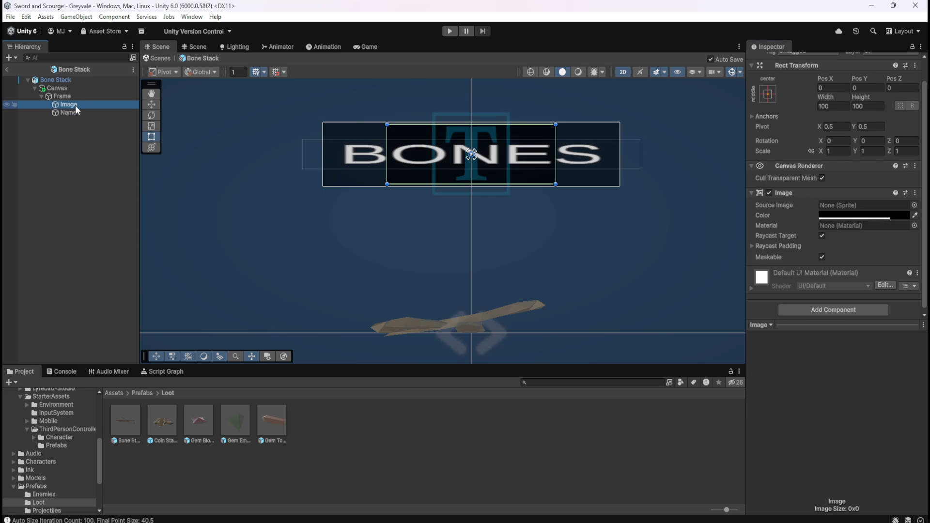
Edit the Image's Rect Transform Scale X, settling on 1.72
click(828, 151)
text(1.34)
drag(830, 152, 836, 152)
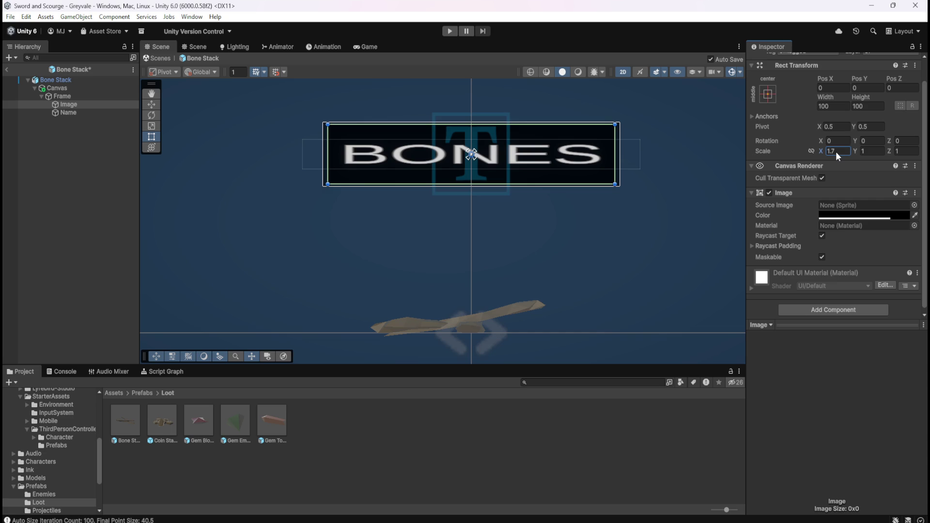
key(ctrl+z)
key(ctrl+y)
key(Return)
text(1.8)
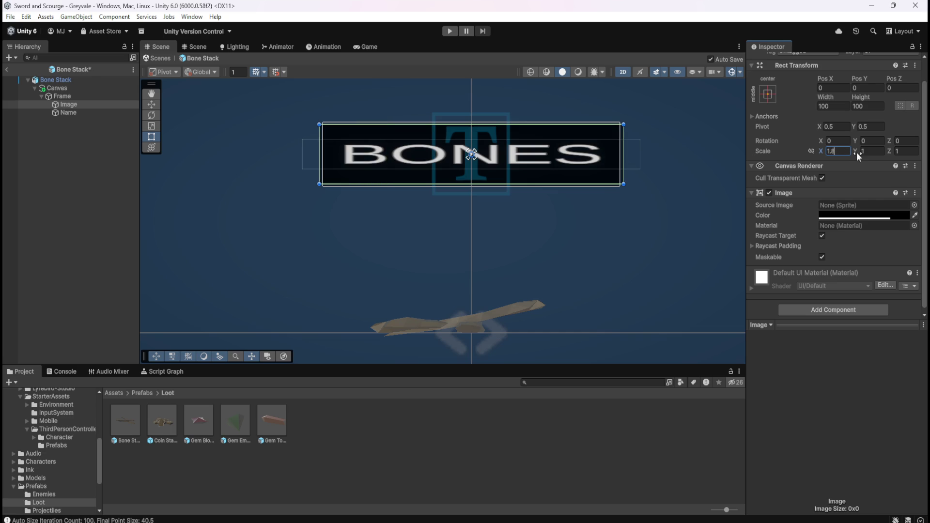
key(BackSpace)
text(74)
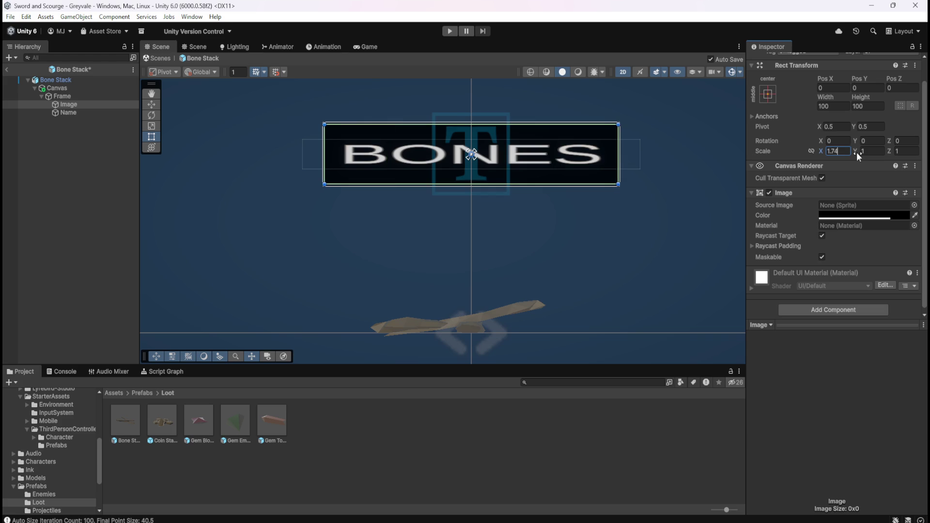
key(BackSpace)
text(2)
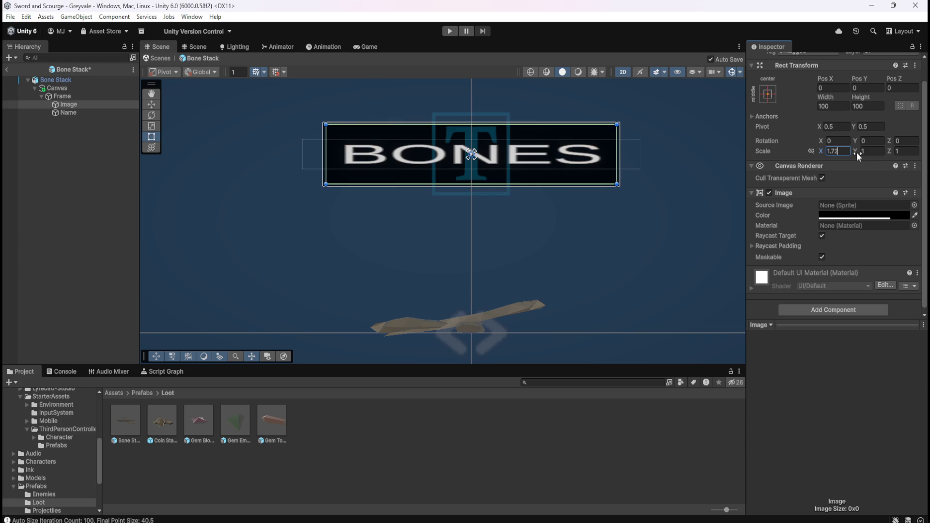
Switch between Name, Frame and Image to check the 1.72 scale
click(74, 112)
click(79, 106)
click(84, 95)
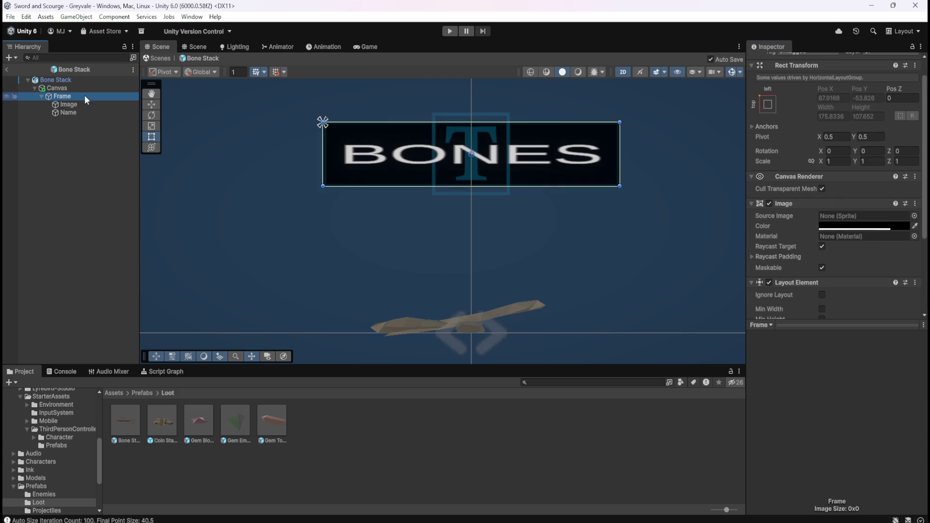
click(82, 105)
click(86, 95)
click(83, 105)
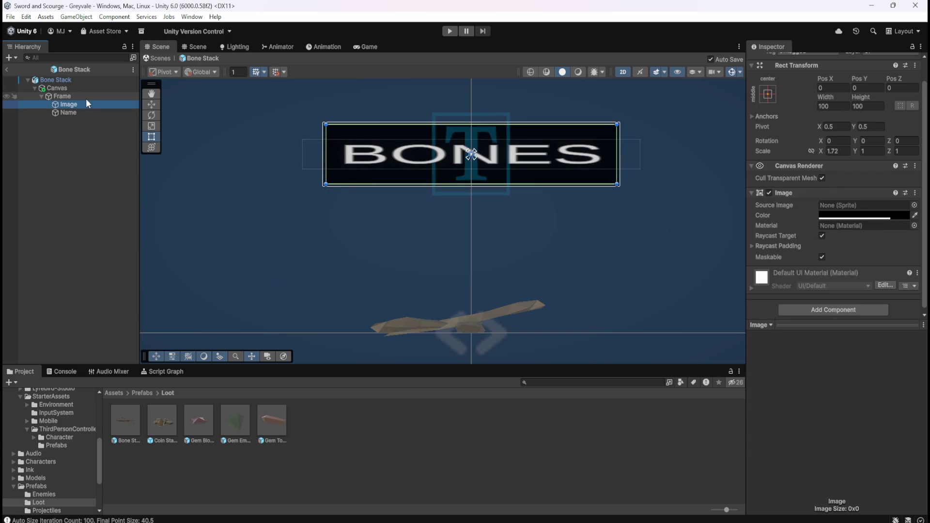
Try a gold colour on Frame, then set its colour back to black (000000)
click(86, 98)
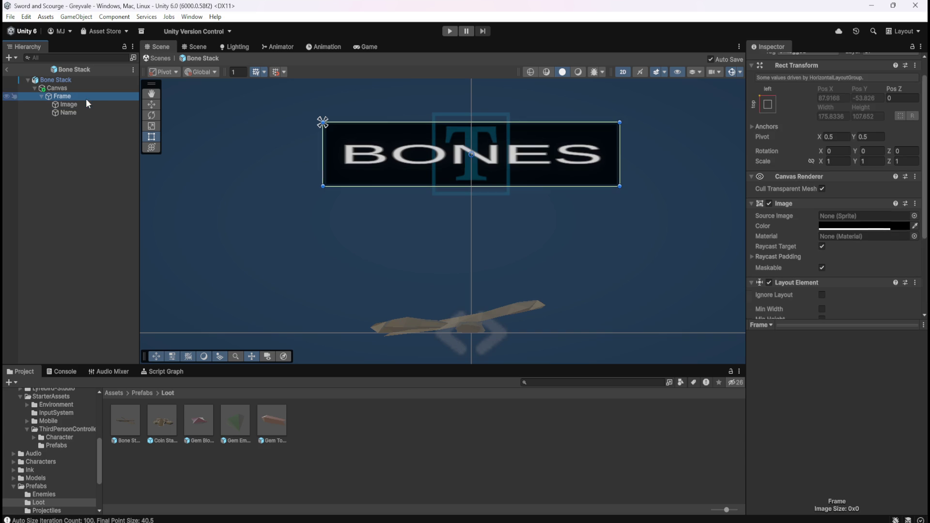
click(889, 225)
mouse_move(902, 281)
mouse_down()
mouse_move(902, 272)
mouse_move(894, 284)
mouse_move(899, 278)
mouse_up()
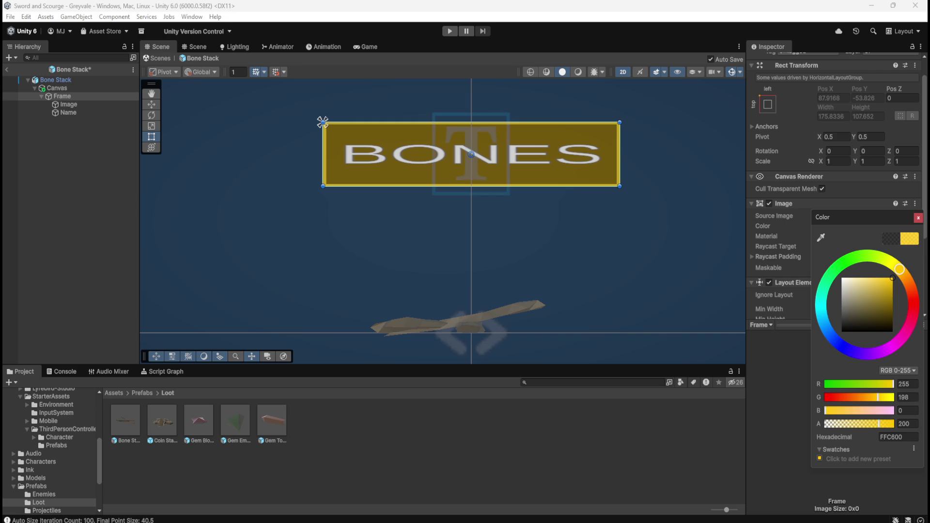
drag(927, 278, 918, 298)
click(94, 105)
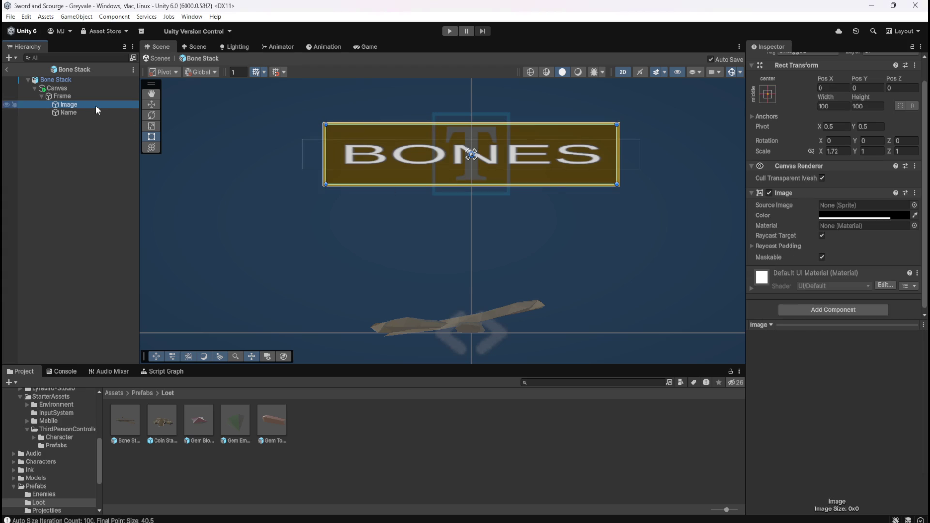
click(101, 97)
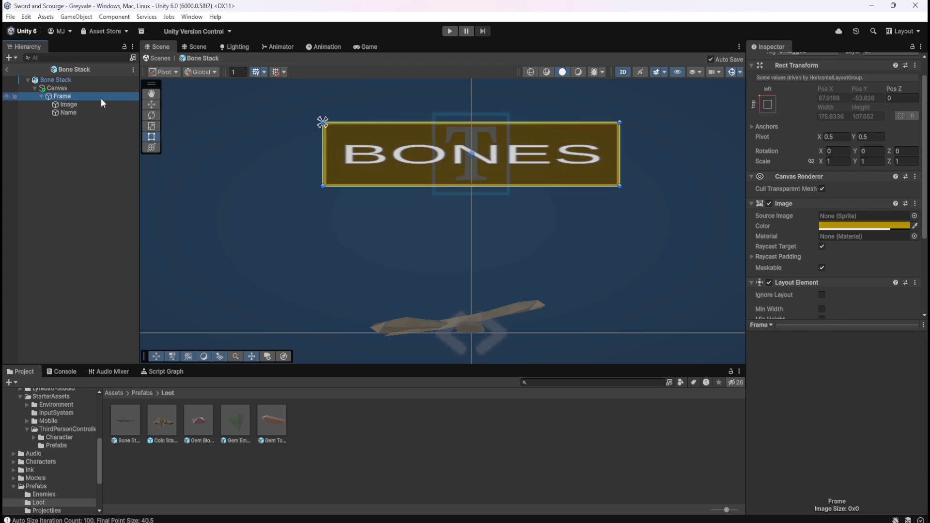
click(858, 227)
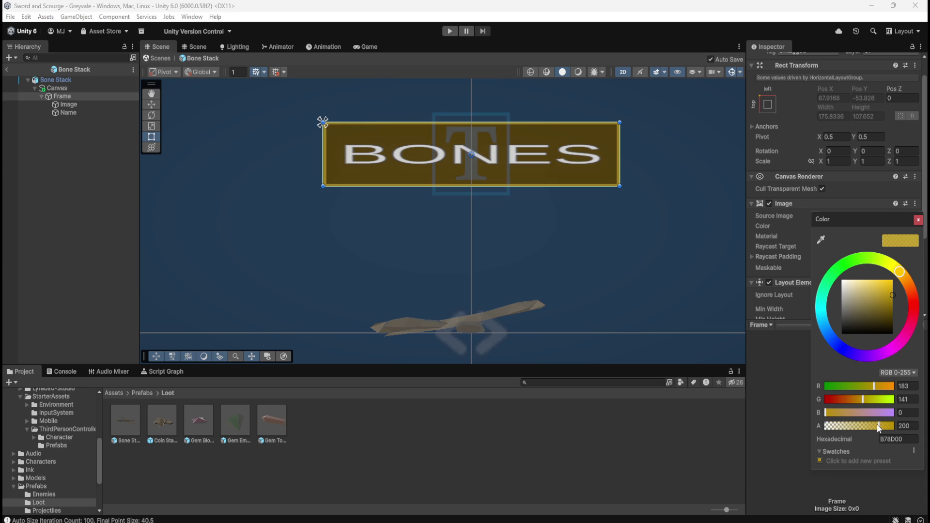
click(918, 221)
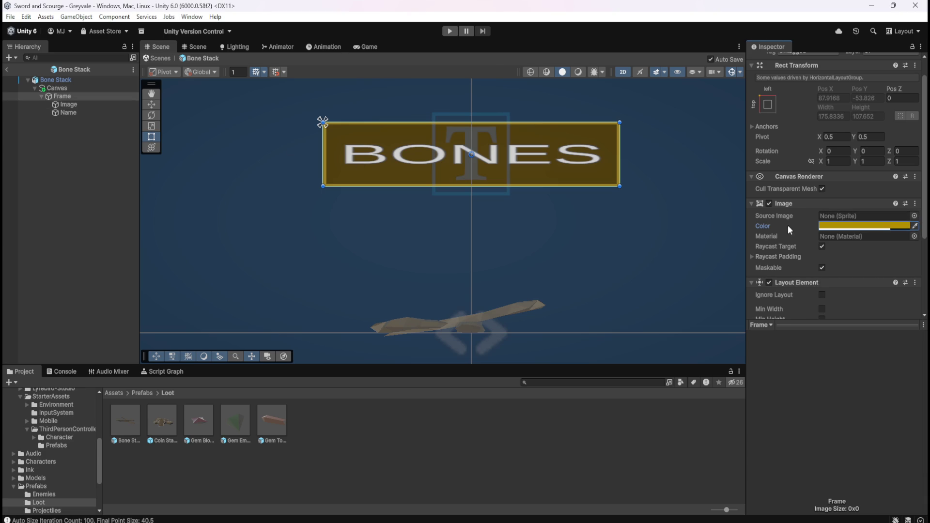
click(848, 227)
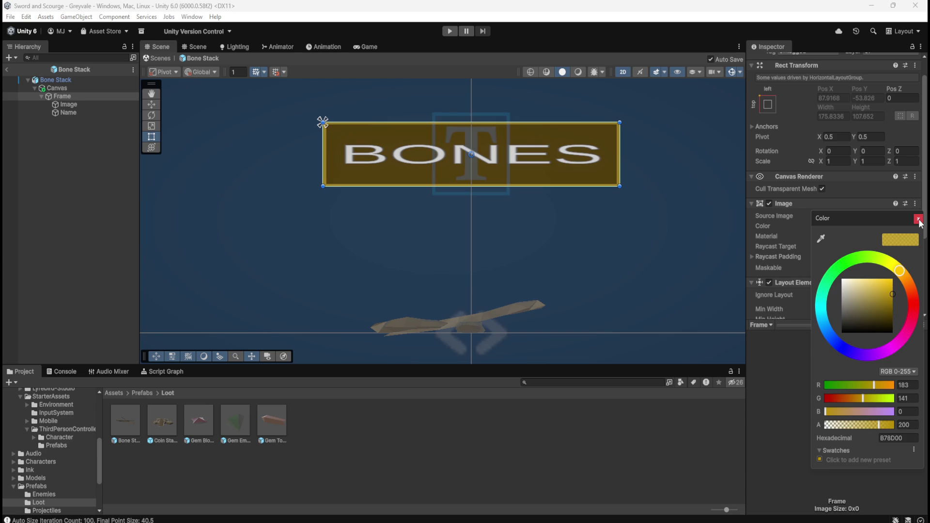
drag(846, 330, 826, 345)
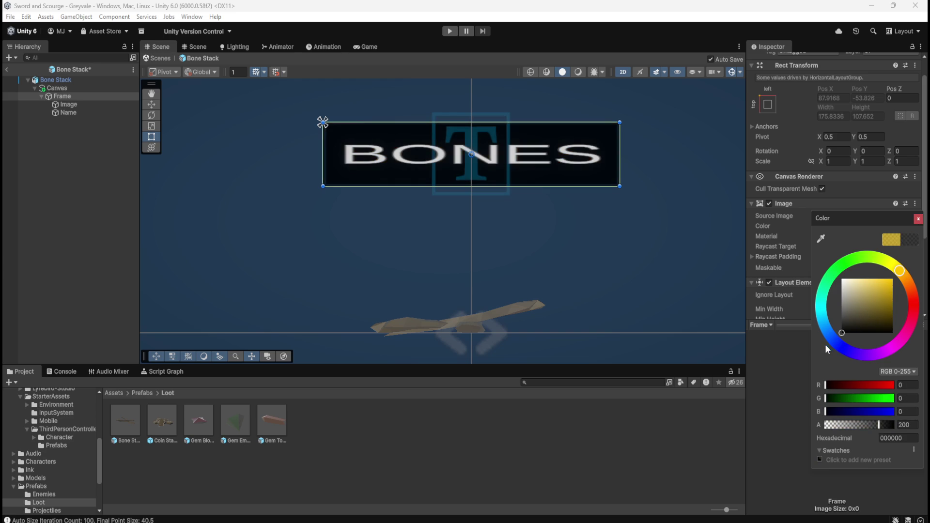
Set the Image colour to dark grey 292929
click(60, 103)
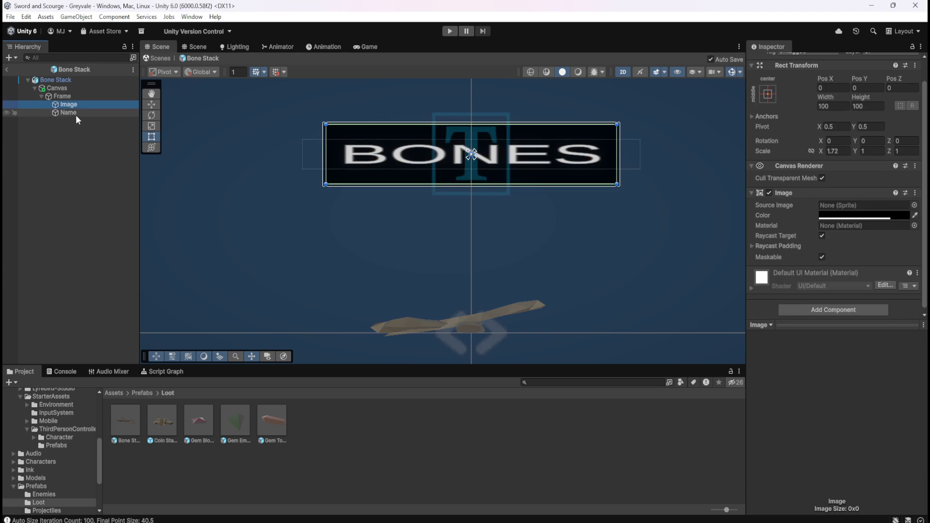
click(857, 215)
drag(846, 316, 835, 320)
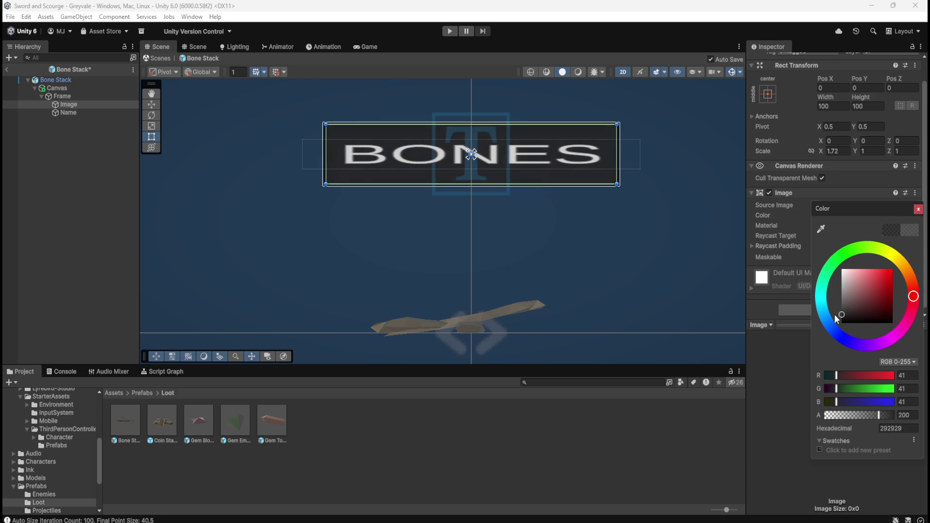
click(79, 196)
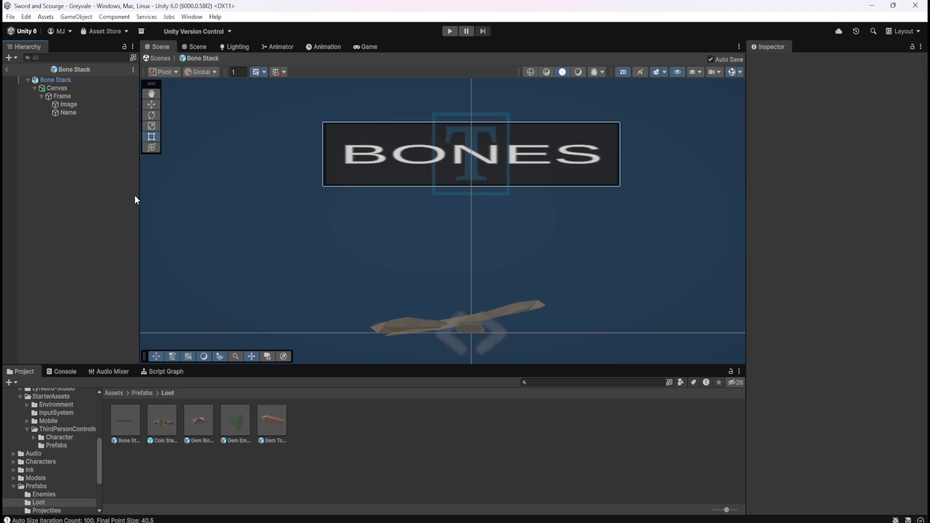
scroll(509, 136, up, 5)
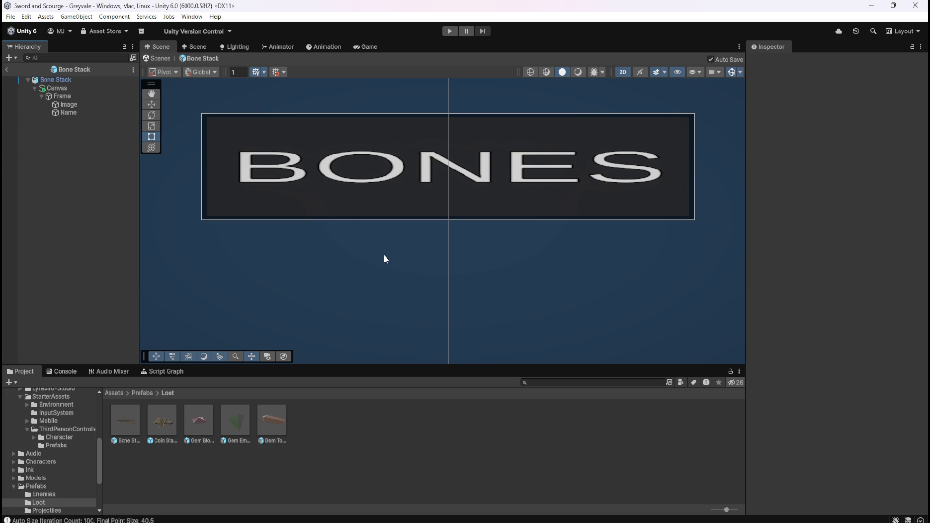
scroll(394, 216, up, 2)
scroll(420, 207, down, 4)
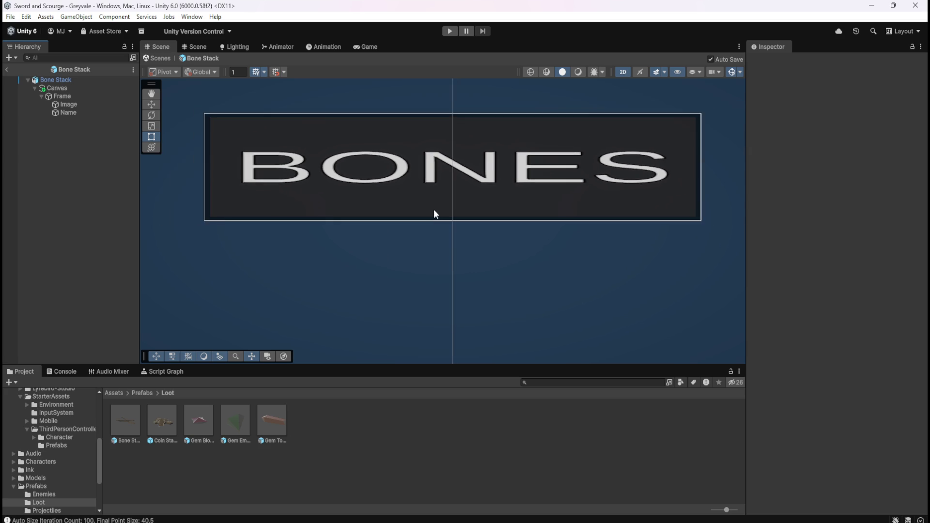
scroll(441, 212, down, 4)
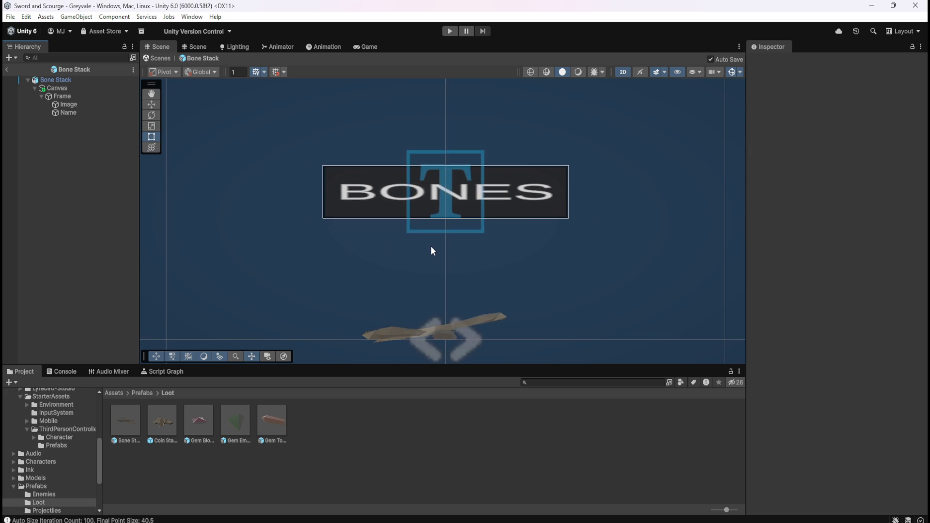
scroll(432, 247, up, 4)
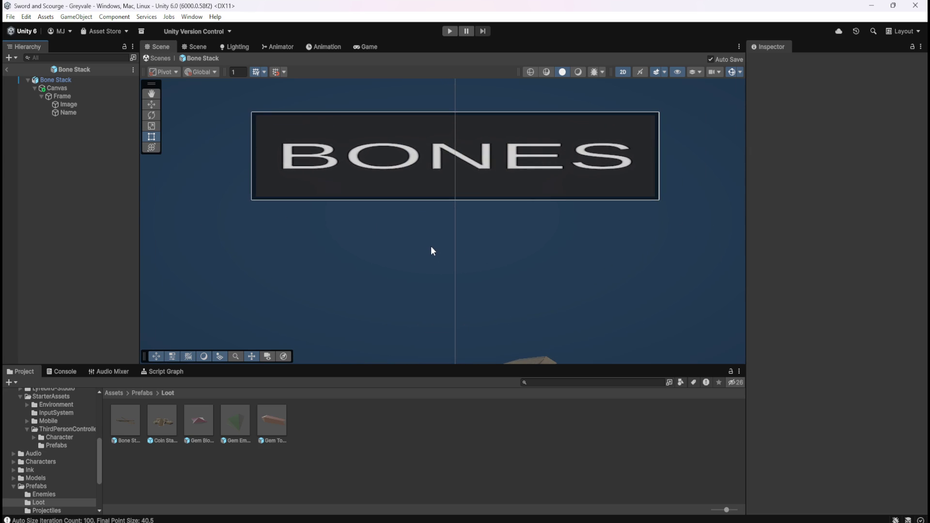
scroll(433, 246, down, 2)
scroll(447, 240, up, 1)
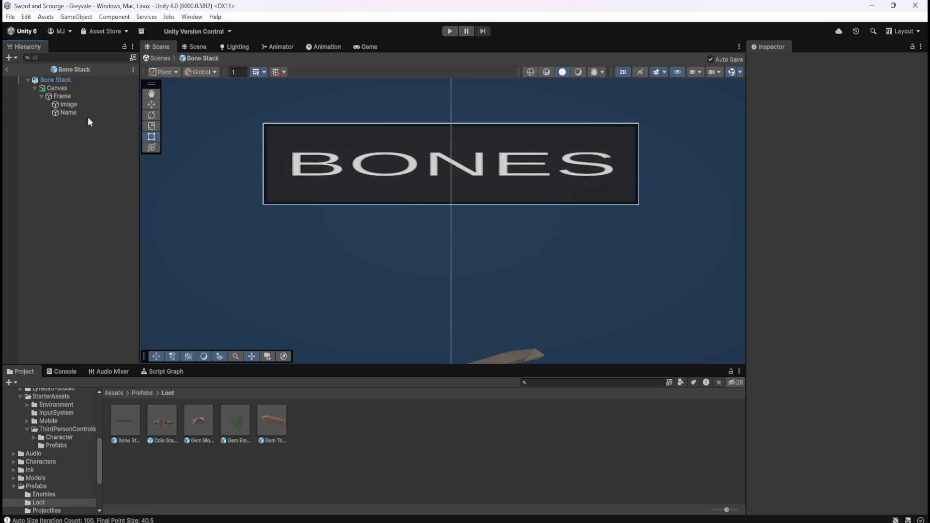
Reduce the Image's Scale Y to 0.96, leaving a thin border inside the frame
click(80, 105)
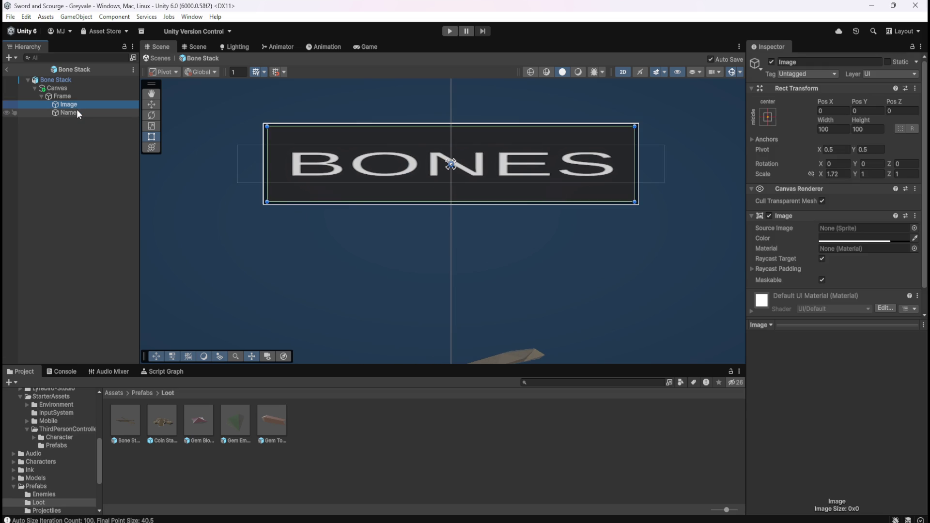
click(77, 111)
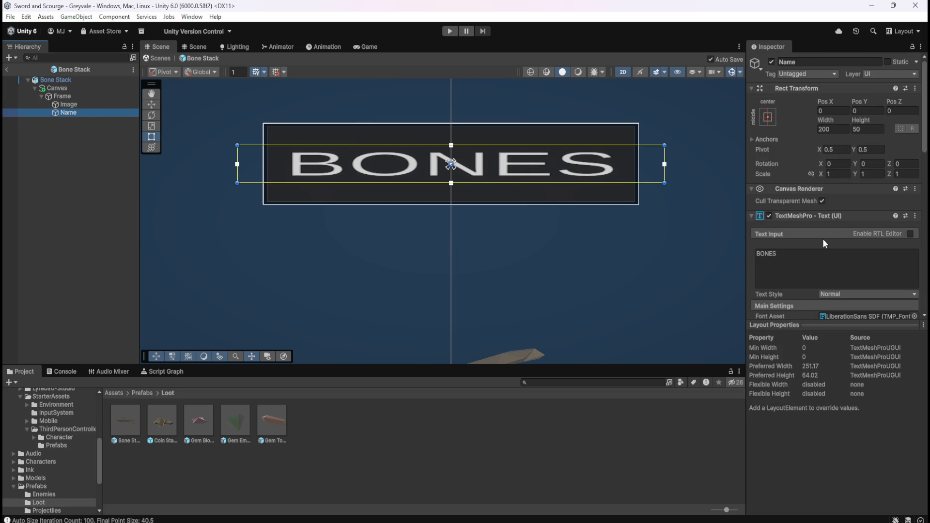
click(106, 104)
click(865, 174)
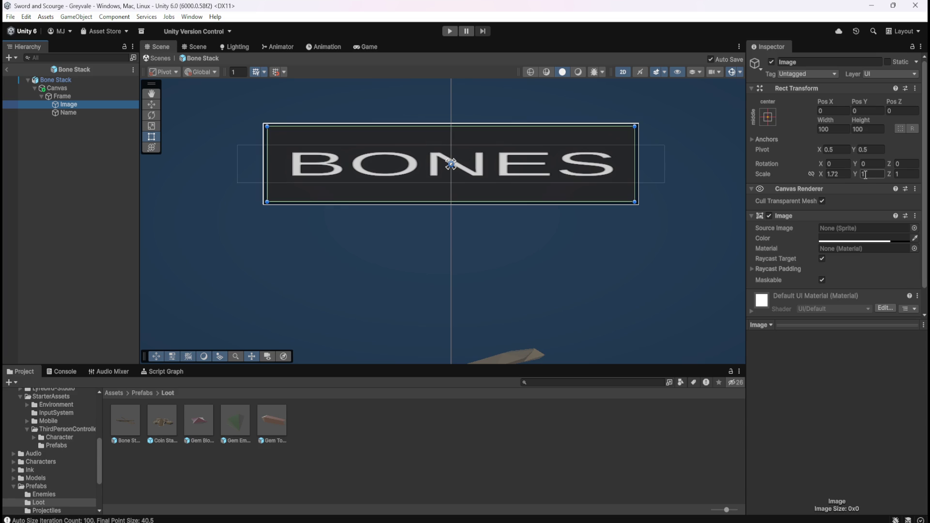
drag(856, 173, 863, 182)
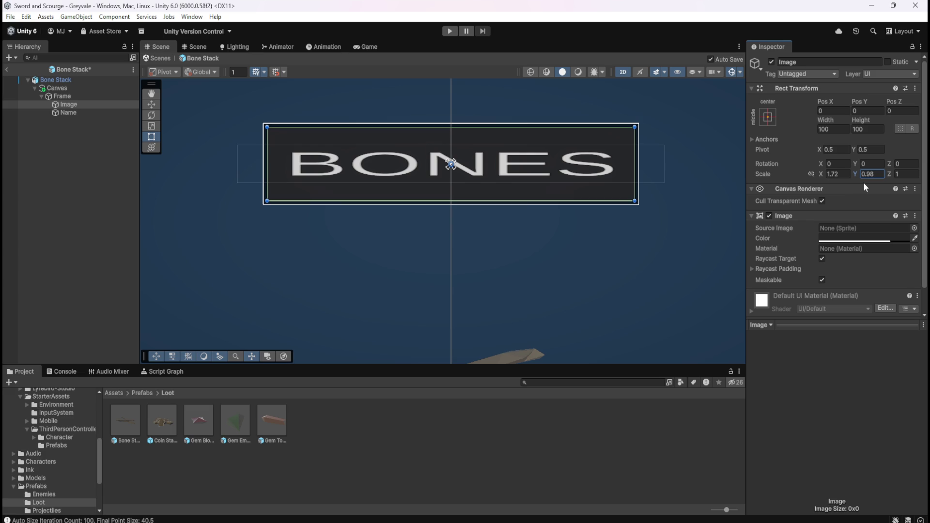
click(108, 182)
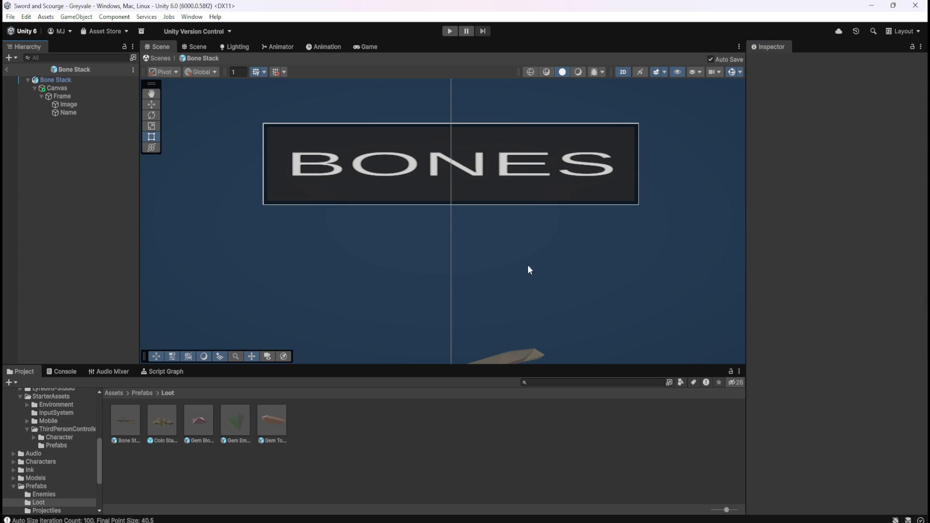
scroll(538, 249, down, 2)
scroll(542, 247, up, 3)
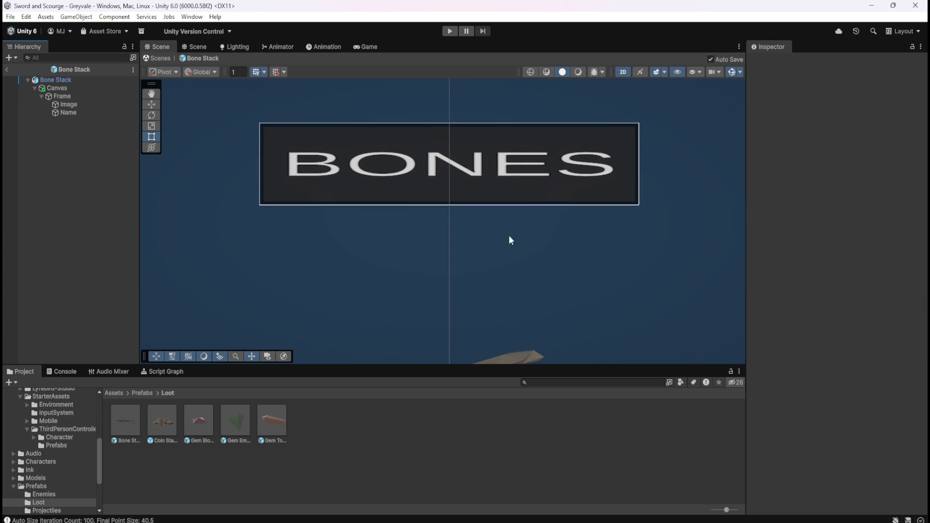
click(72, 105)
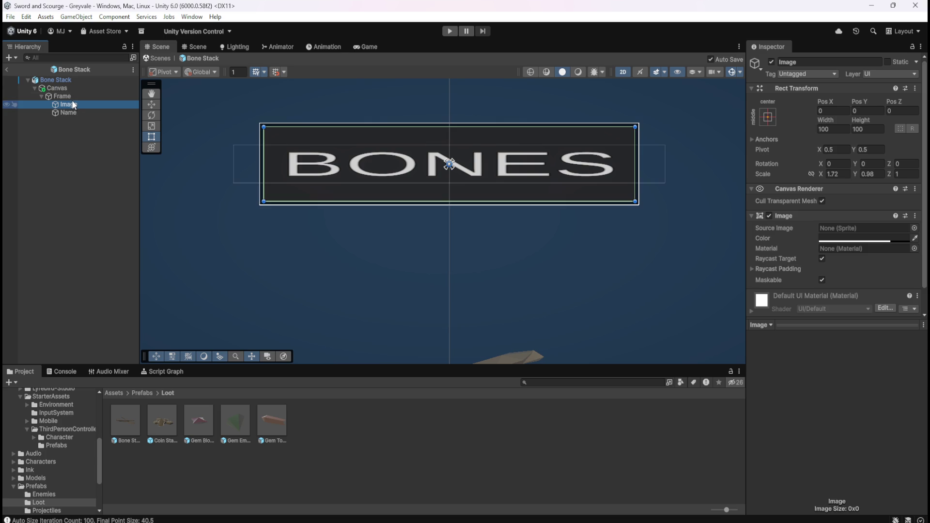
Tint the Frame dark gold-brown, hex 6D5100 at alpha 200
click(78, 97)
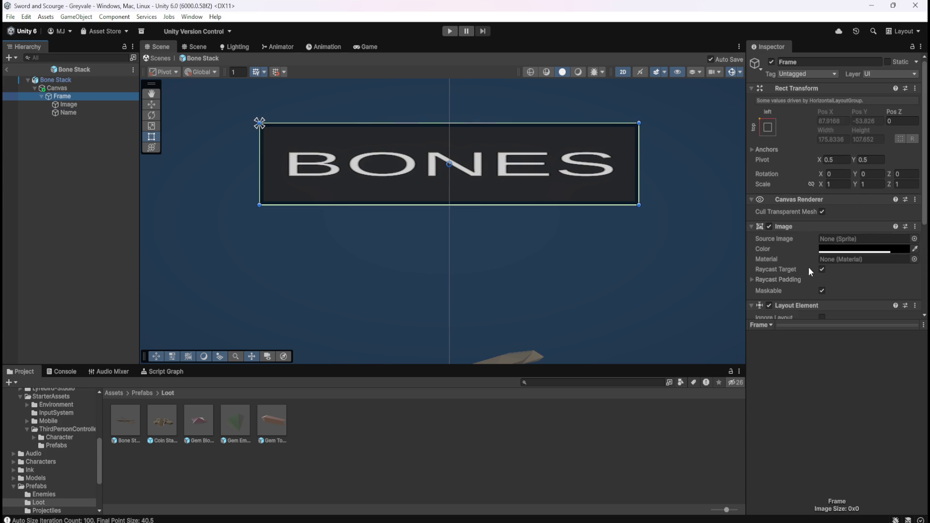
scroll(824, 252, down, 3)
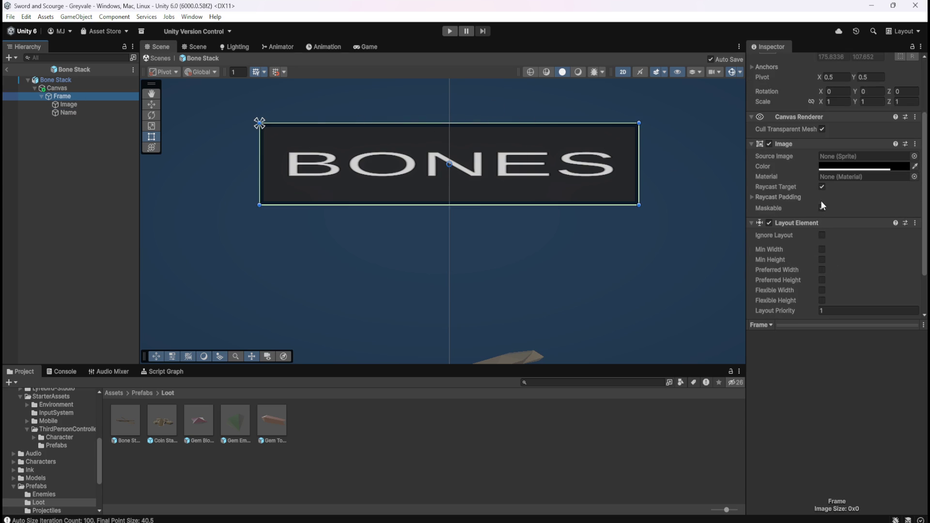
click(871, 164)
click(873, 236)
mouse_move(873, 236)
mouse_down()
mouse_move(875, 255)
mouse_move(865, 265)
mouse_move(870, 253)
mouse_move(881, 258)
mouse_move(873, 245)
mouse_move(882, 247)
mouse_move(864, 251)
mouse_move(878, 258)
mouse_move(916, 253)
mouse_up()
click(904, 214)
click(902, 211)
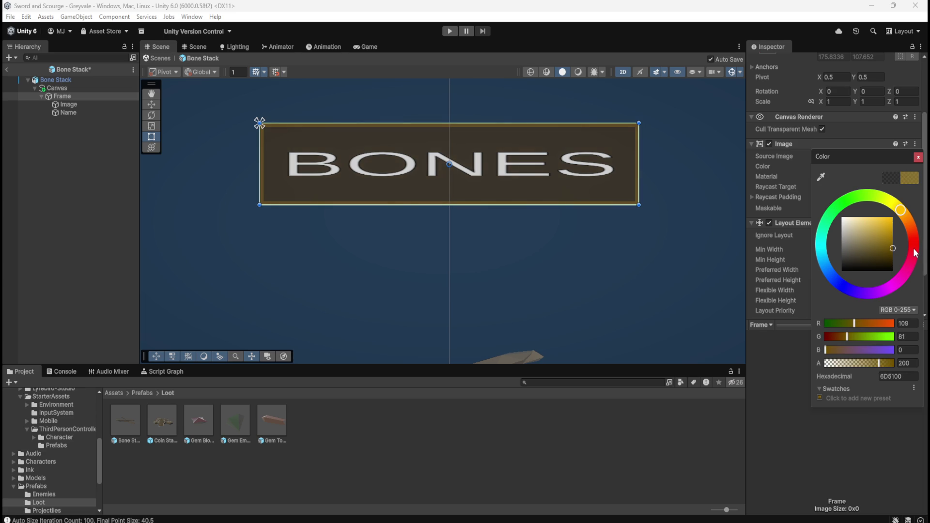
click(80, 168)
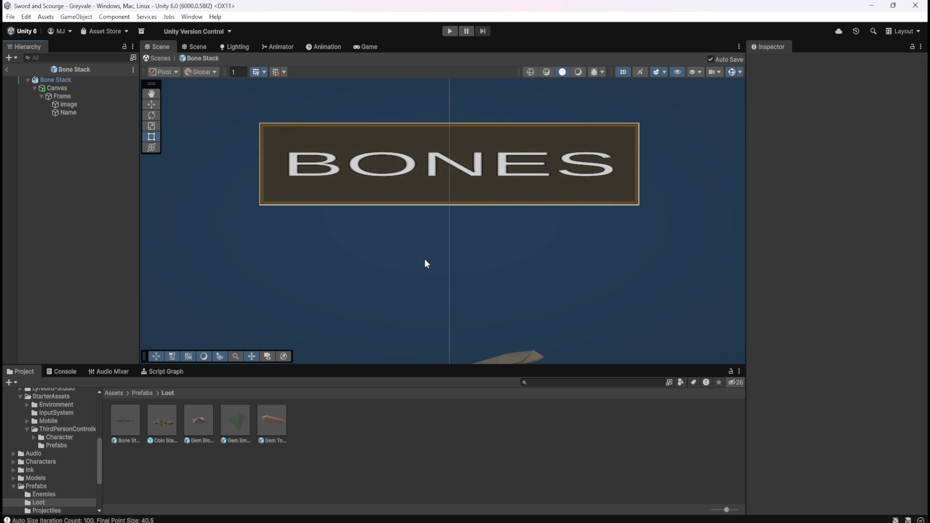
scroll(424, 258, down, 3)
scroll(594, 249, down, 1)
scroll(533, 261, up, 1)
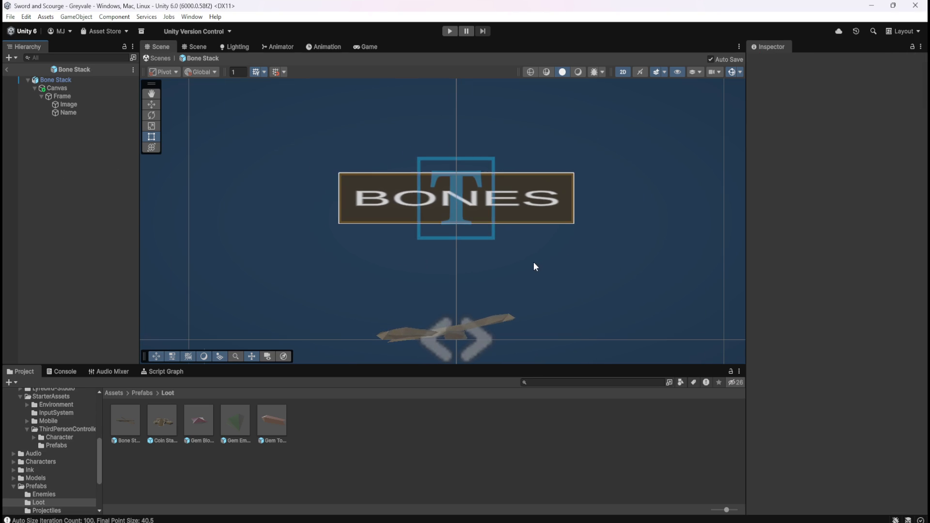
Set the Image colour to black (000000)
scroll(536, 261, up, 4)
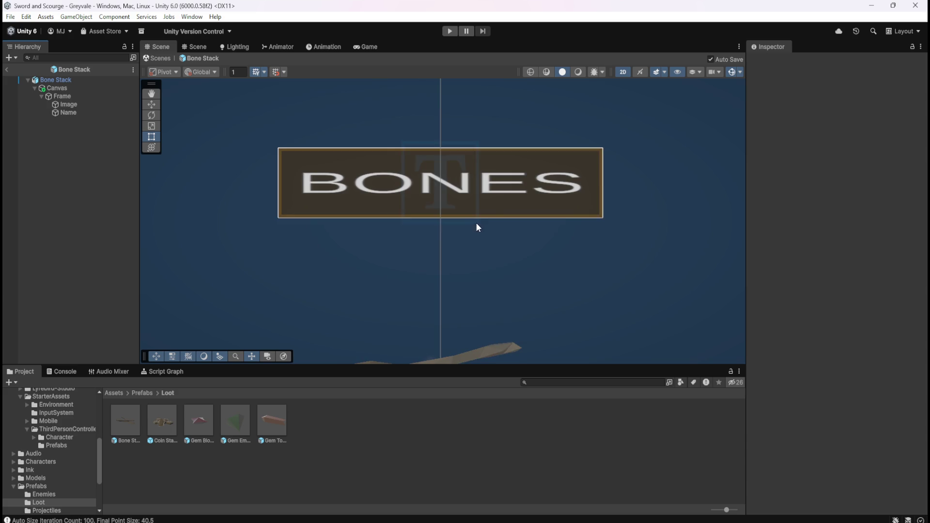
click(82, 104)
click(87, 96)
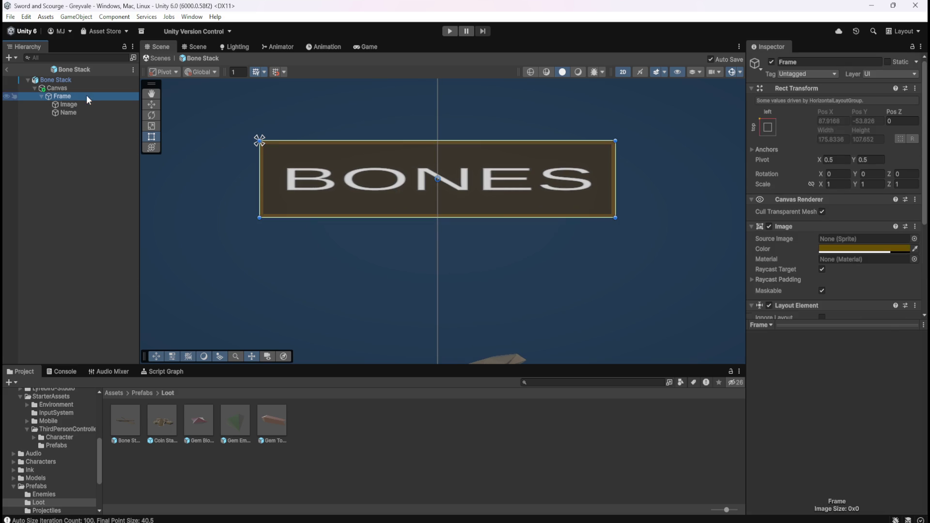
click(88, 105)
click(862, 238)
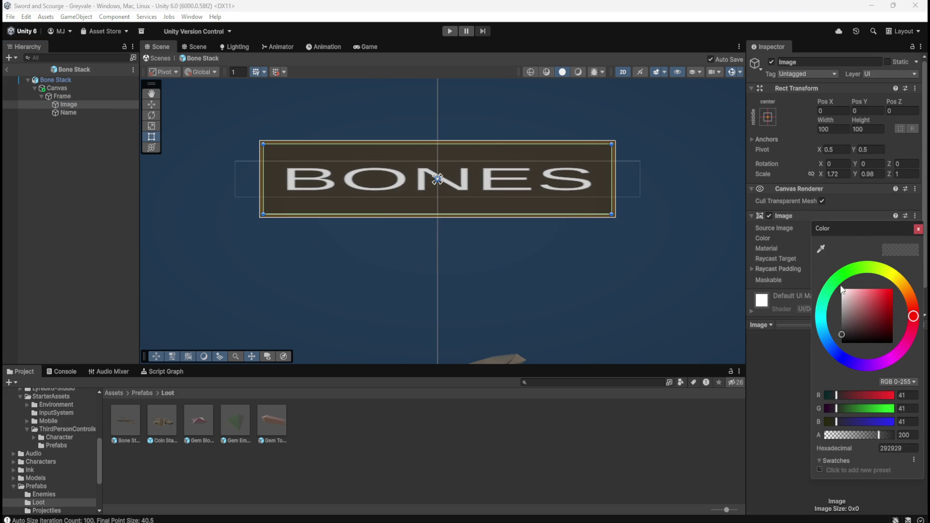
drag(850, 329, 824, 362)
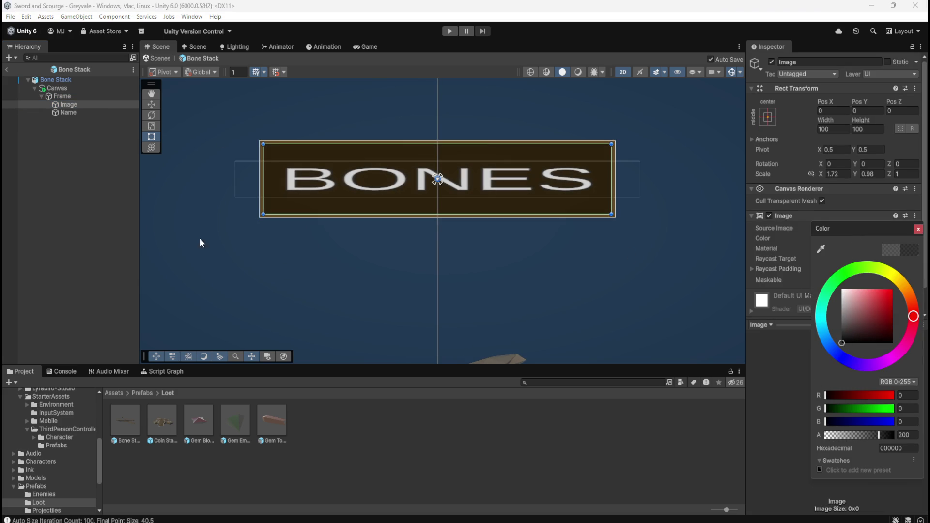
click(270, 233)
scroll(551, 284, down, 5)
scroll(576, 286, up, 6)
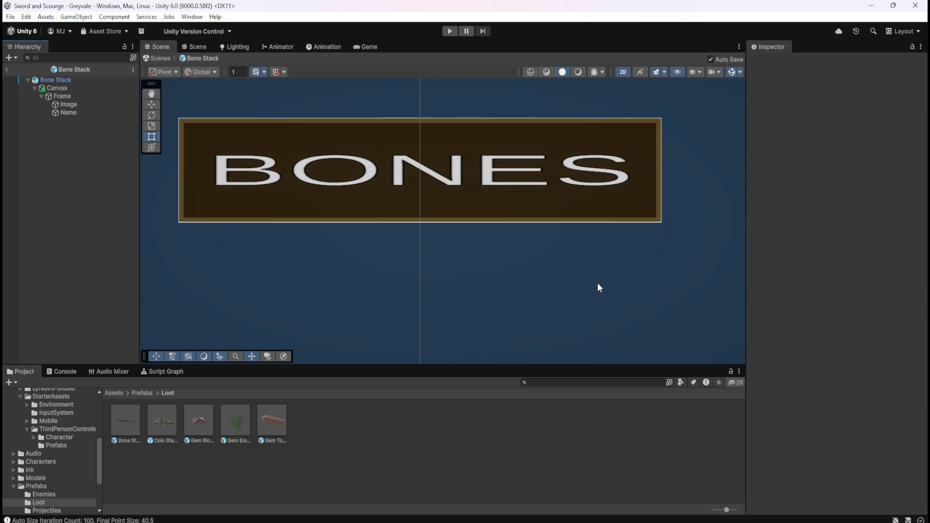
Set the Image's Scale Y to 1 and Scale X to 1.73
click(71, 104)
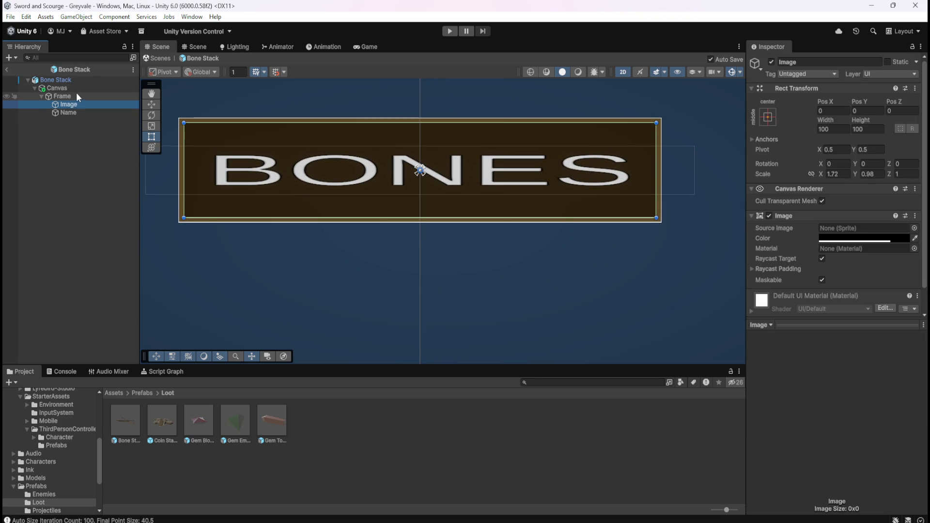
click(878, 174)
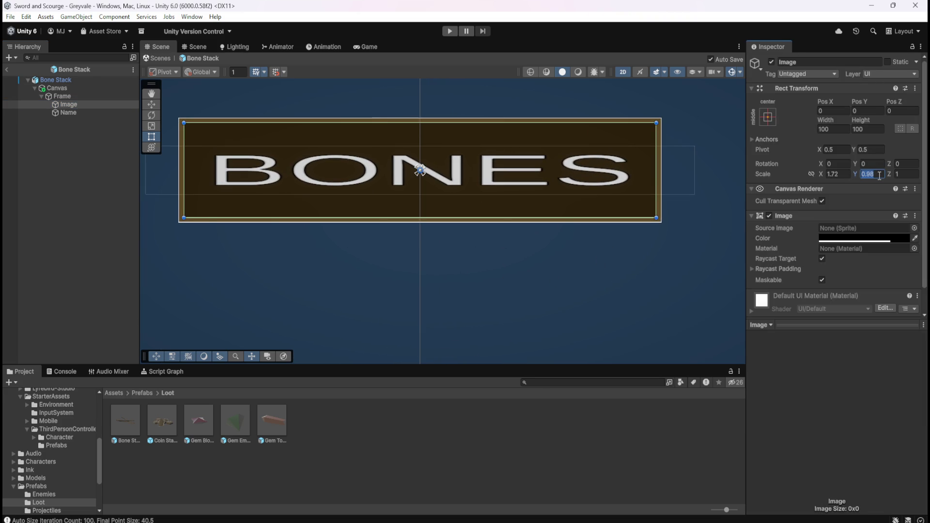
text(1)
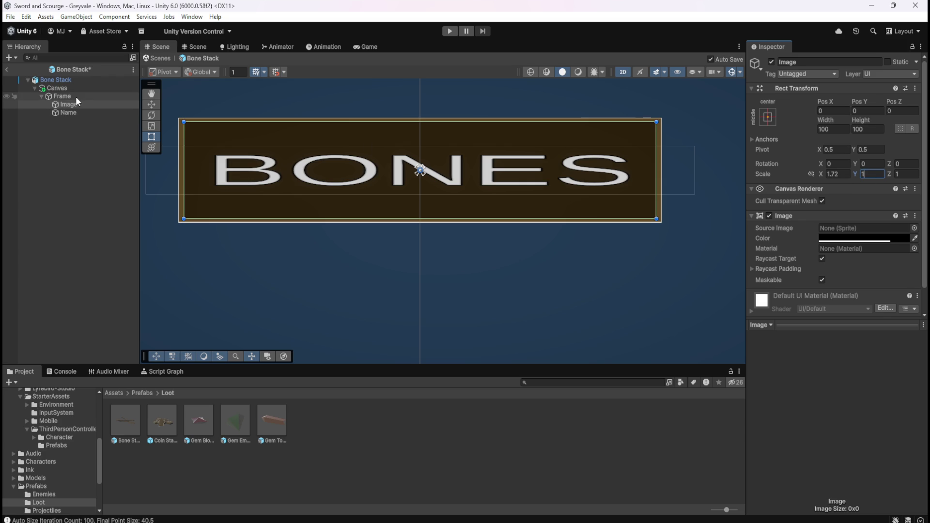
key(Return)
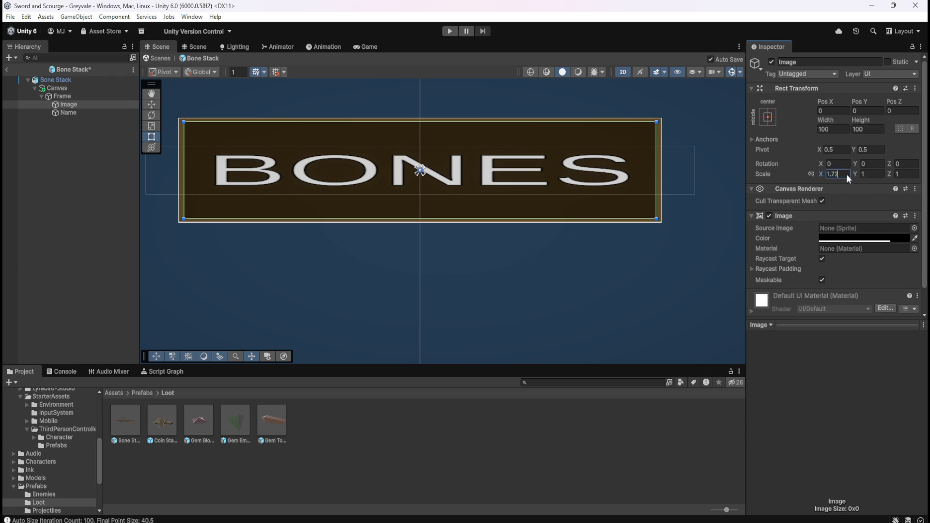
click(848, 174)
text(1.7)
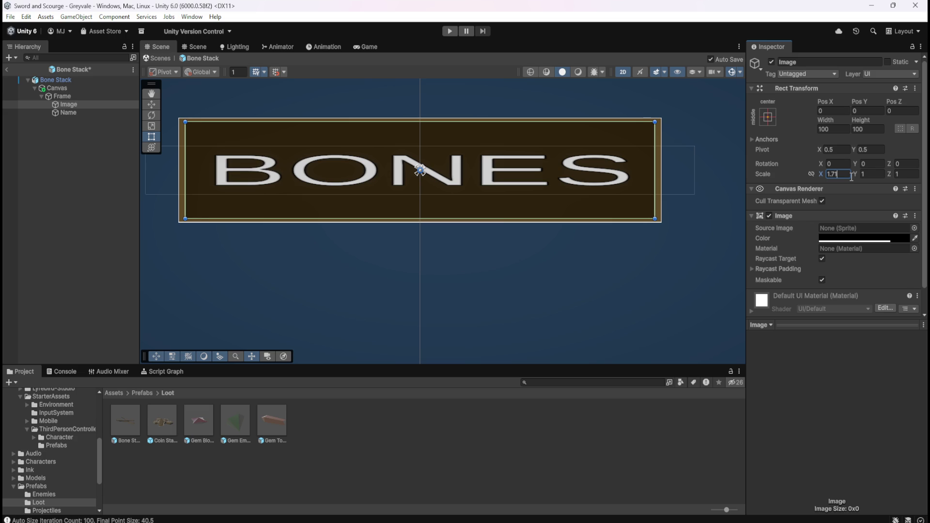
text(3)
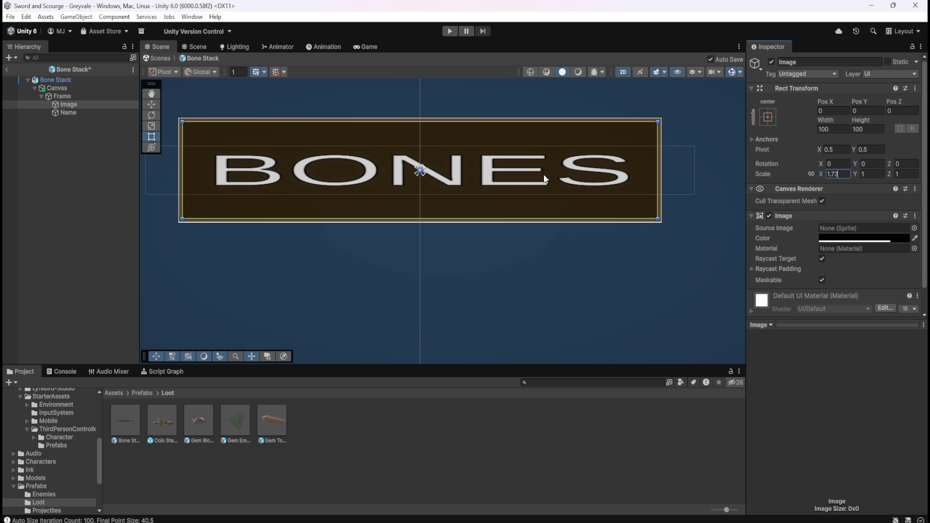
click(104, 170)
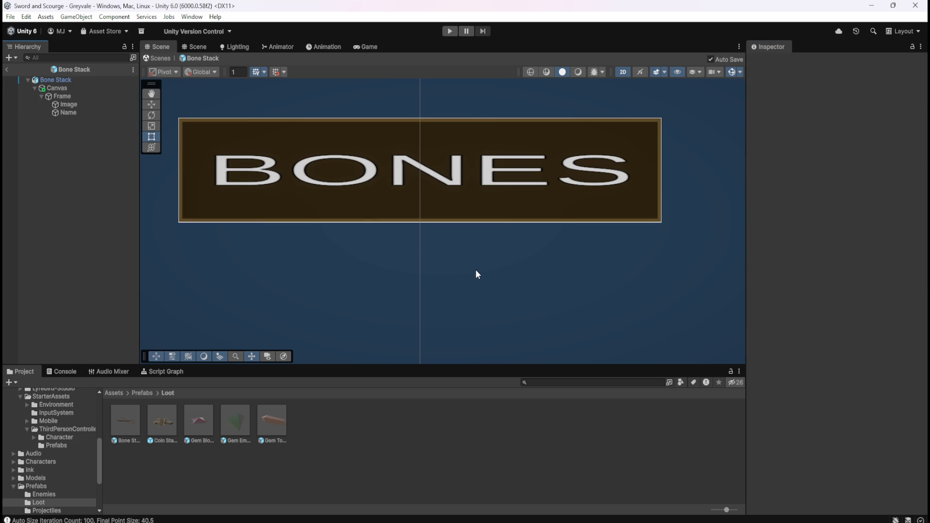
scroll(533, 262, down, 5)
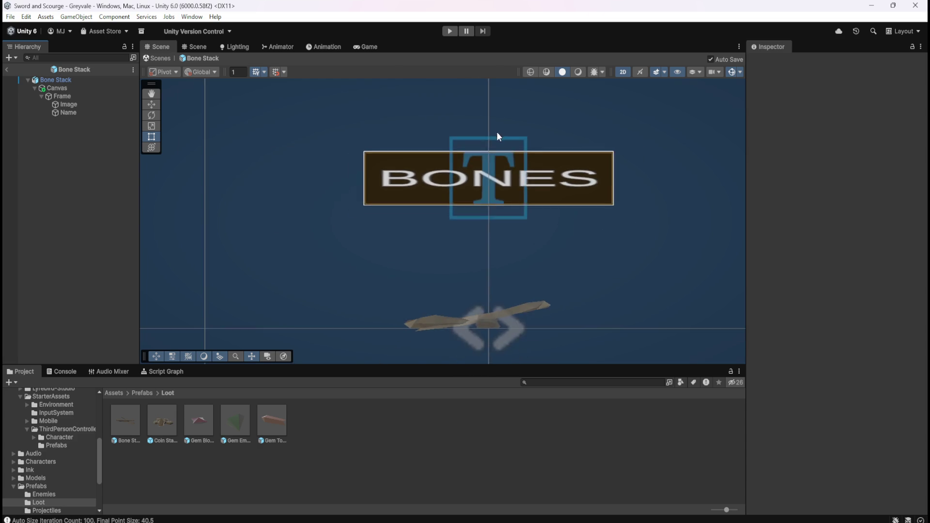
scroll(423, 219, down, 3)
scroll(540, 264, down, 1)
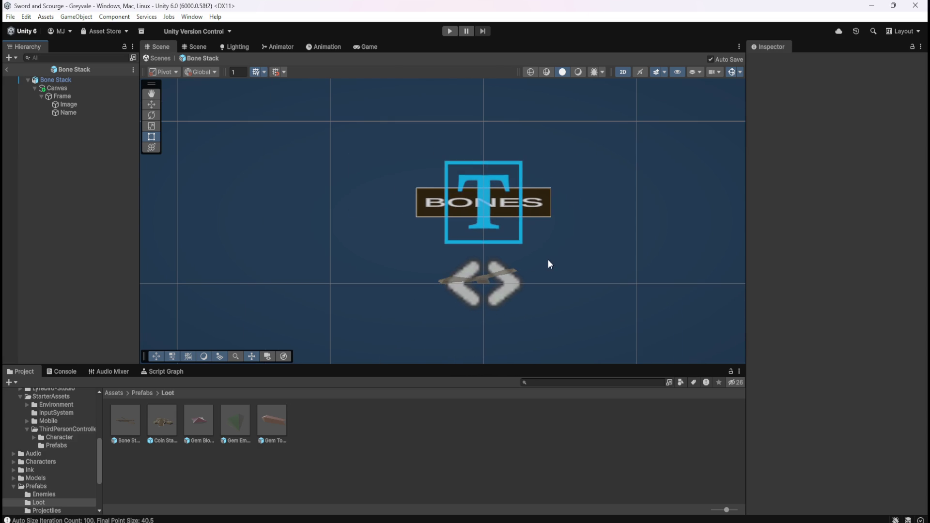
scroll(579, 260, up, 2)
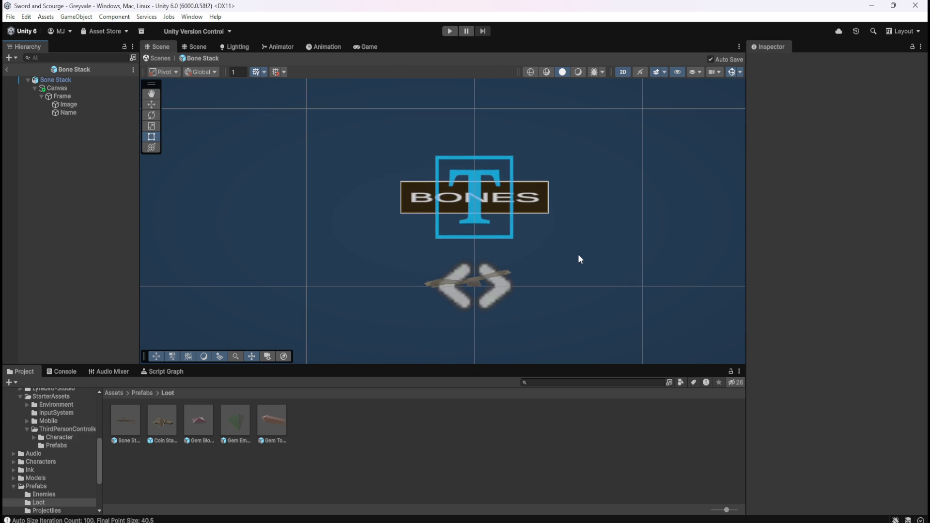
Select Bone Stack, turn off 2D mode and orbit around the BONES label
click(46, 81)
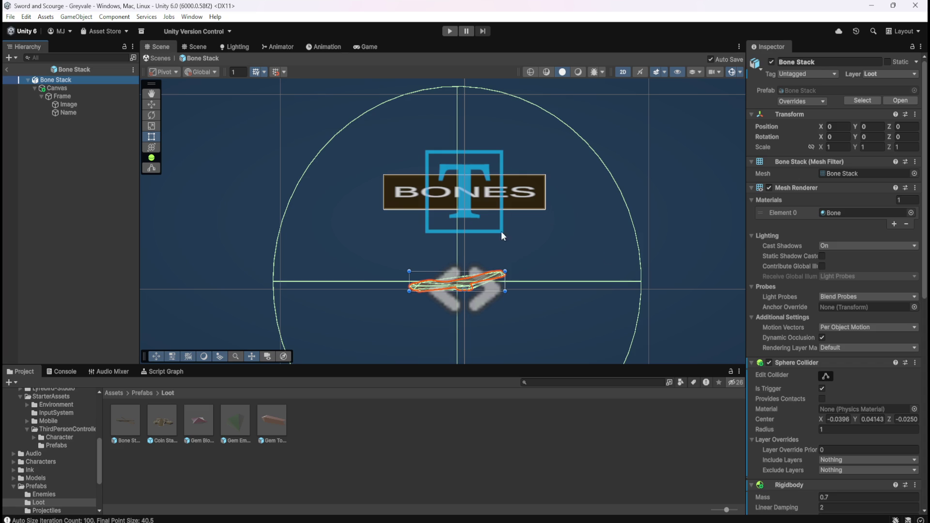
click(624, 72)
drag(500, 228, 538, 192)
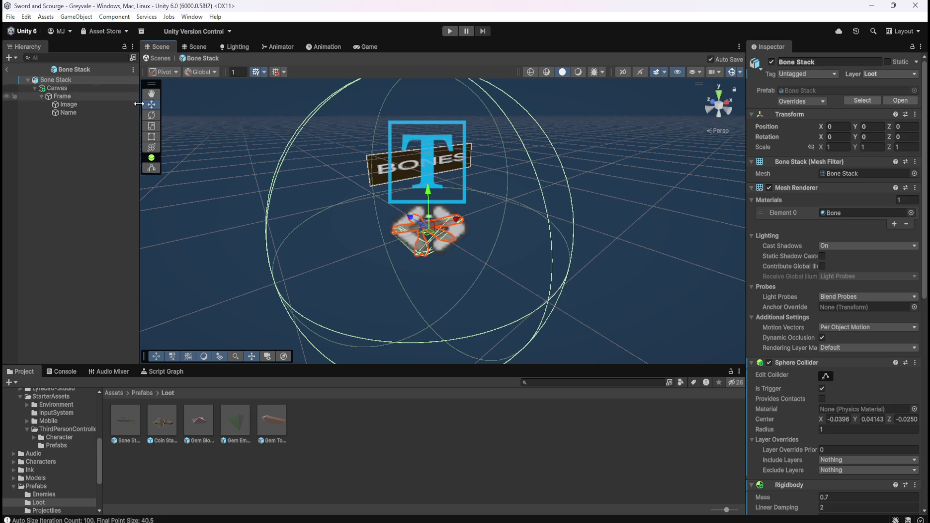
scroll(787, 317, down, 10)
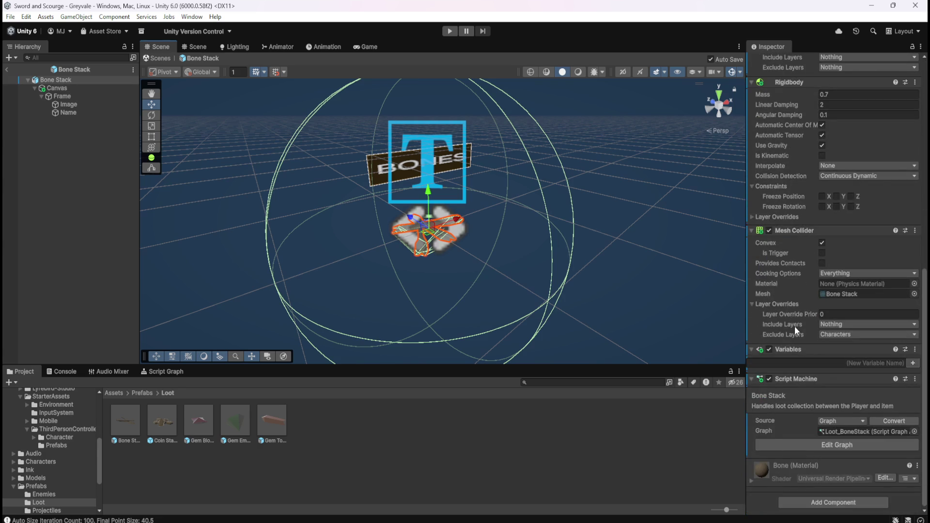
scroll(793, 323, up, 10)
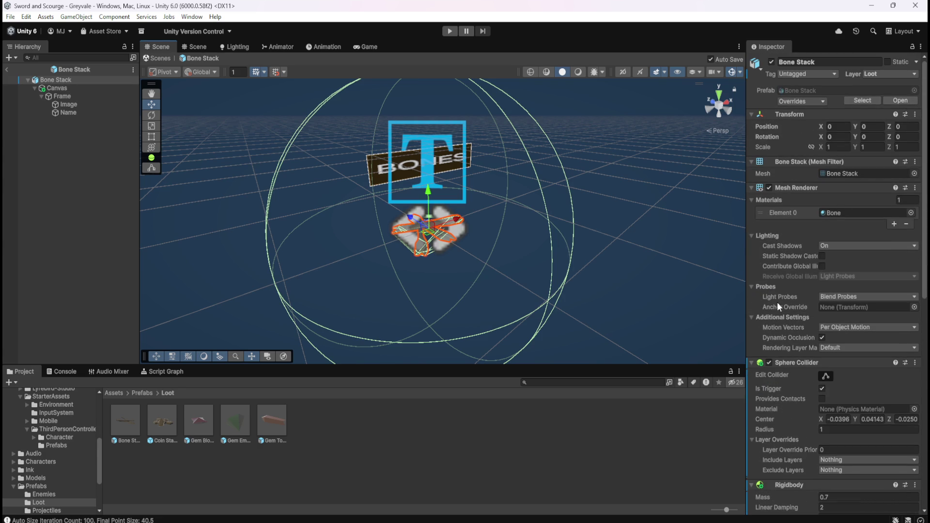
Select the Canvas and find its Look At Constraint component in the Inspector
click(97, 86)
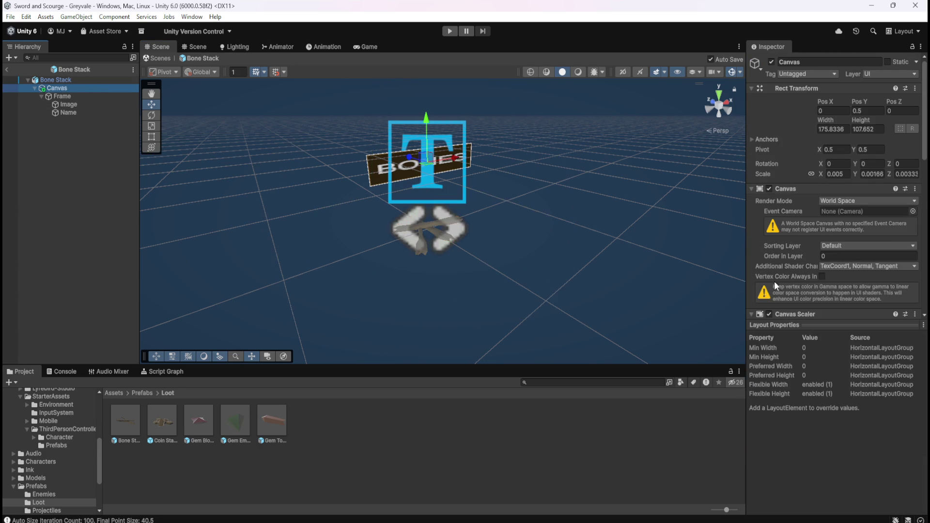
scroll(794, 270, down, 10)
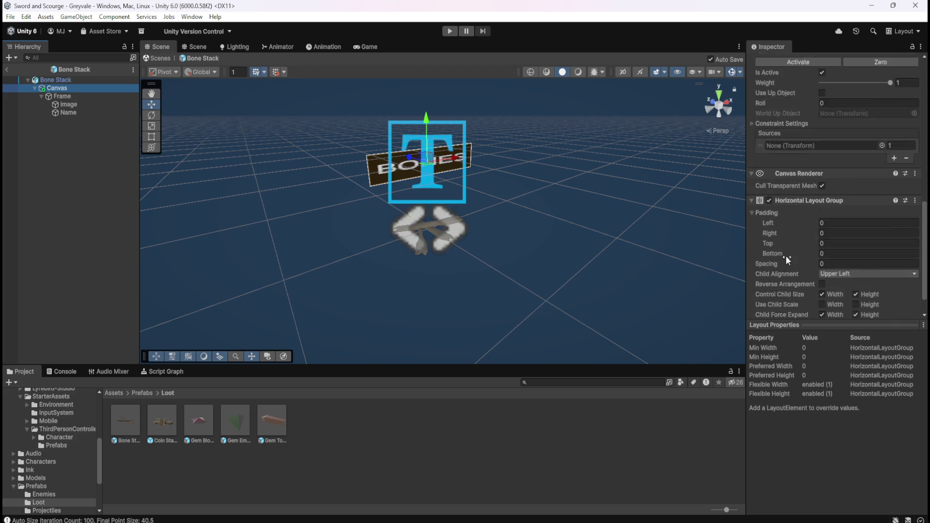
scroll(786, 255, up, 3)
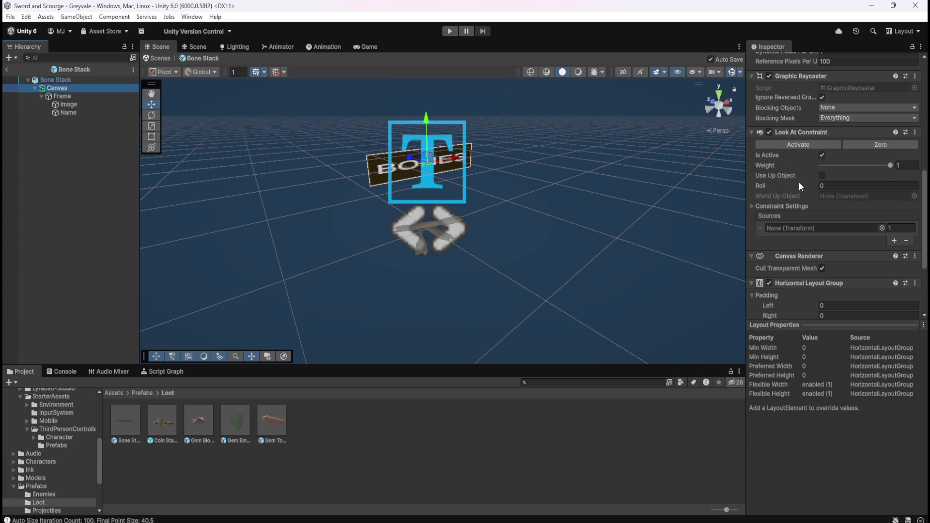
scroll(797, 214, up, 5)
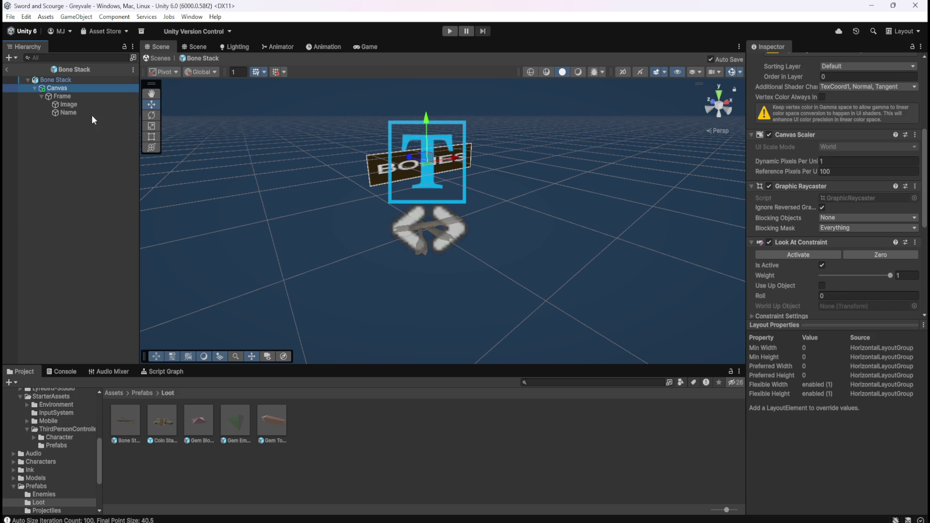
Compare the Bone Stack label's Frame, Image and Name (BONES text) objects in the Inspector
click(71, 95)
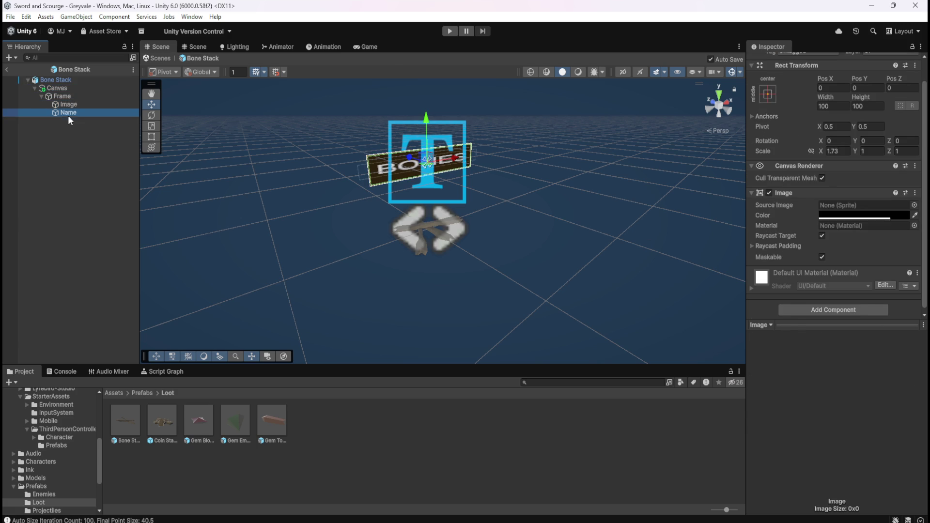
click(68, 104)
click(68, 112)
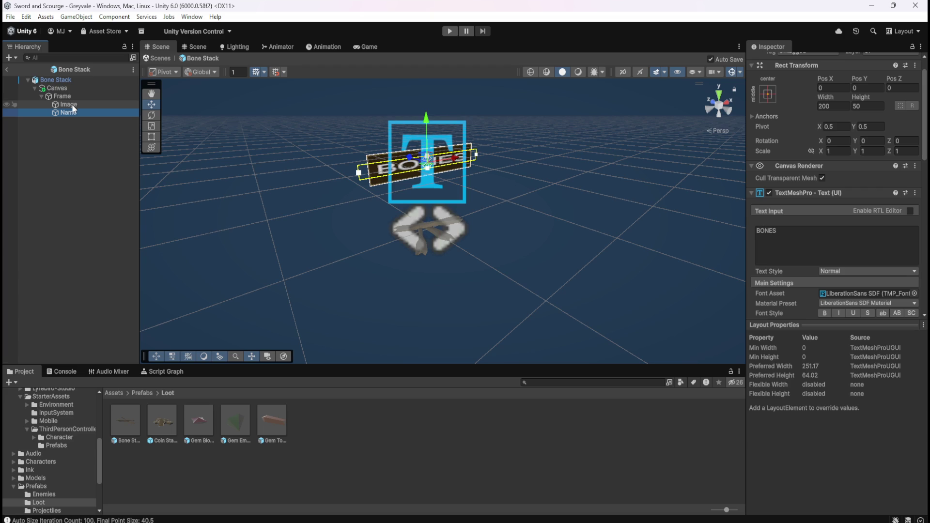
click(73, 106)
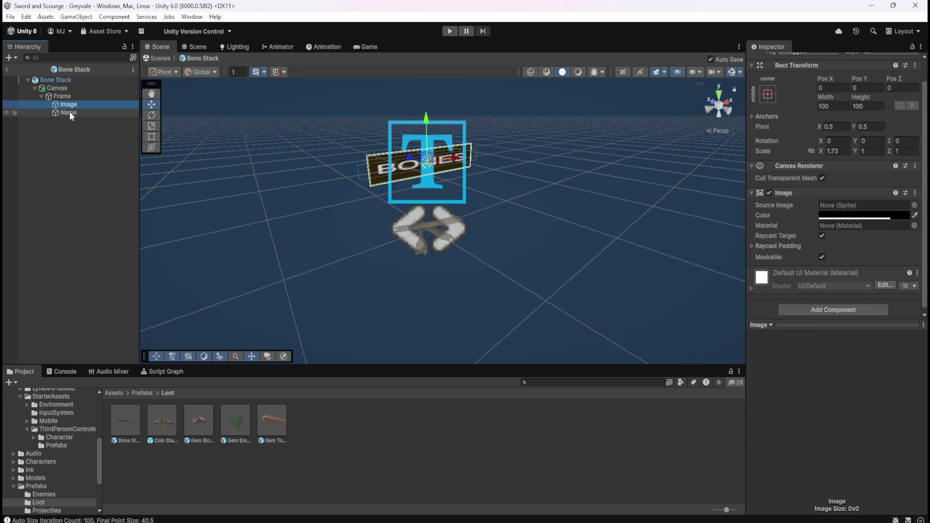
click(71, 111)
click(75, 104)
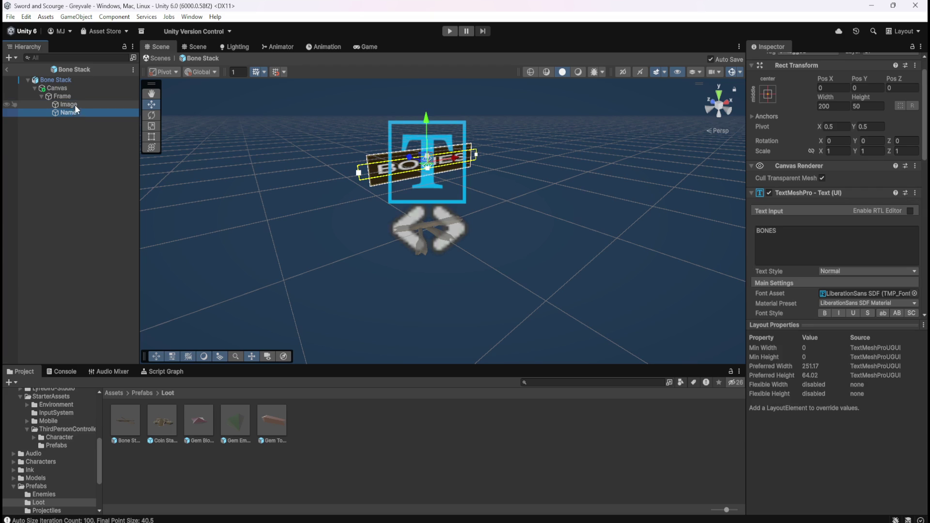
scroll(776, 234, down, 1)
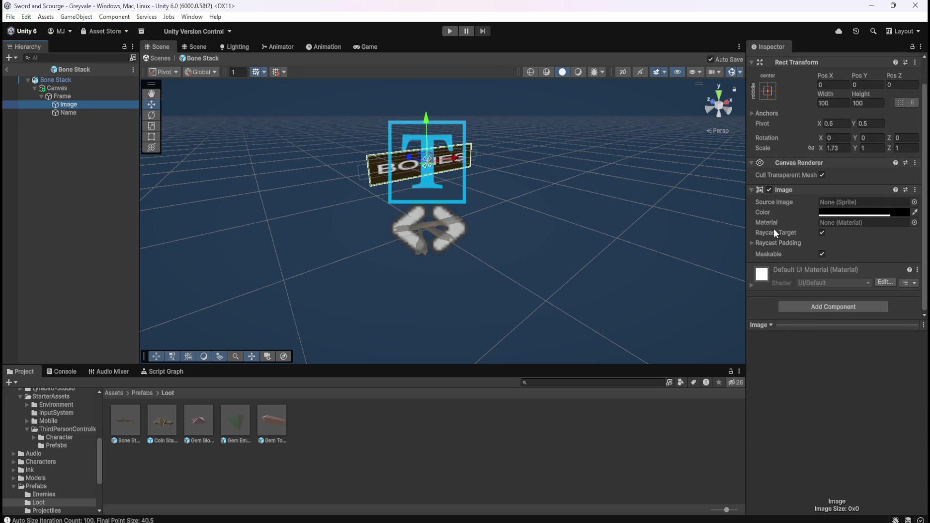
click(94, 113)
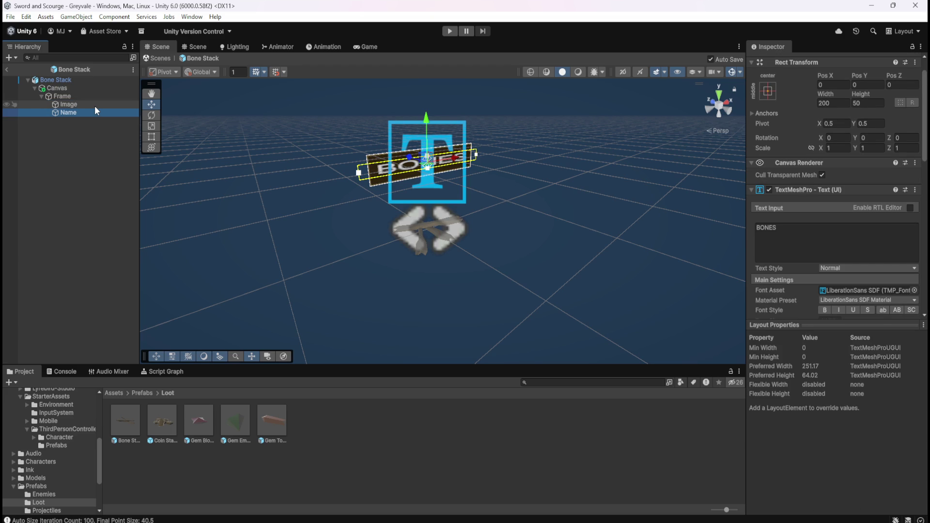
Recheck the Frame and Image layout settings, then view the Canvas: World Space, no event camera
click(94, 104)
click(41, 96)
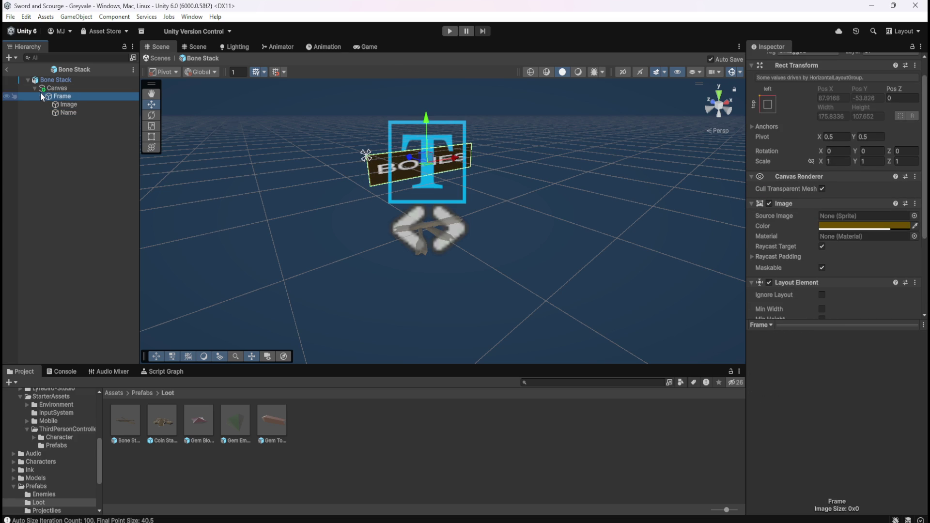
click(71, 103)
click(80, 97)
click(79, 104)
click(80, 113)
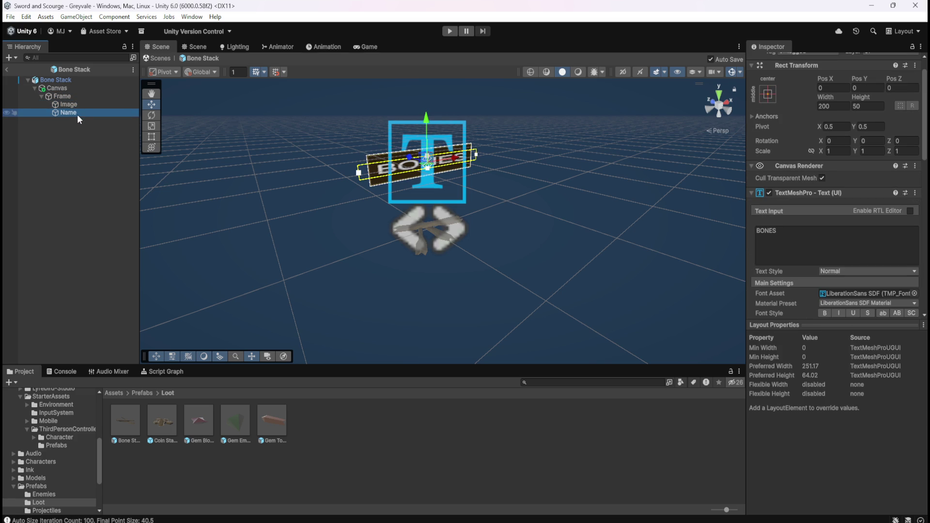
key(Up)
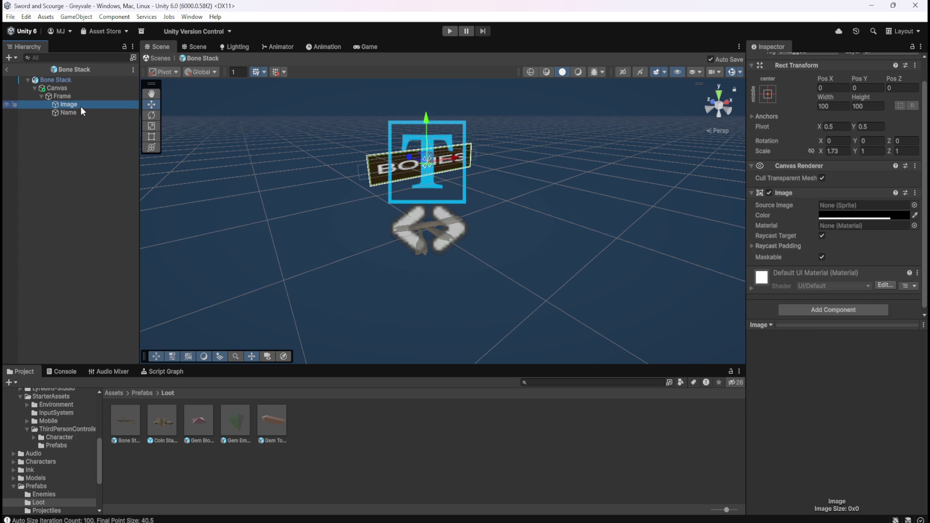
click(85, 99)
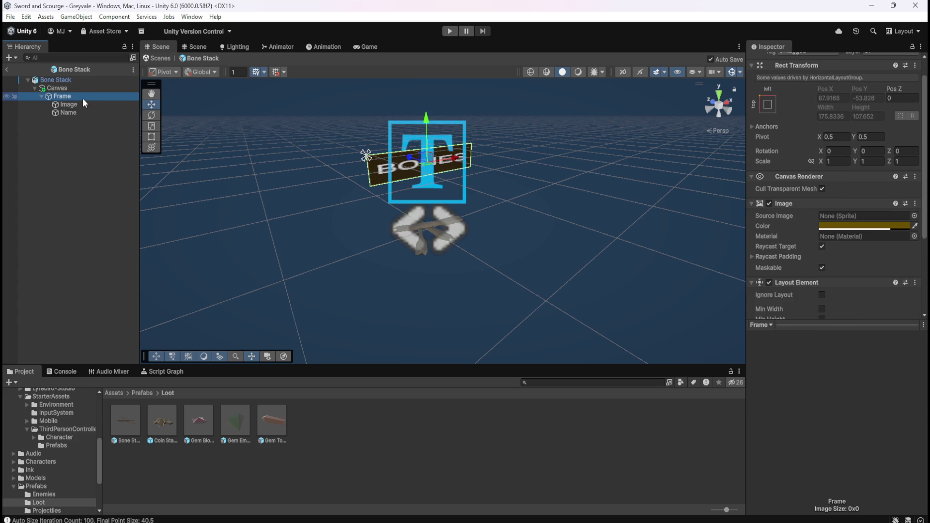
click(69, 91)
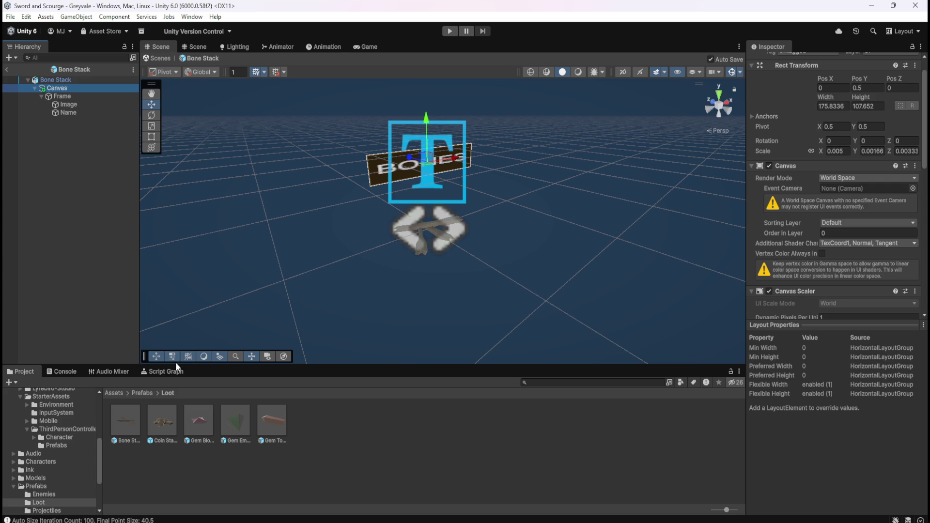
Show the Bone Stack Script Graph, toggling it full-screen and back to the normal layout
click(164, 372)
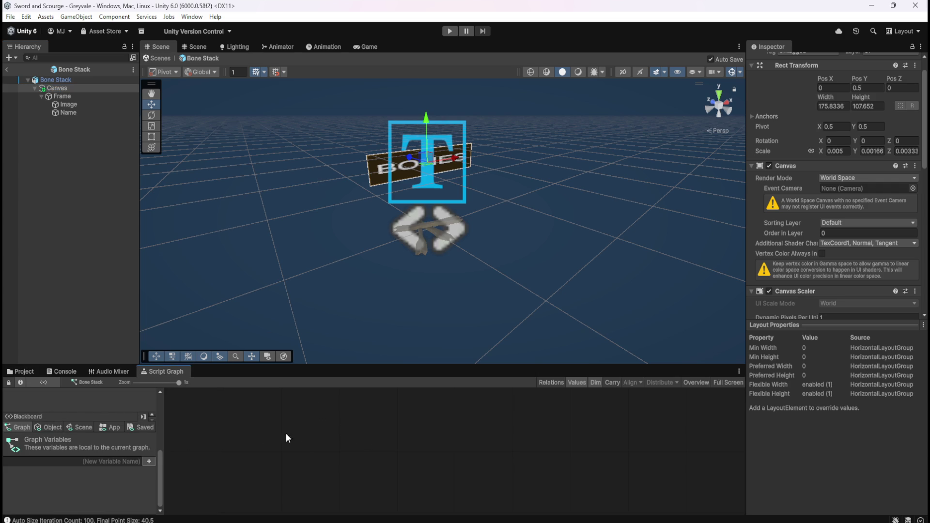
key(shift+space)
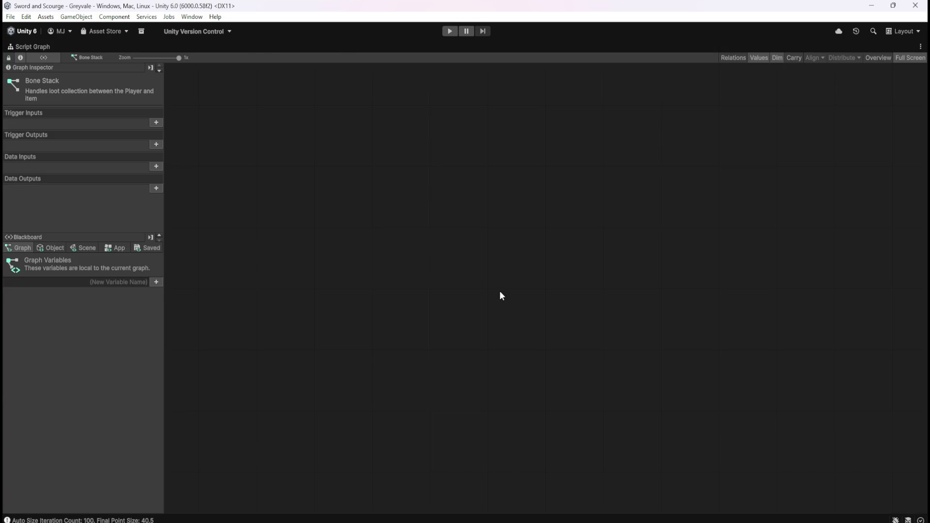
key(shift+space)
key(shift+space)
key(shift+space)
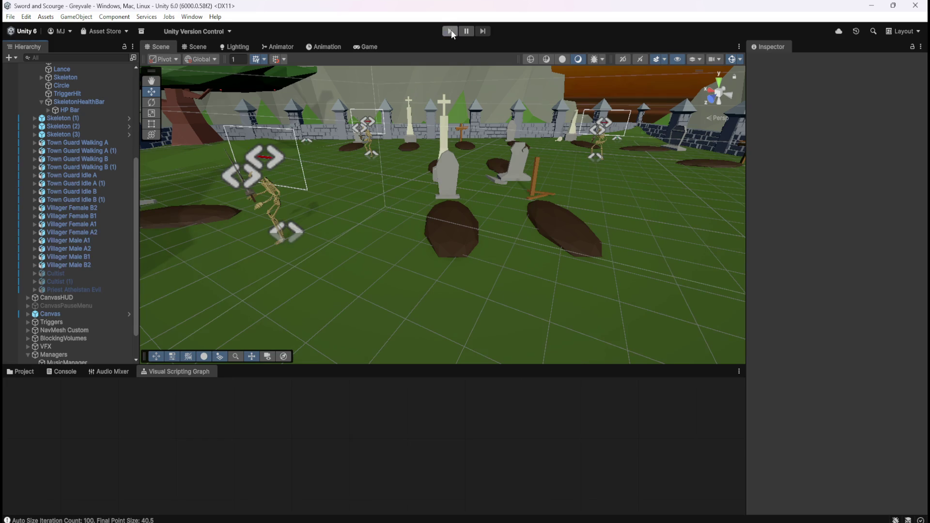
Enter play mode and run the character through Greyvale village into the graveyard toward a skeleton
click(450, 31)
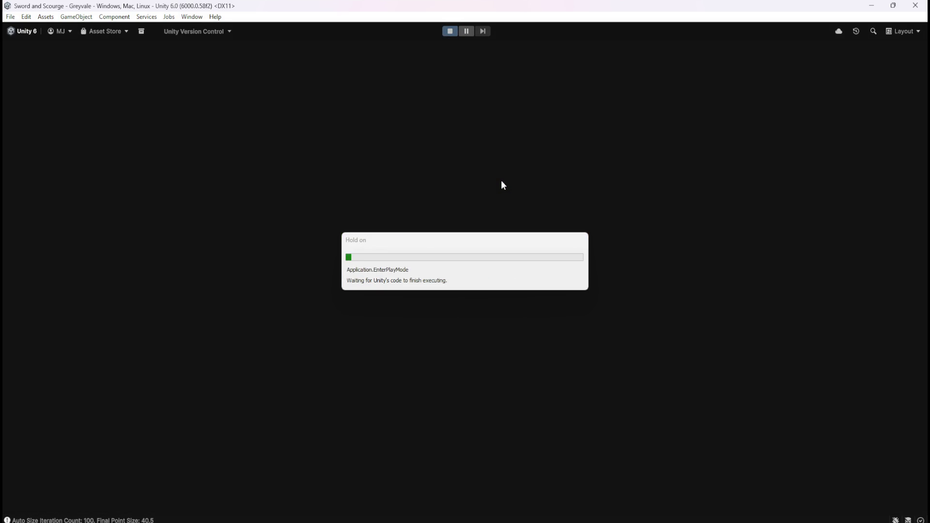
key(w)
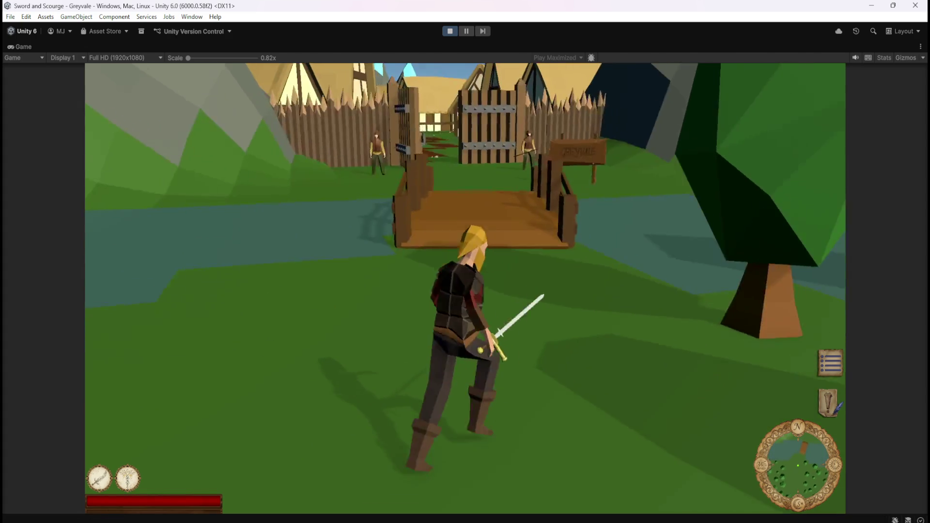
key(w)
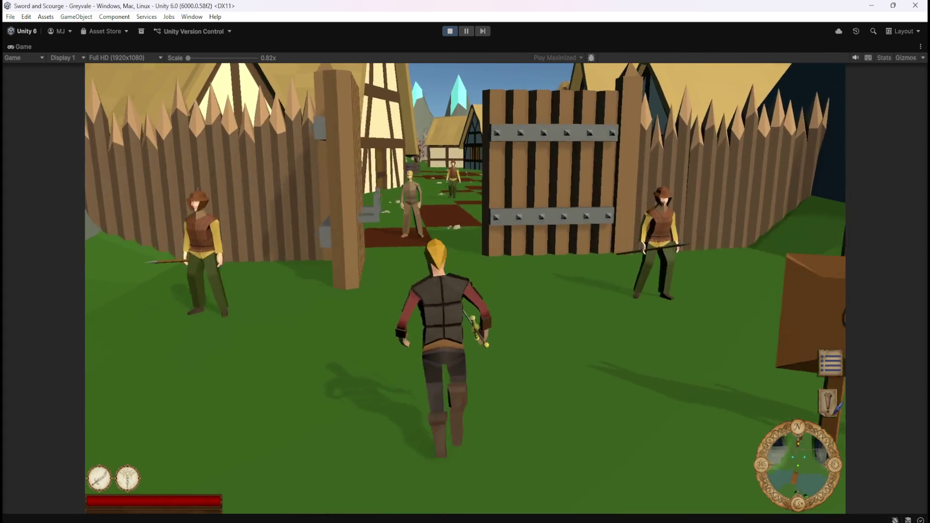
key(w)
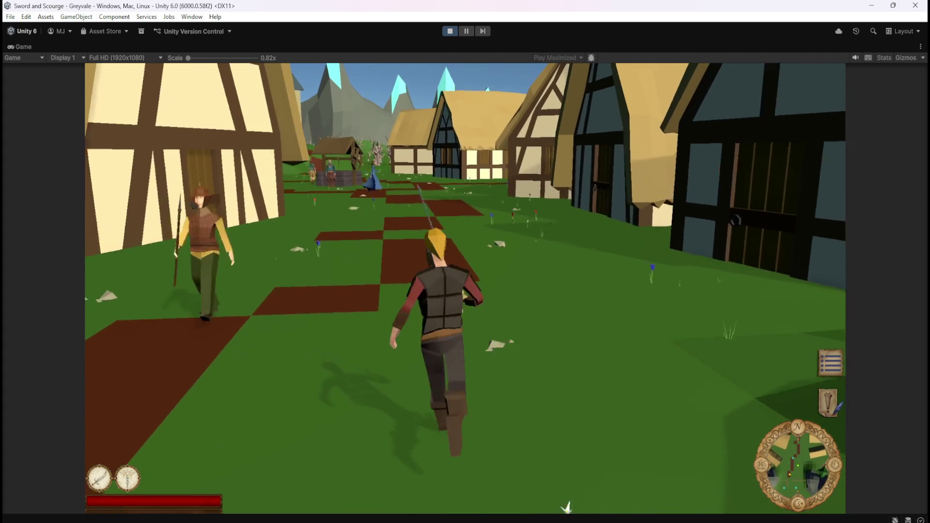
key(w)
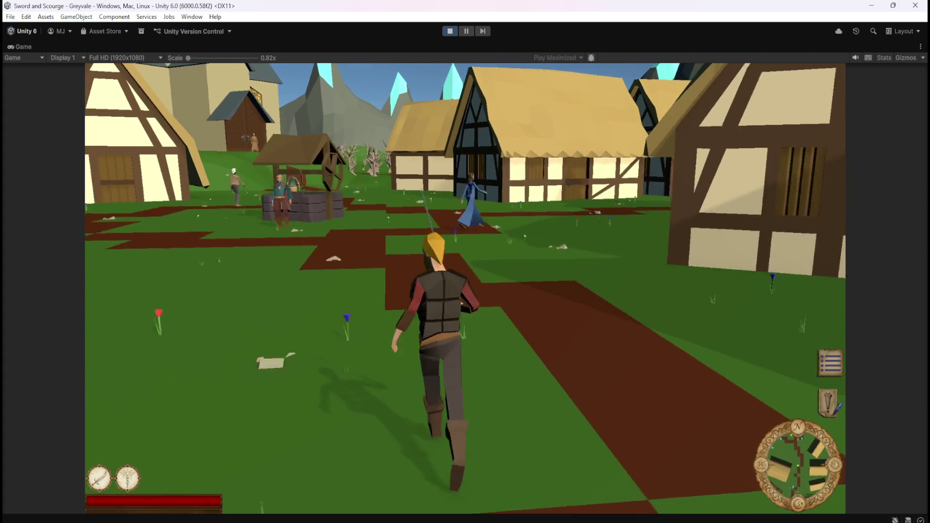
key(w)
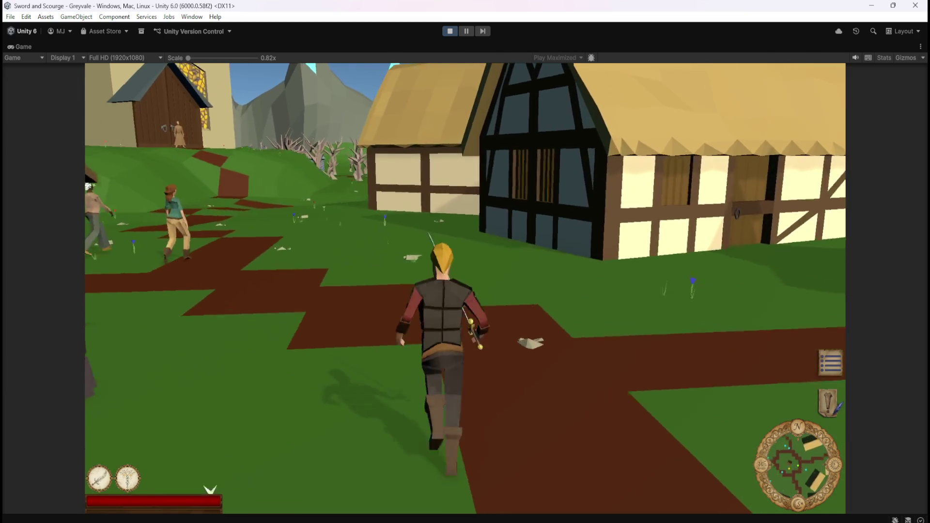
key(w)
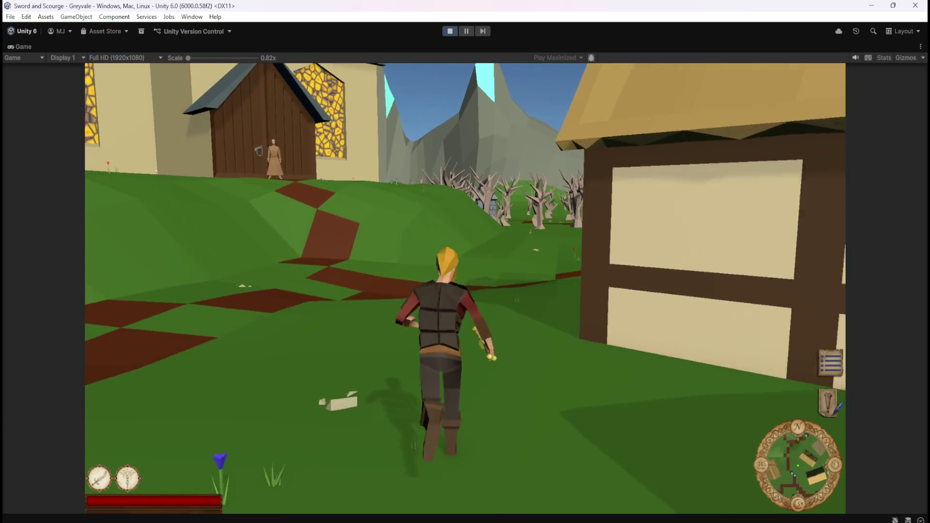
key(w)
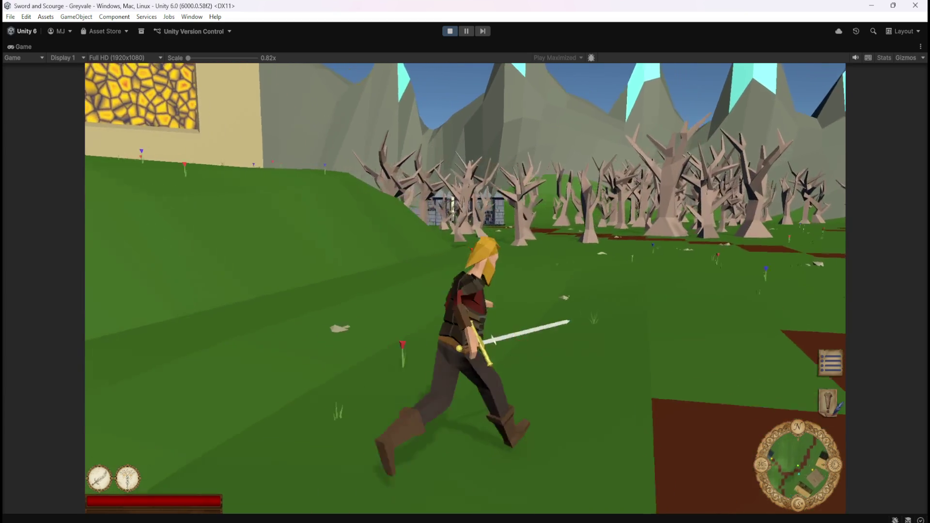
key(w)
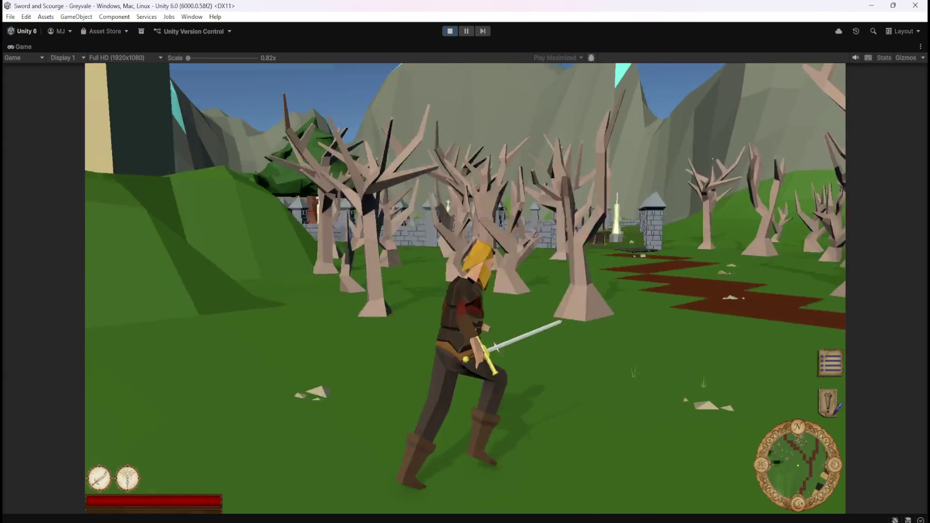
key(w)
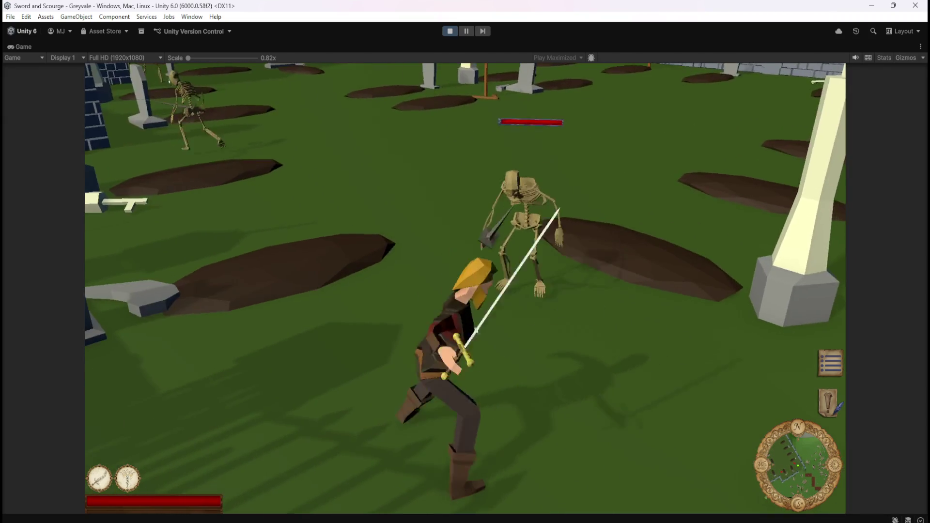
Strike the first skeleton, circle its BONES label, then attack a second skeleton
key(w)
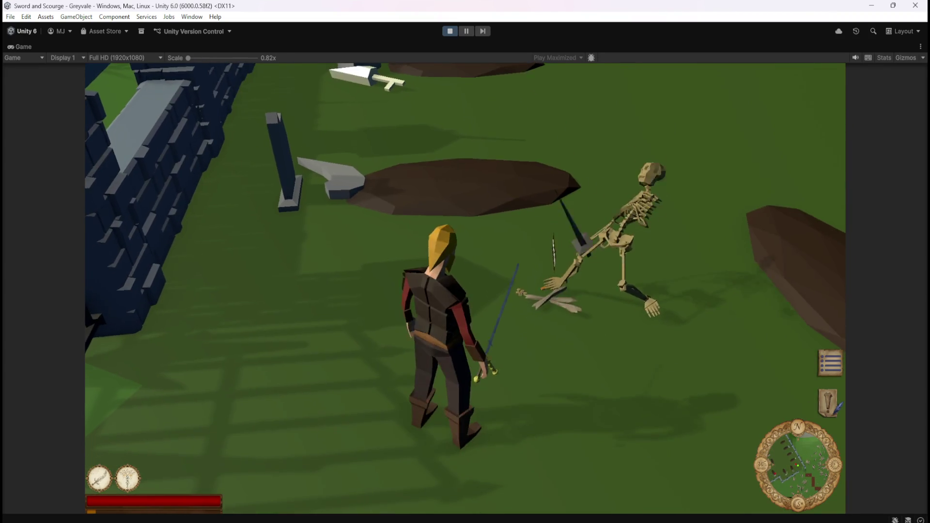
key(a)
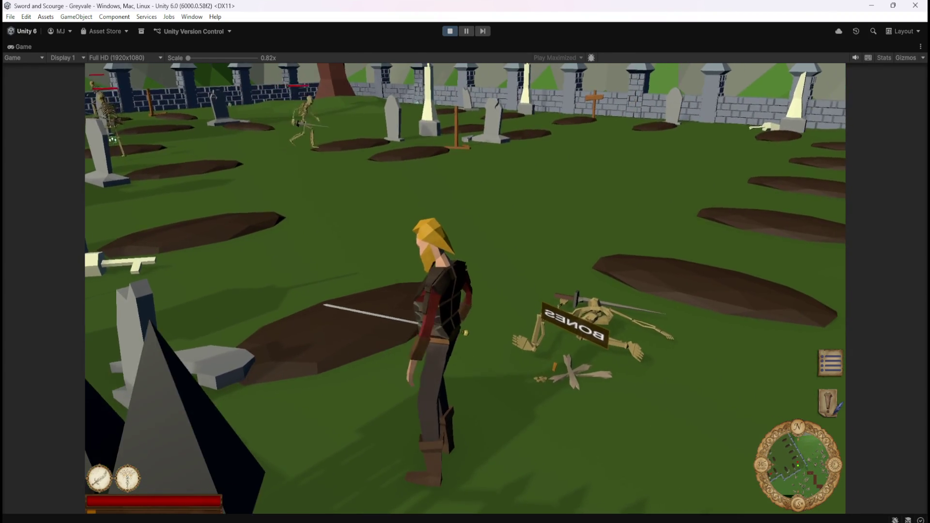
key(w)
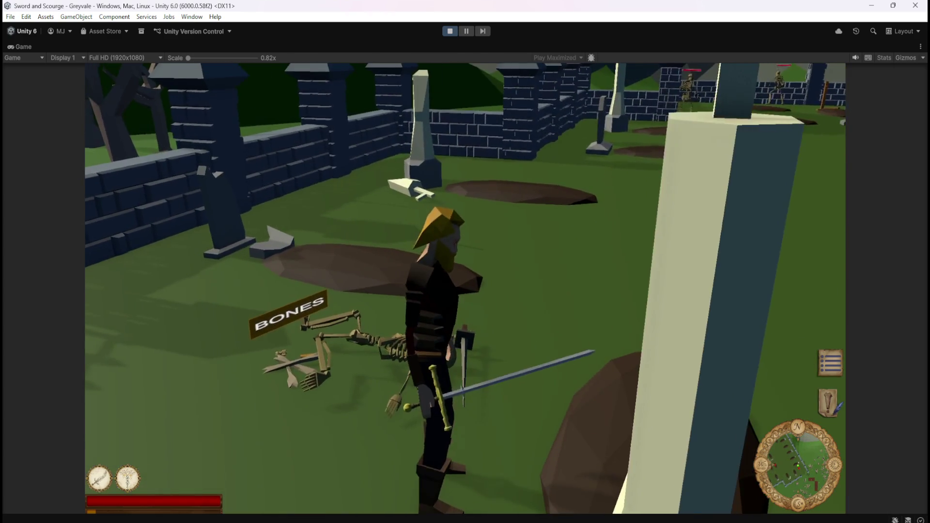
key(a)
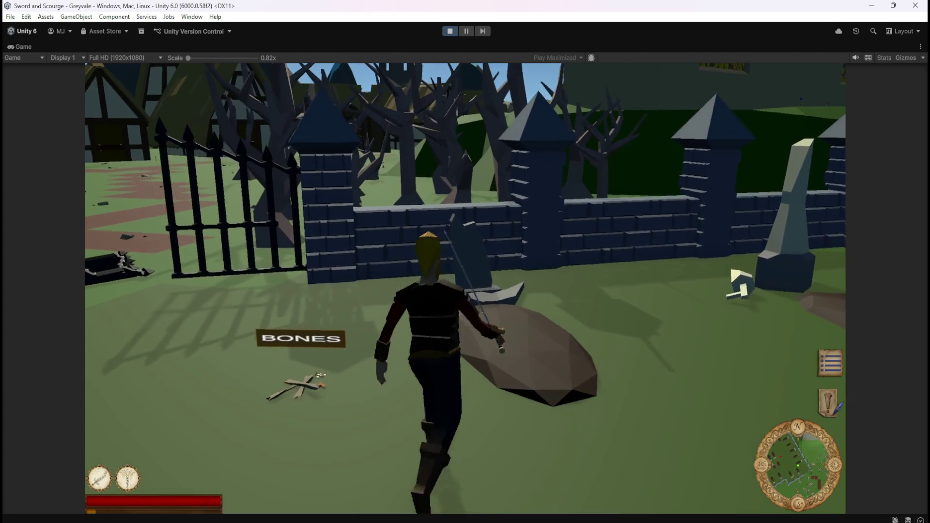
key(d)
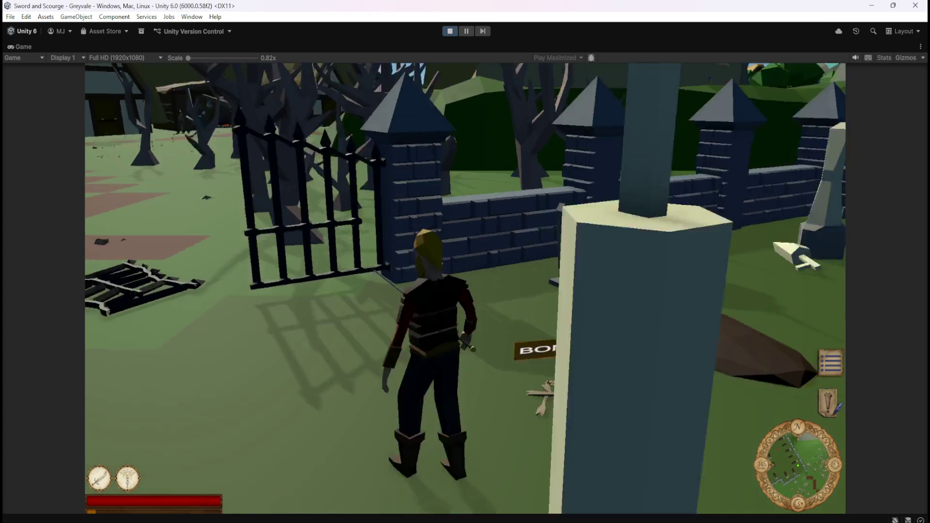
key(w)
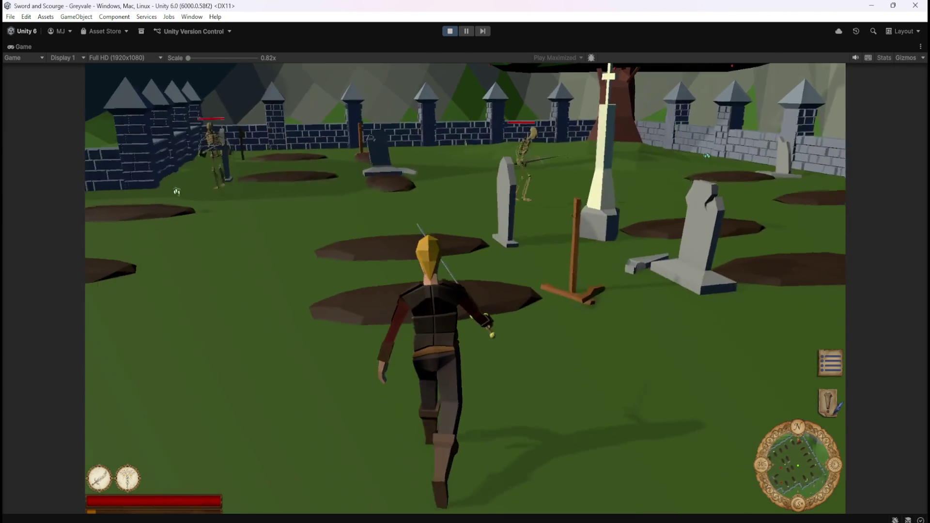
key(a)
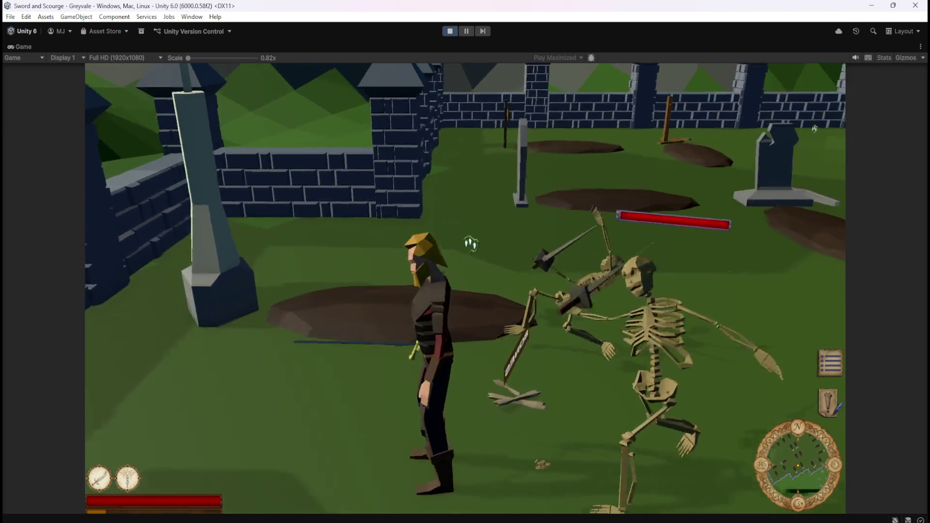
click(420, 245)
Walk around the fallen skeletons to watch the BONES labels from several angles
key(a)
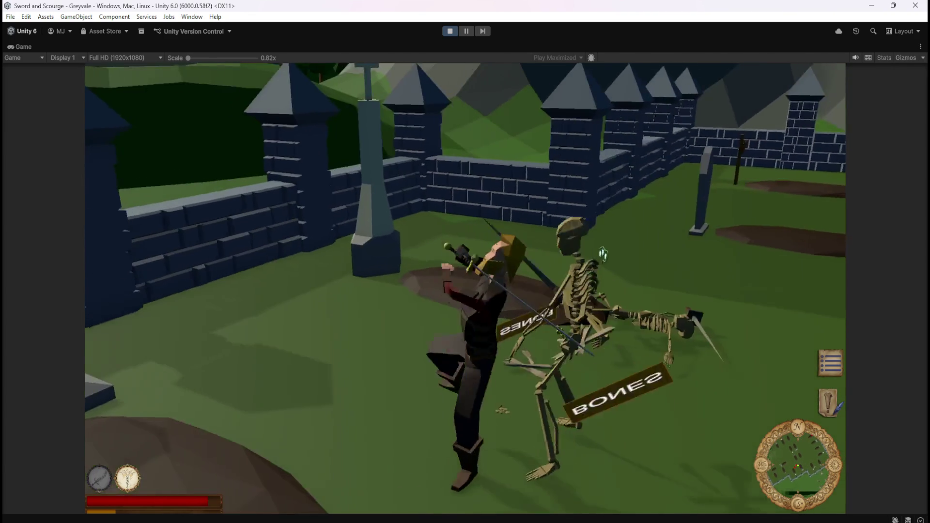
key(a)
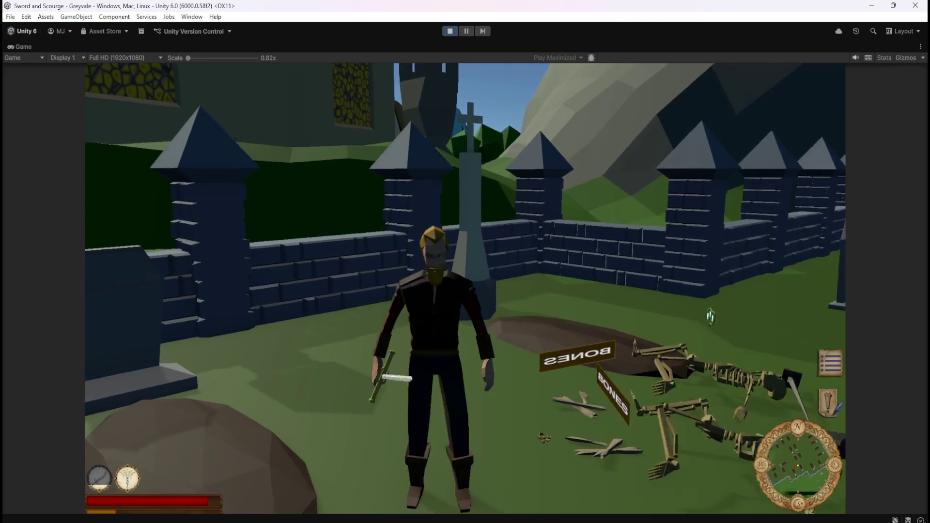
key(a)
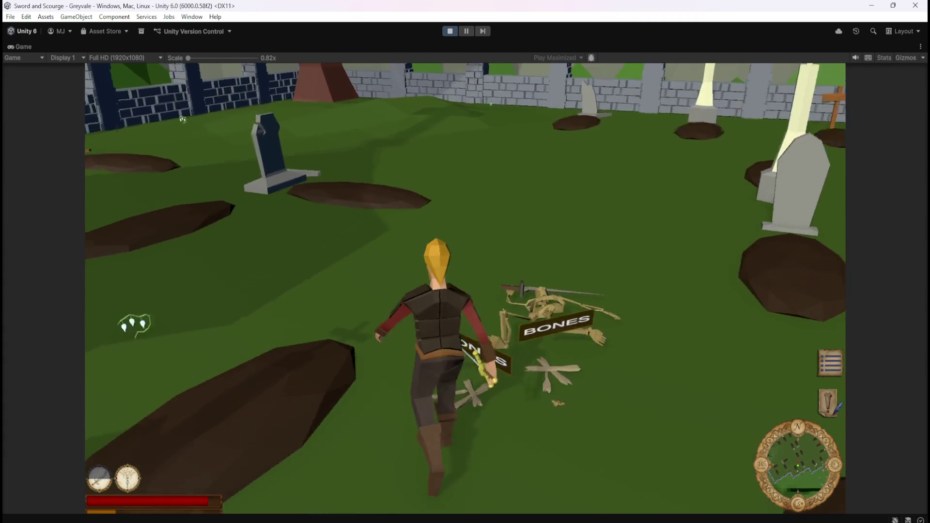
key(a)
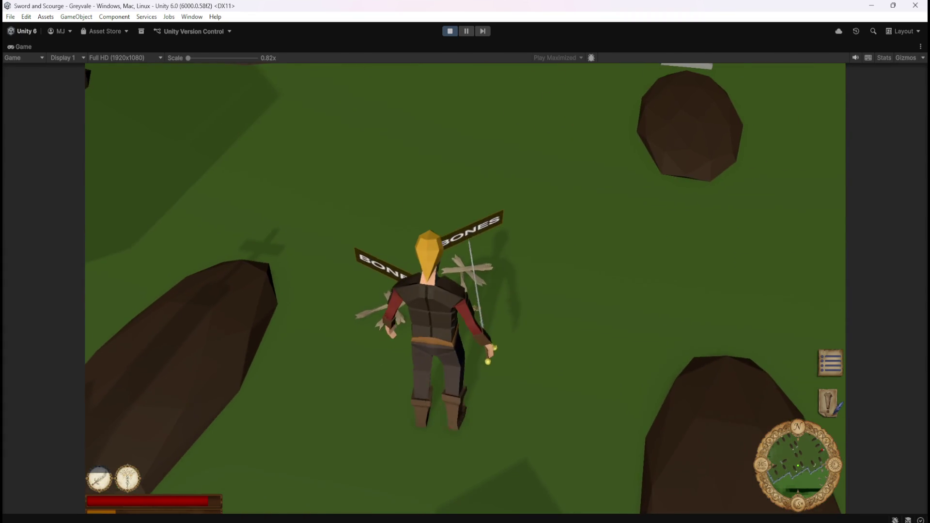
key(a)
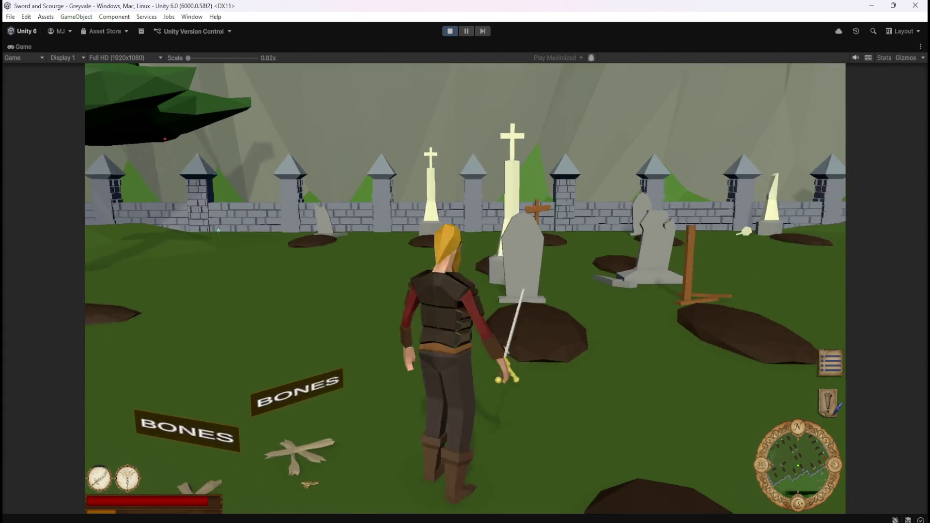
key(a)
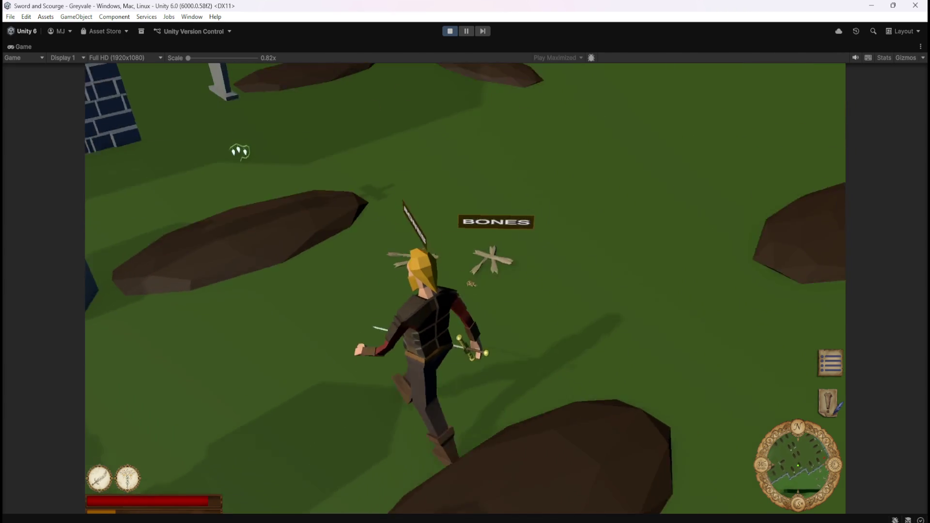
key(a)
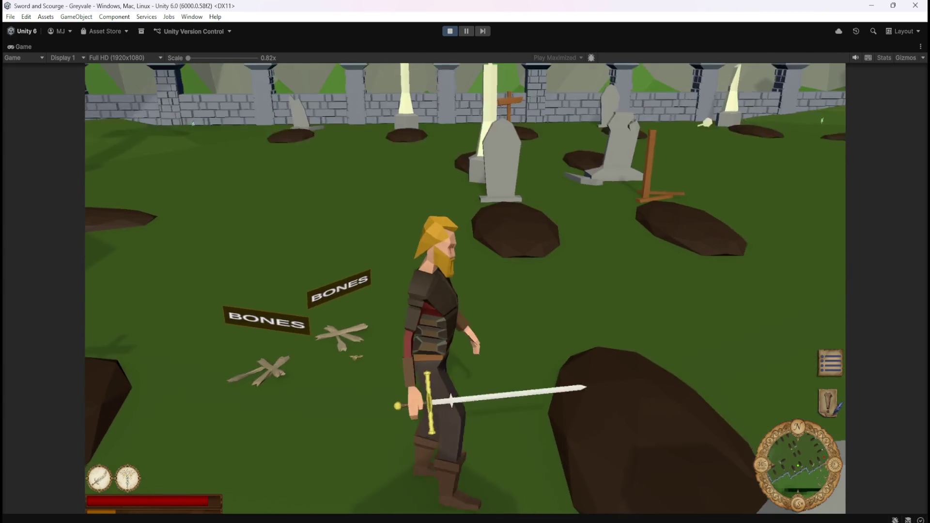
key(a)
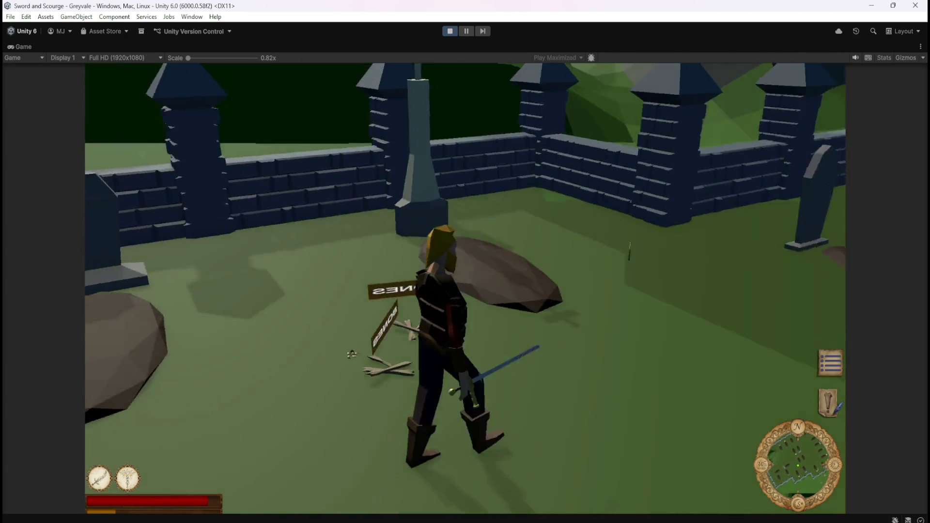
Fight the gate skeletons and circle the camera around the bone piles
key(w)
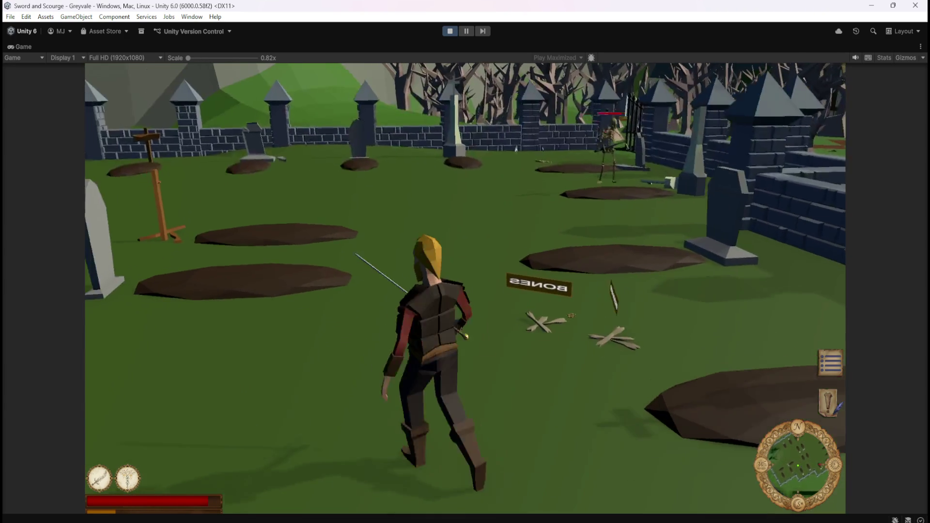
key(w)
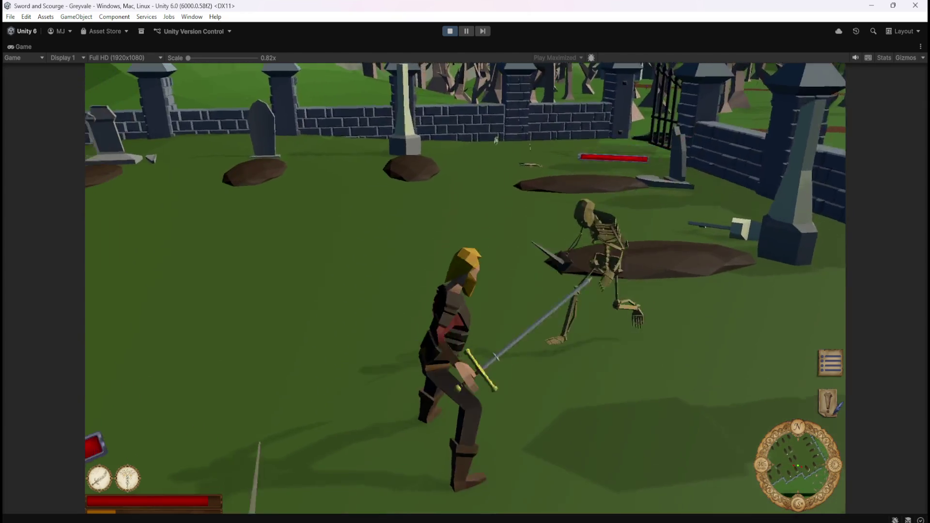
key(a)
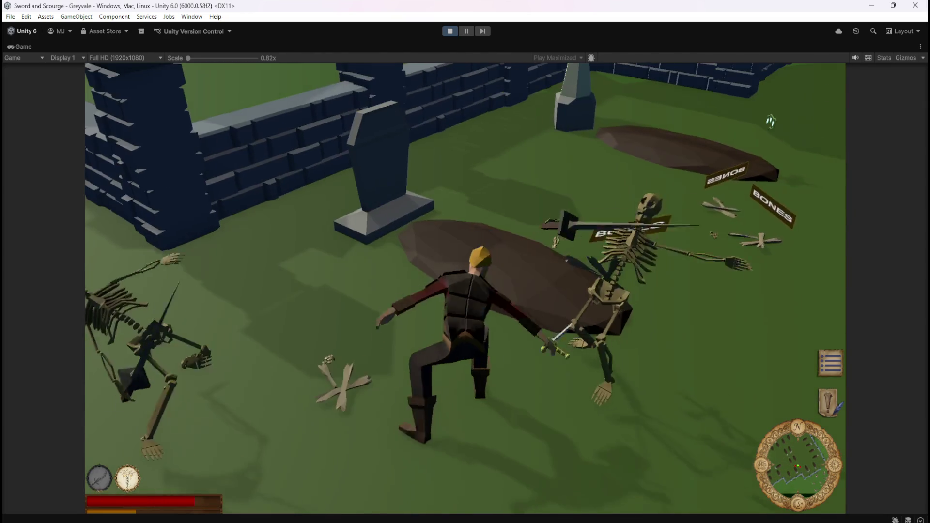
key(a)
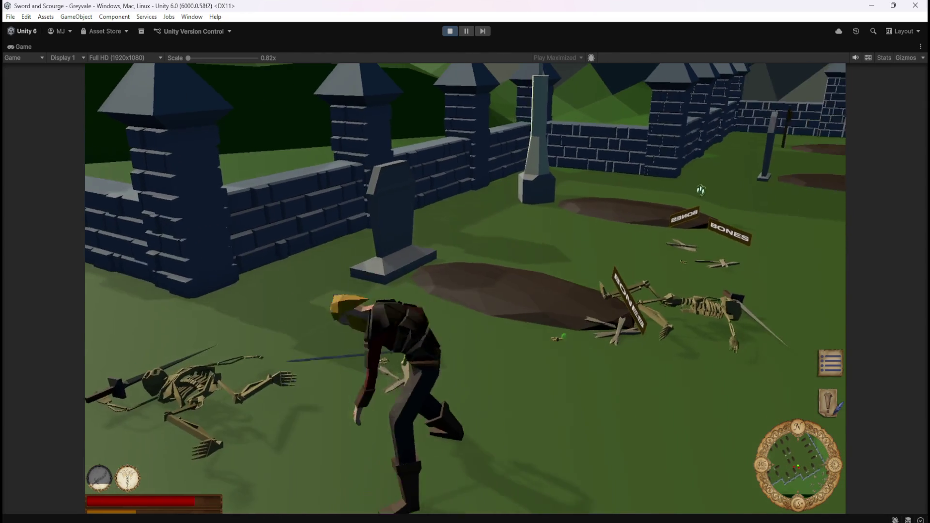
key(w)
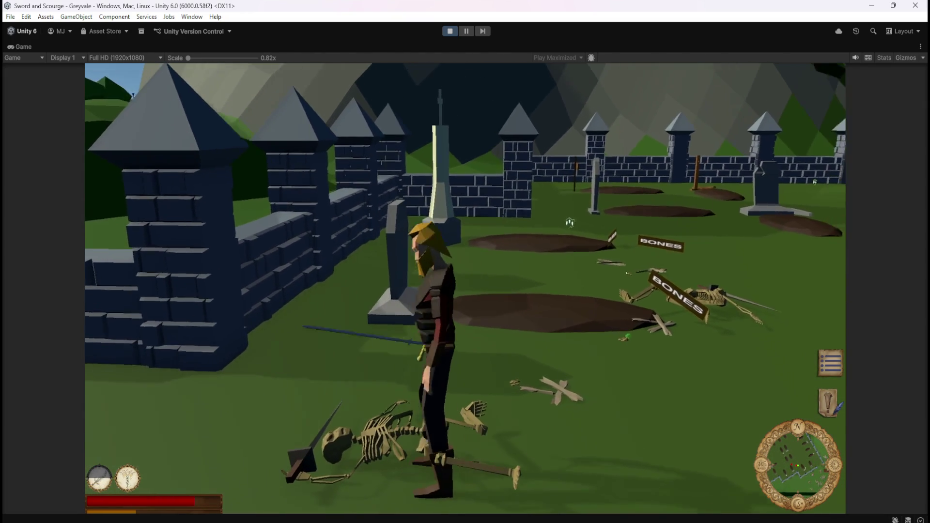
key(w)
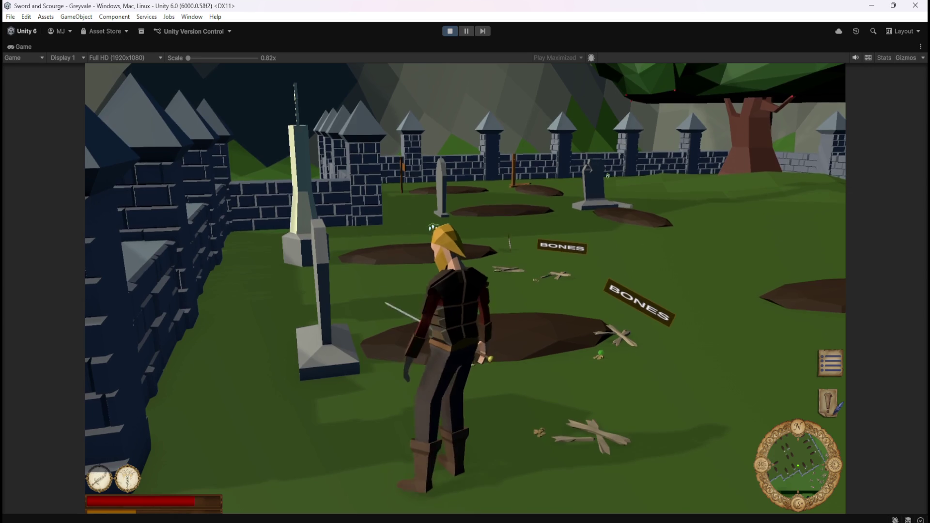
key(s)
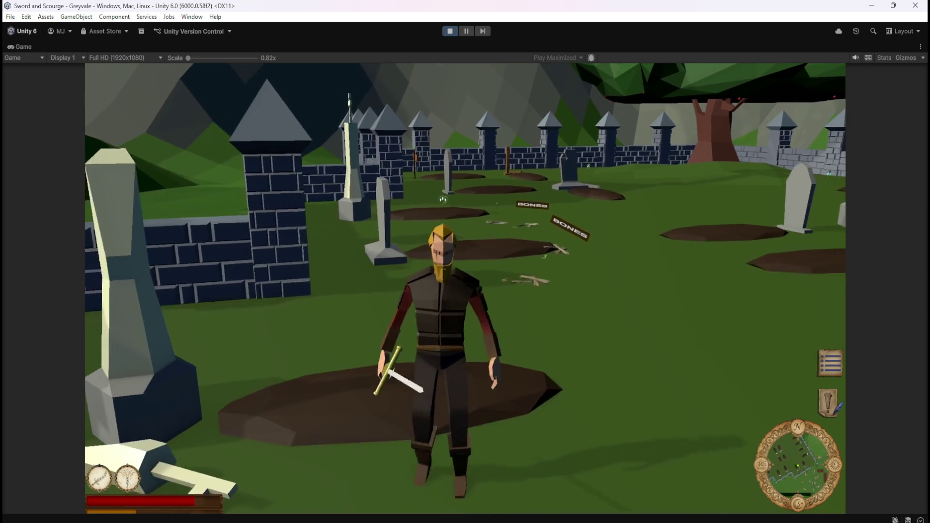
key(w)
key(w)
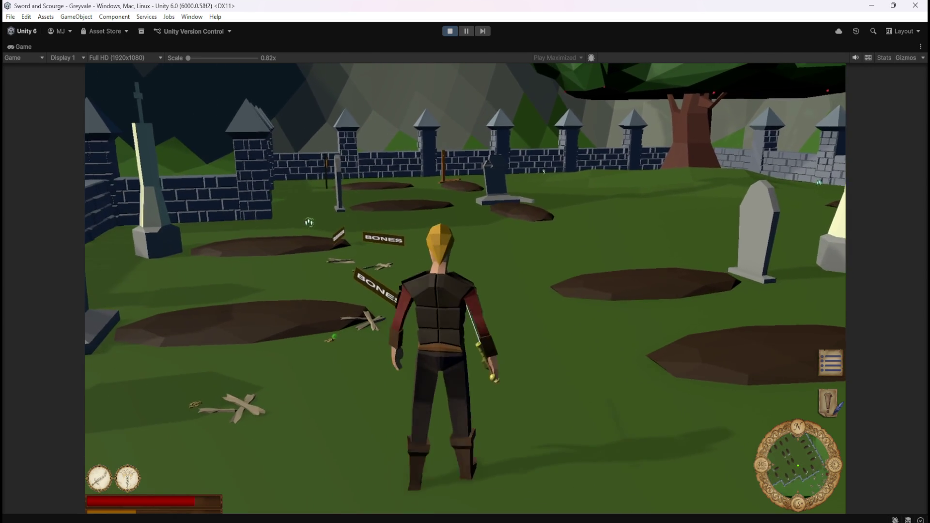
Run to the bones by the graves and strike the attacking skeleton
key(a)
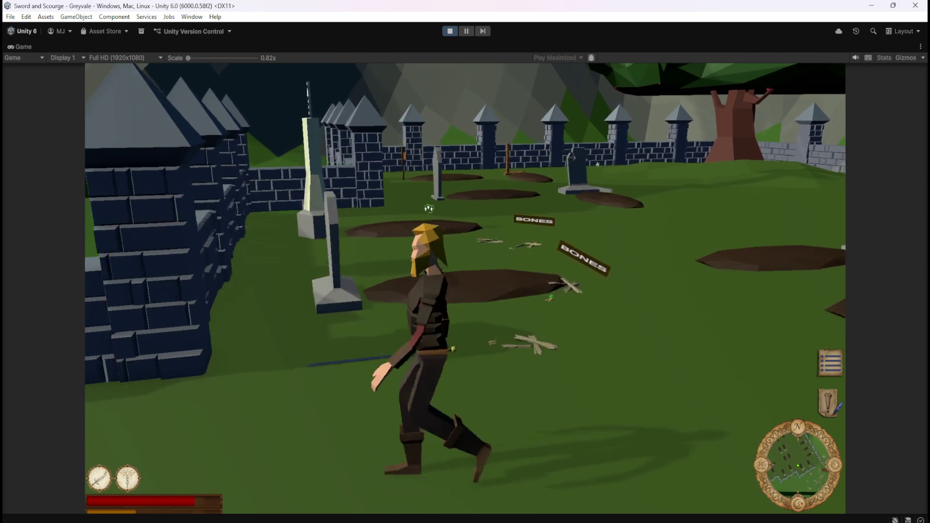
key(w)
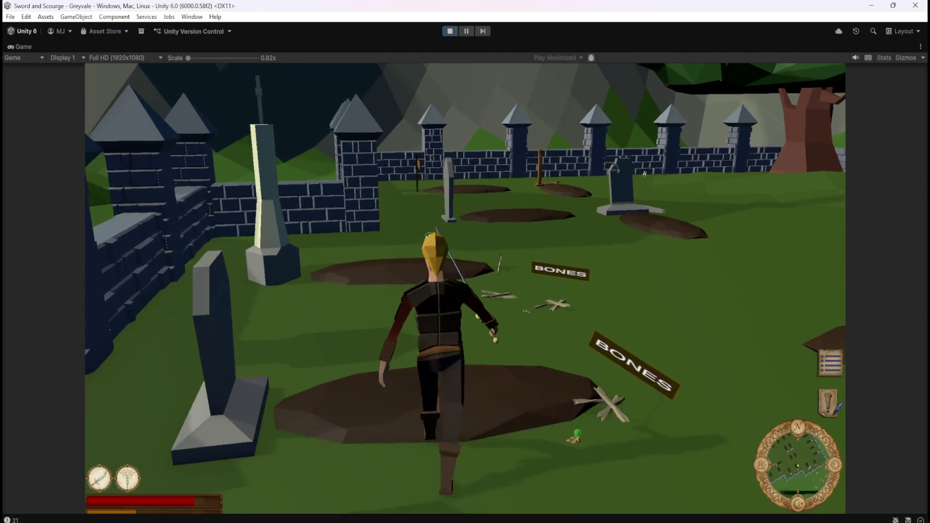
key(w)
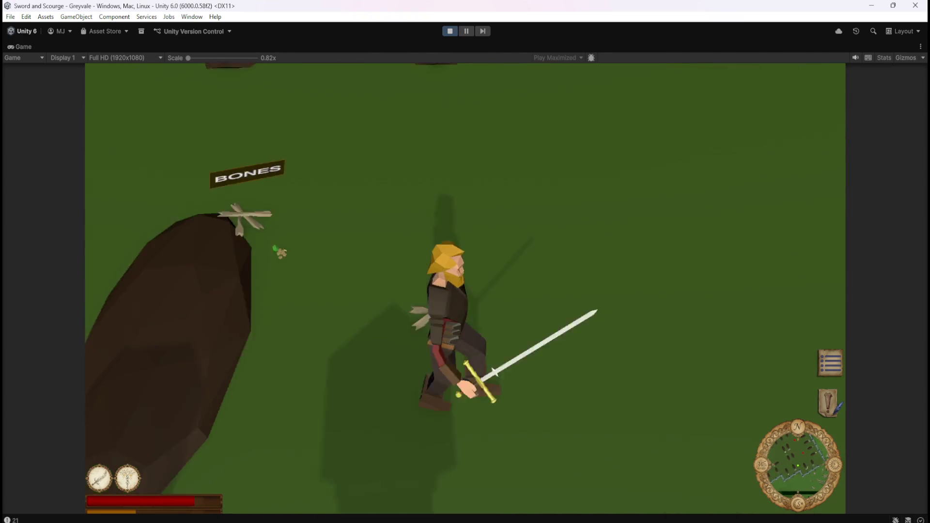
key(w)
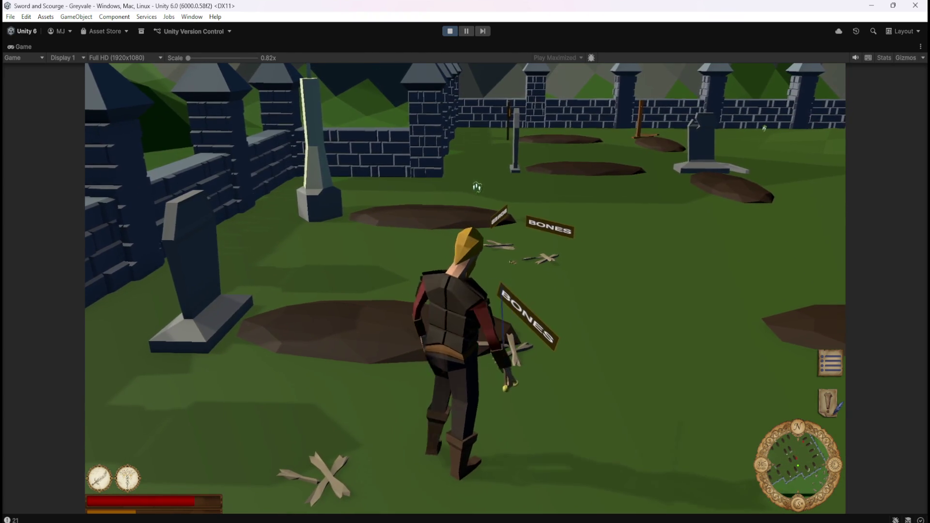
key(s)
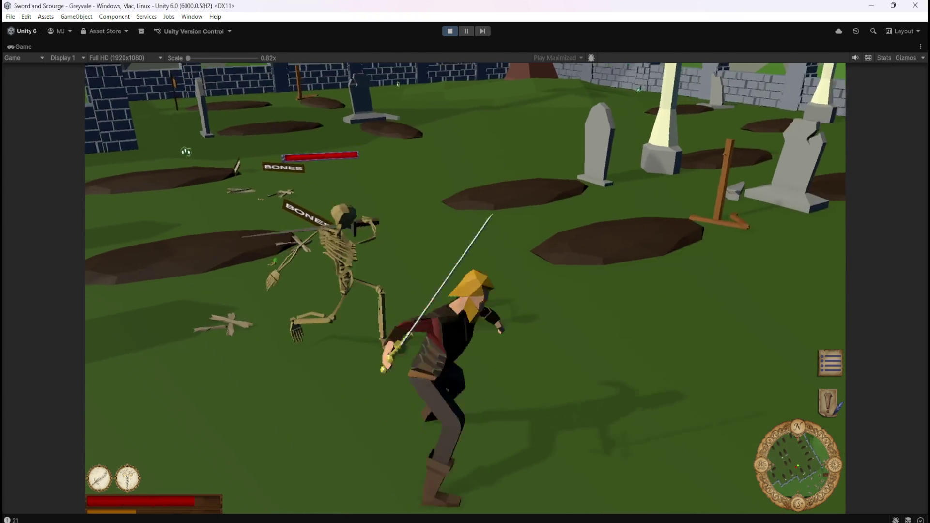
click(186, 152)
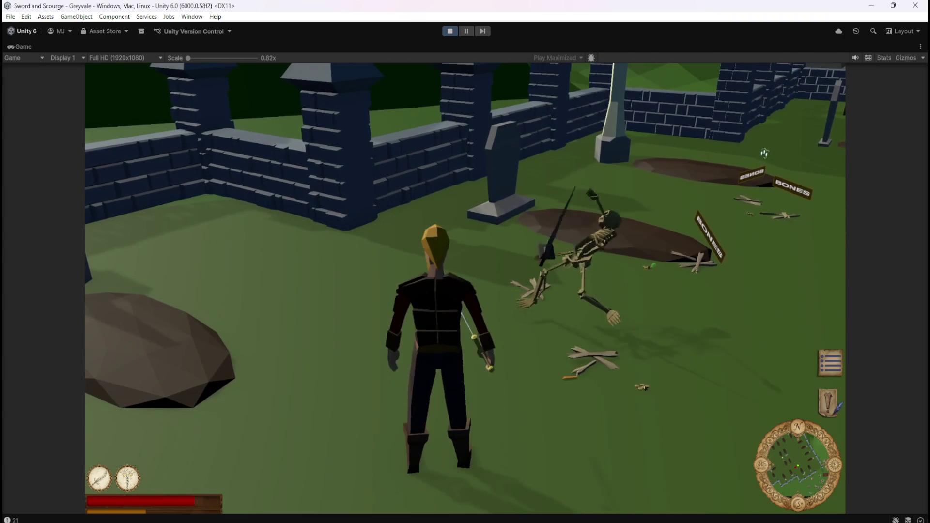
Walk among the graves looking for more skeletons and swing at a nearby one
key(a)
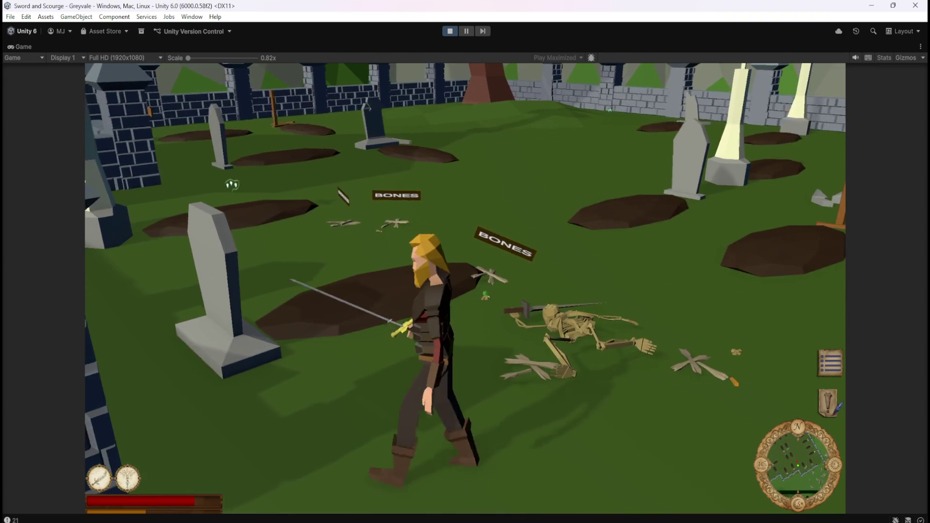
key(s)
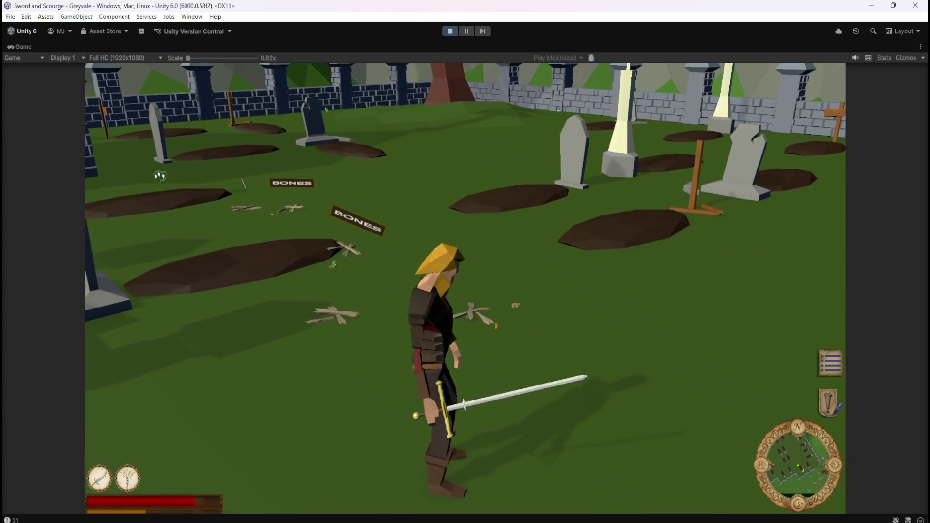
key(w)
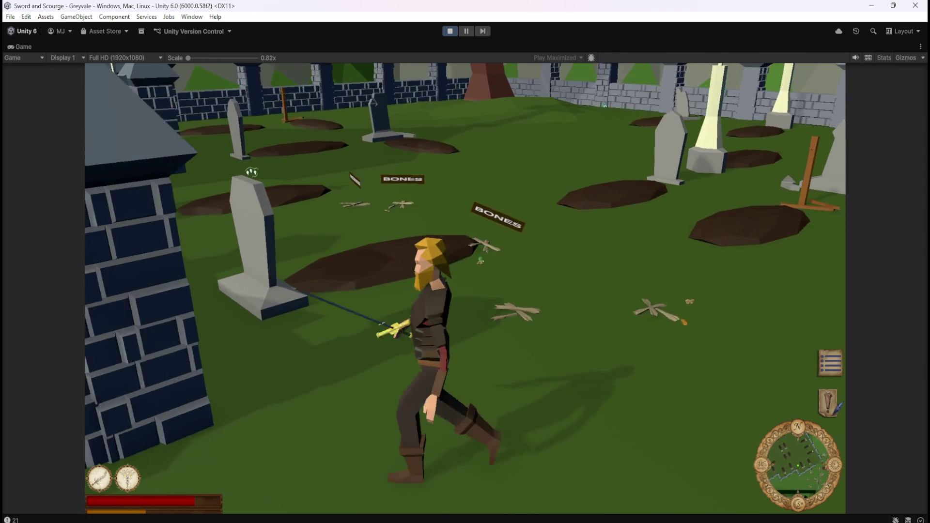
key(w)
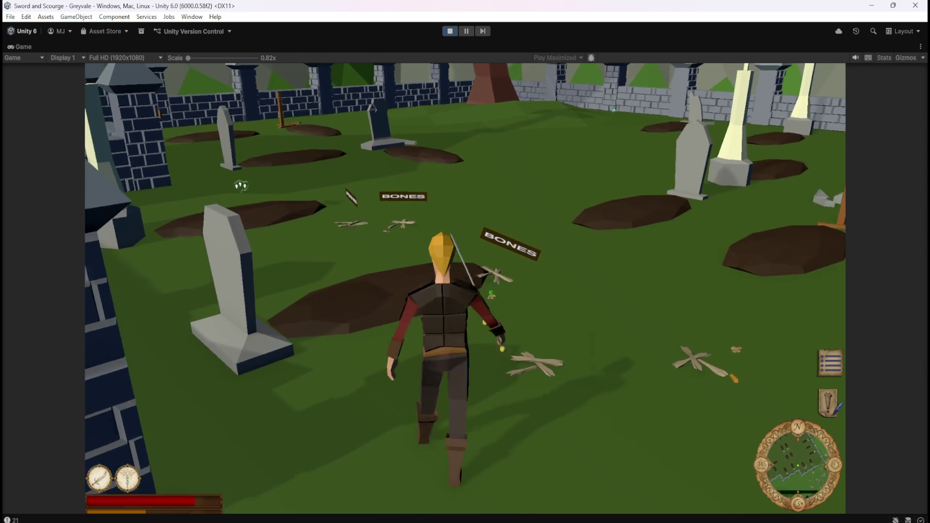
key(w)
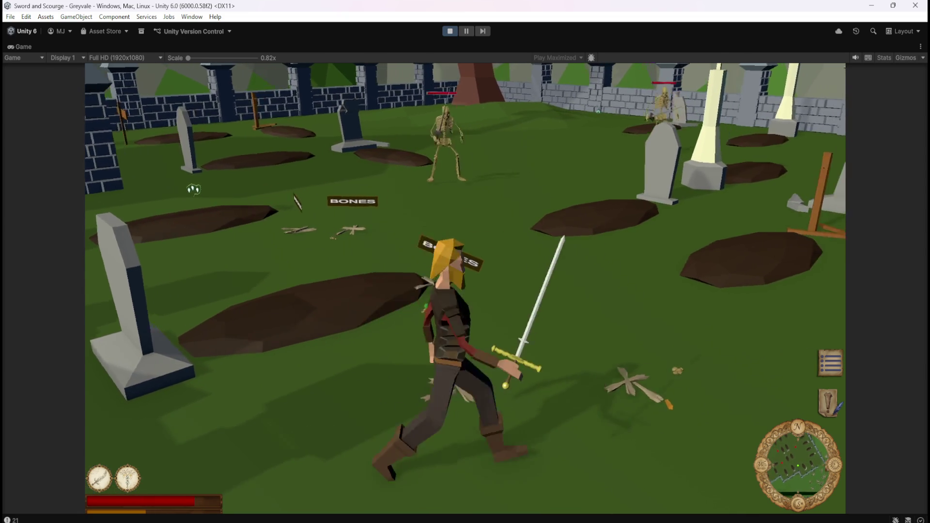
click(305, 122)
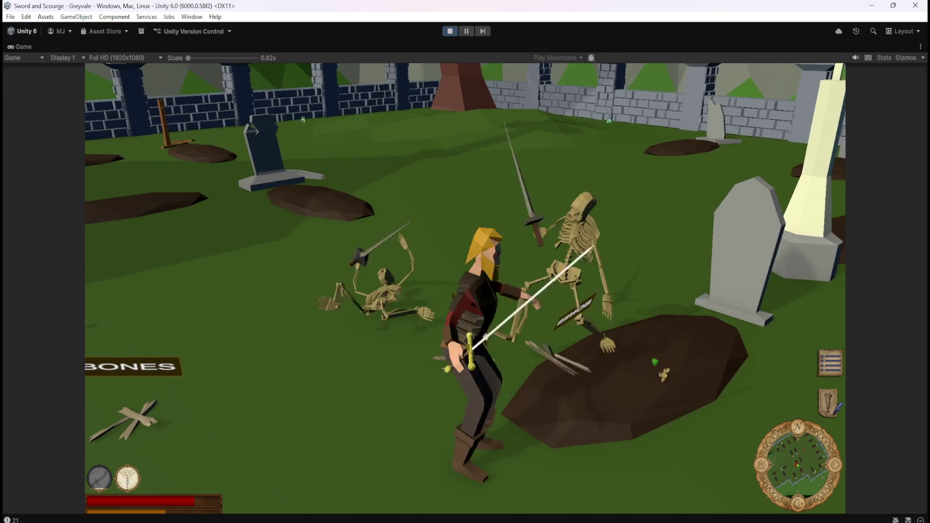
Walk past the defeated skeletons, swinging the camera toward the wall, tree and crosses
key(w)
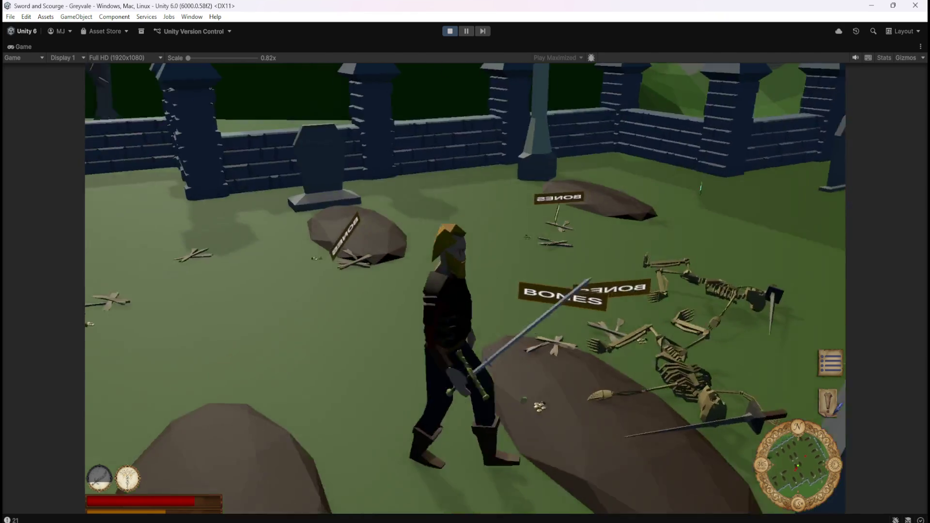
key(w)
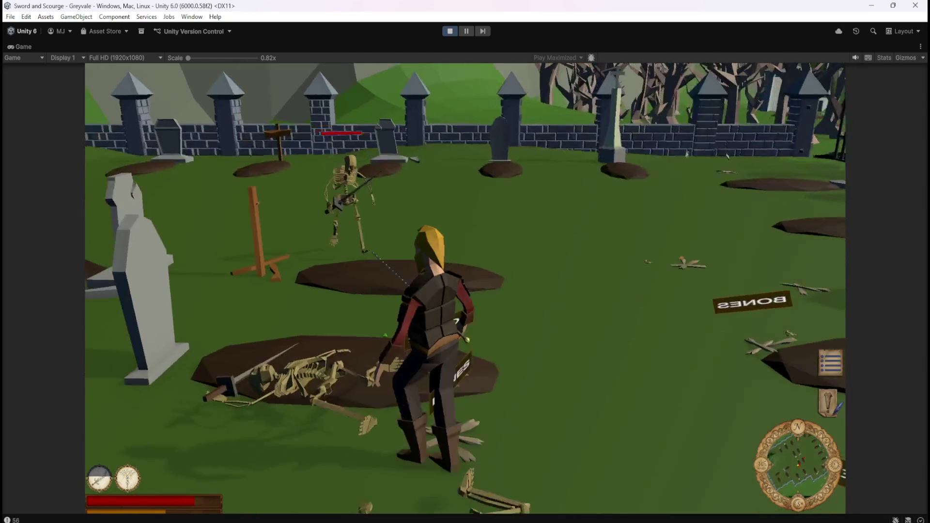
key(w)
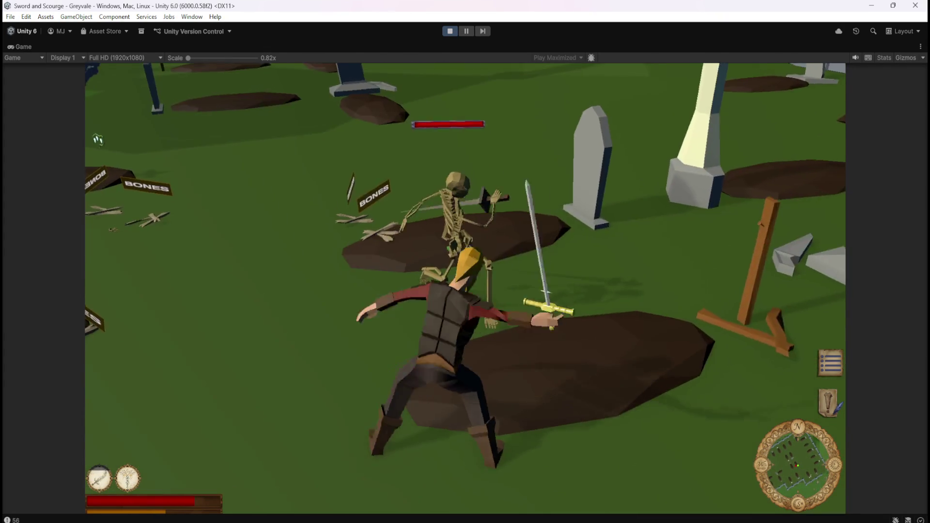
key(w)
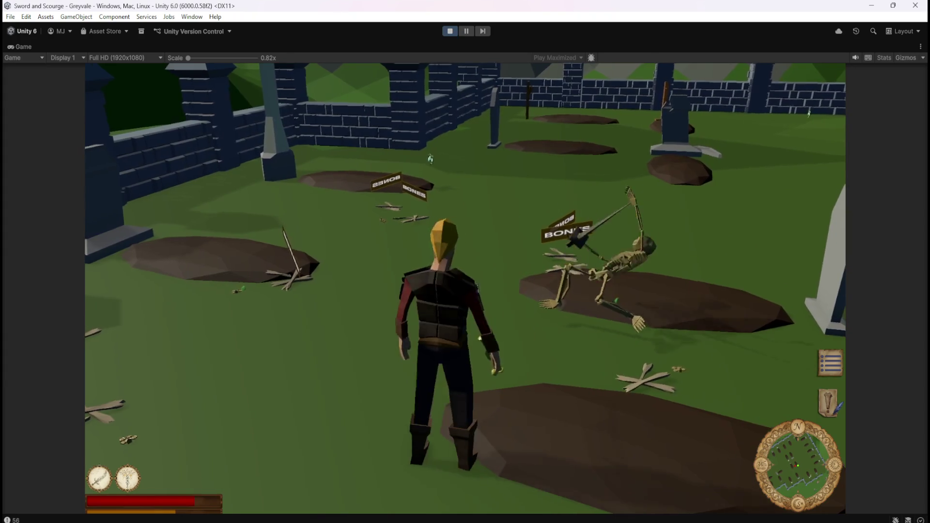
key(w)
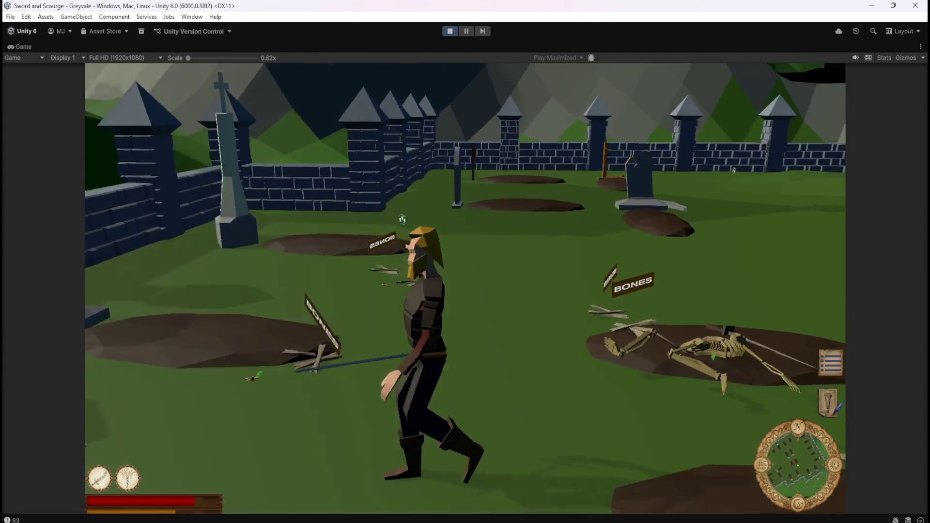
key(w)
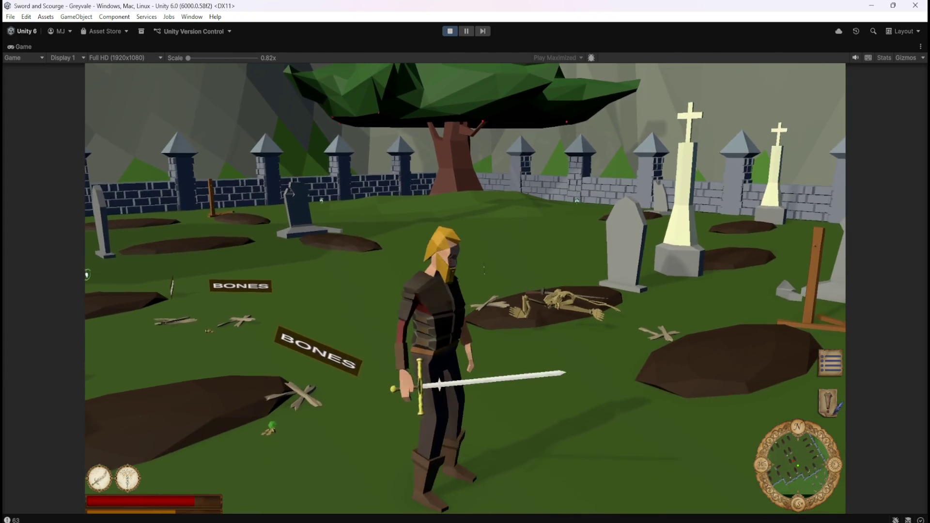
key(w)
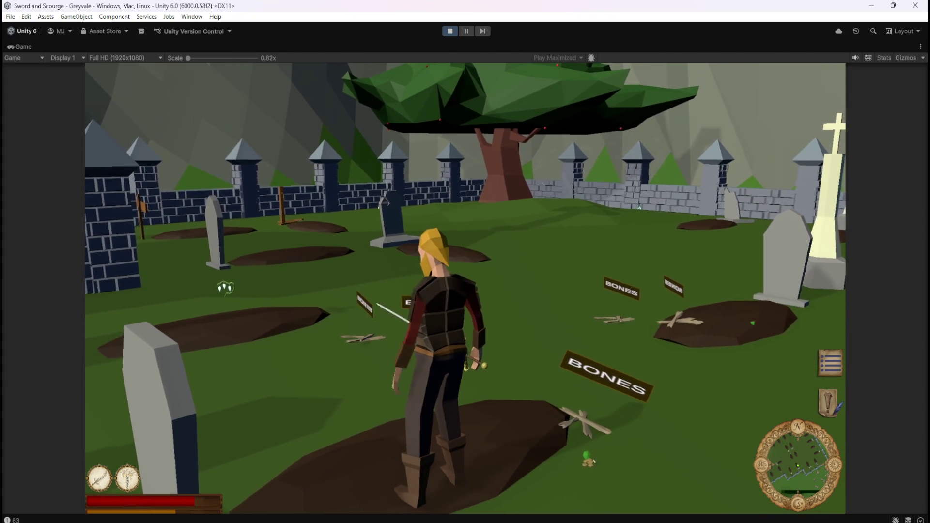
key(w)
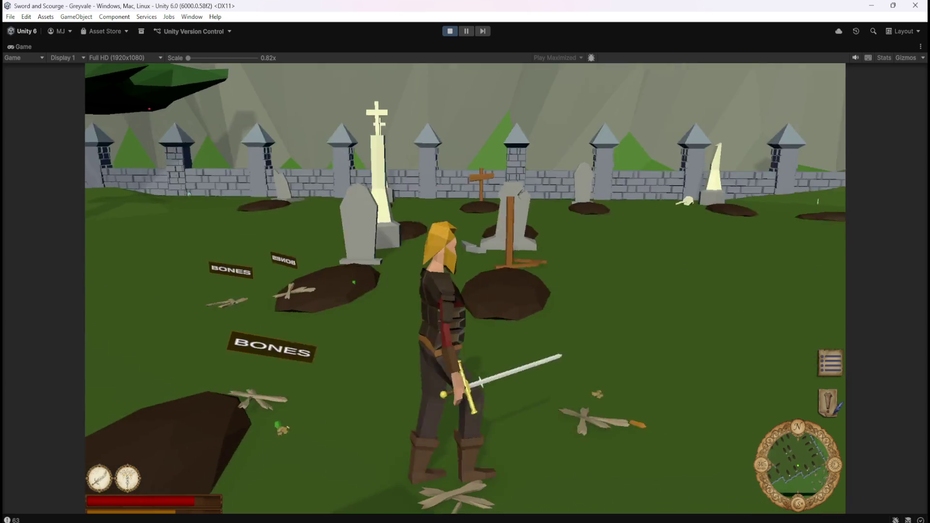
Advance on a skeleton with the sword drawn and swing at it
key(w)
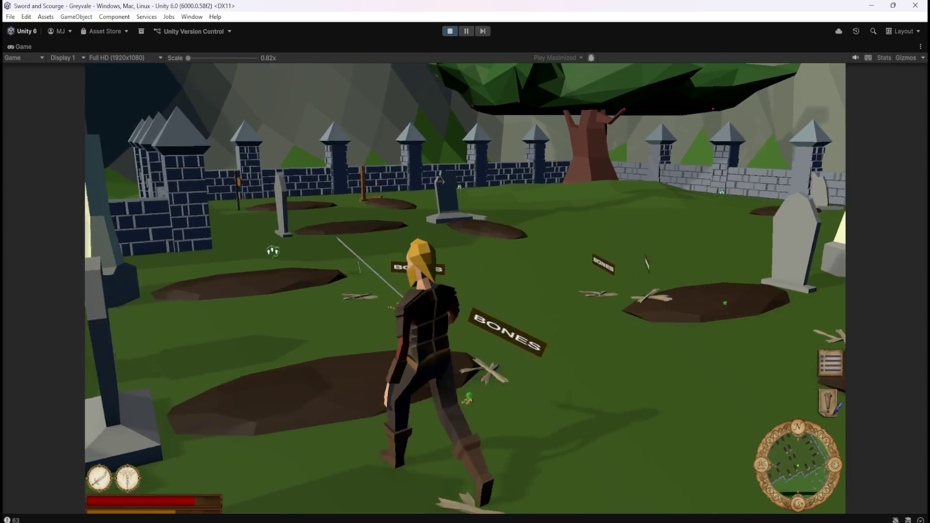
key(w)
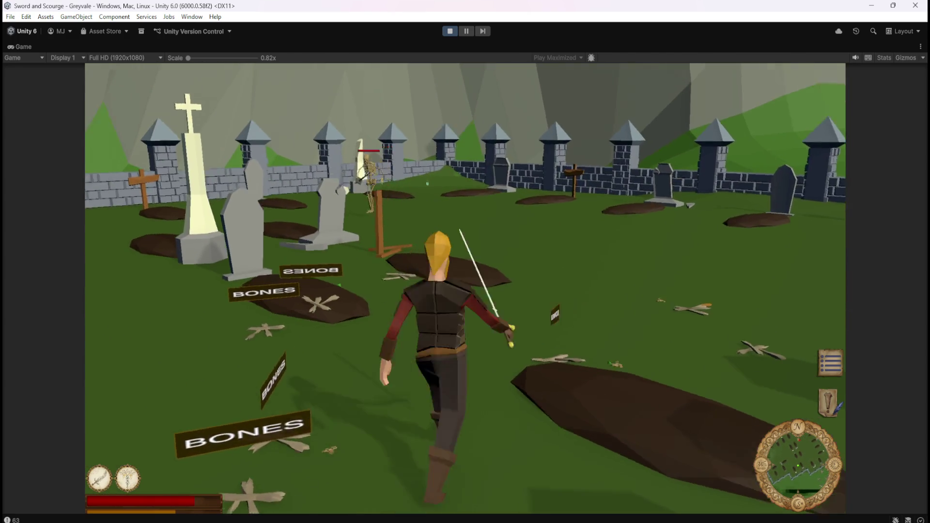
key(w)
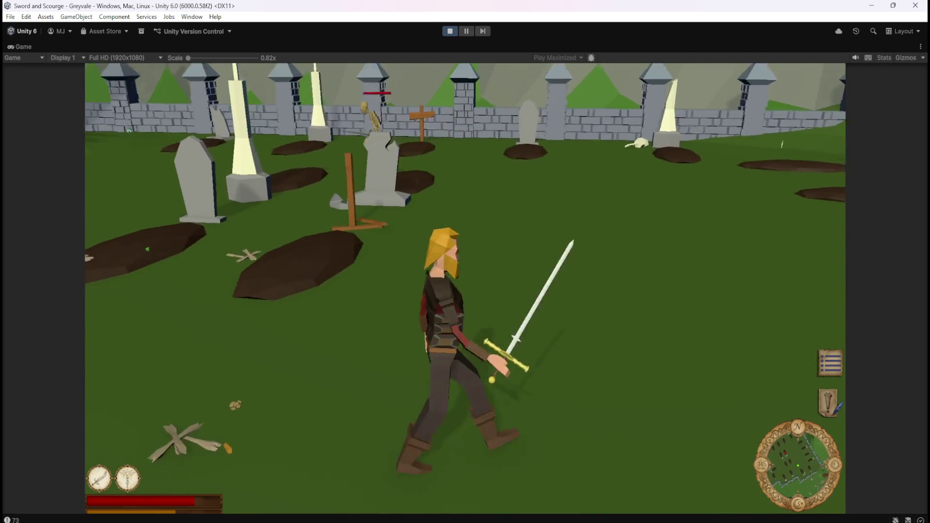
key(w)
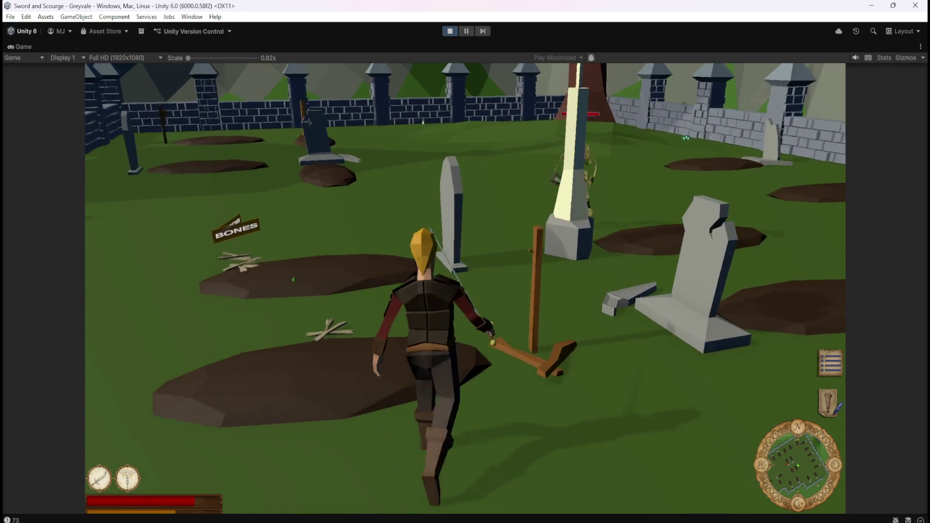
key(w)
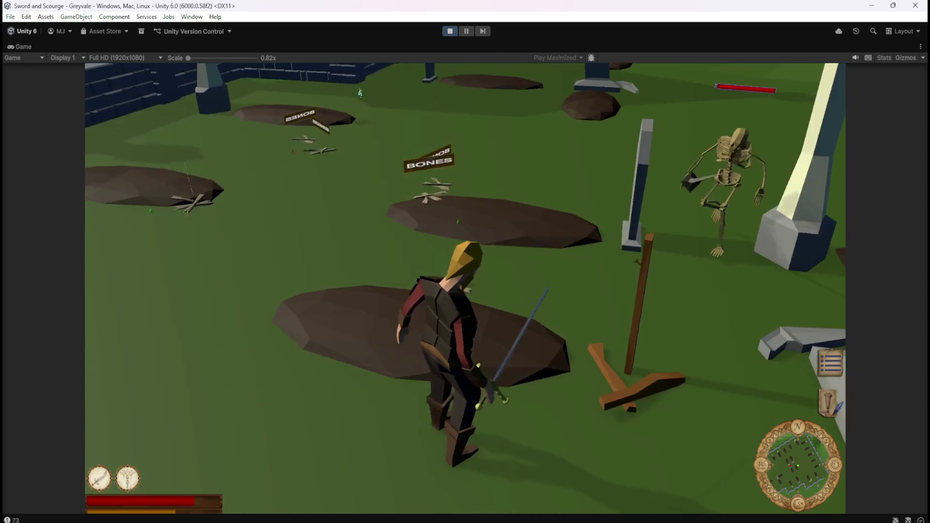
Back away from the skeletons, charge again, then pause the game and stop play mode
key(s)
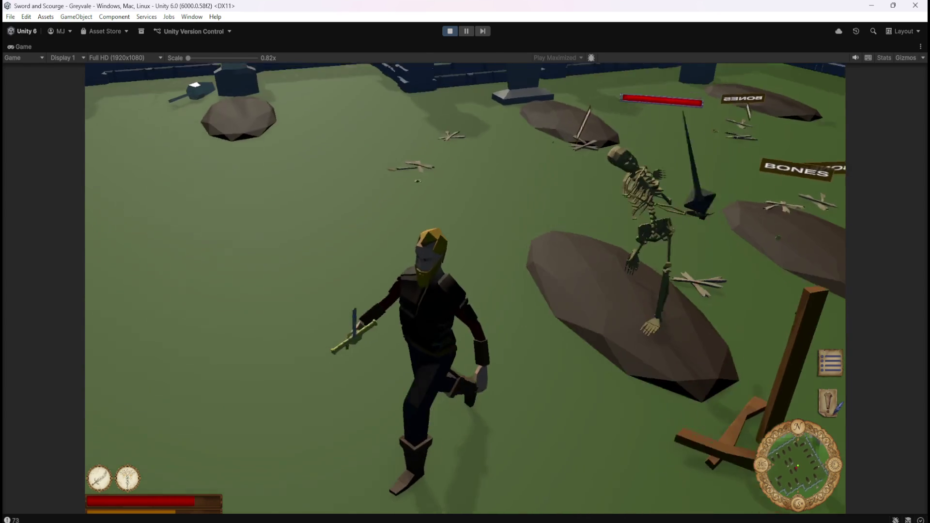
key(a)
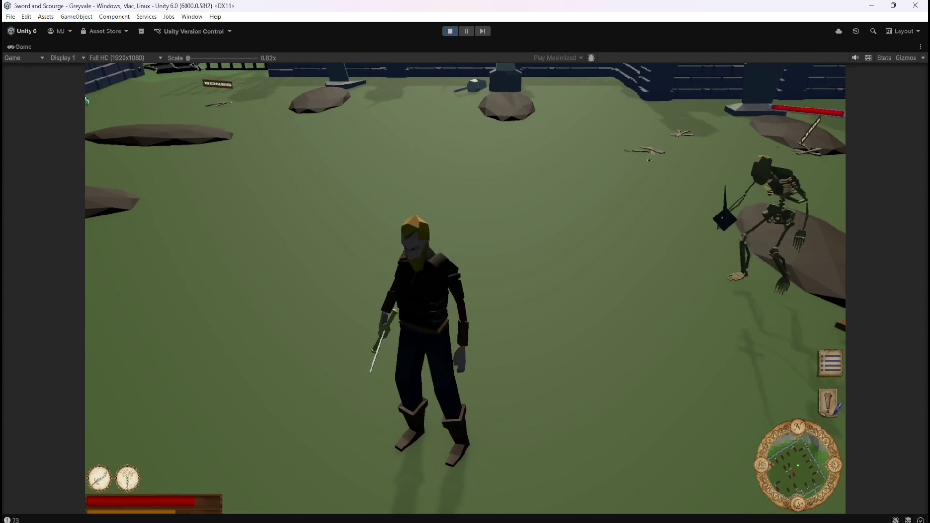
key(s)
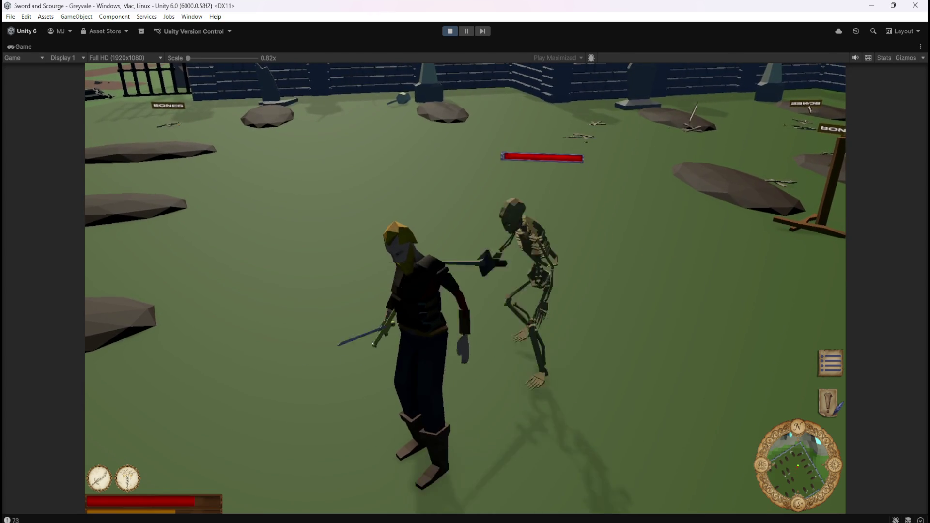
key(s)
key(w)
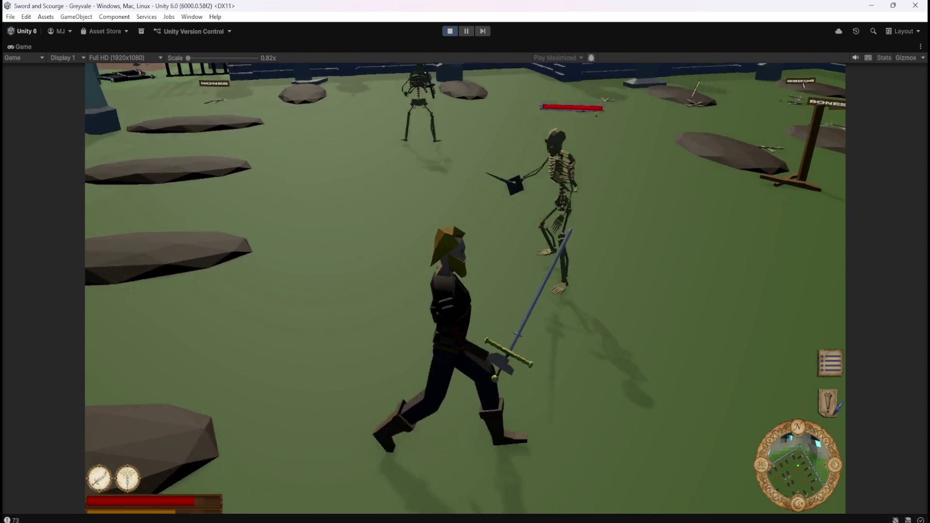
key(w)
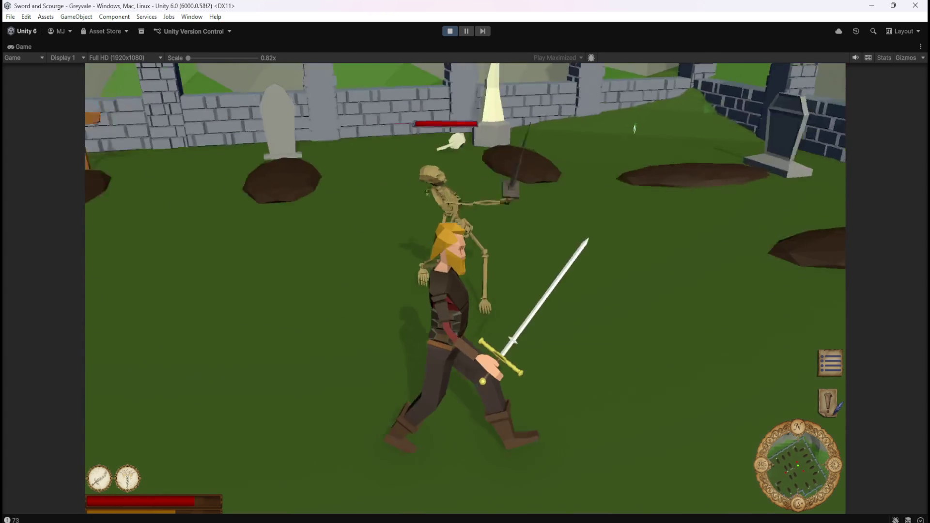
key(w)
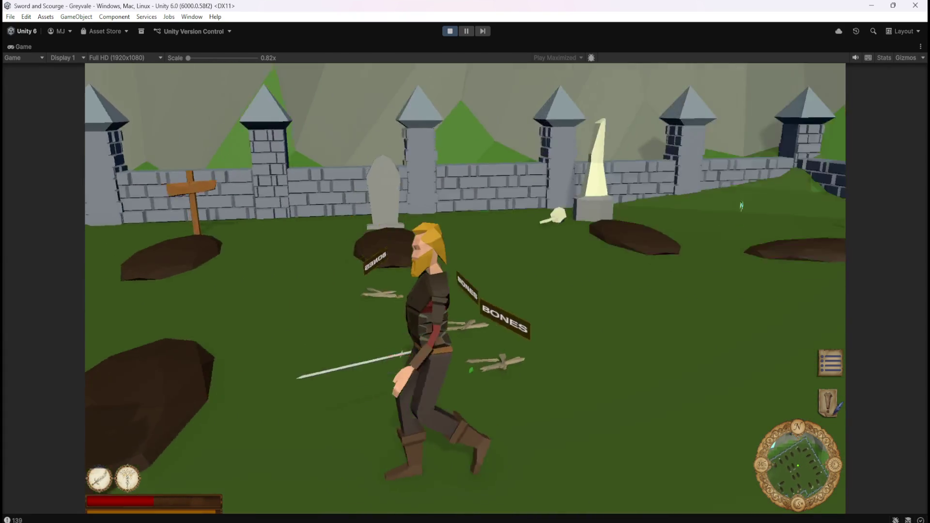
key(Escape)
click(454, 32)
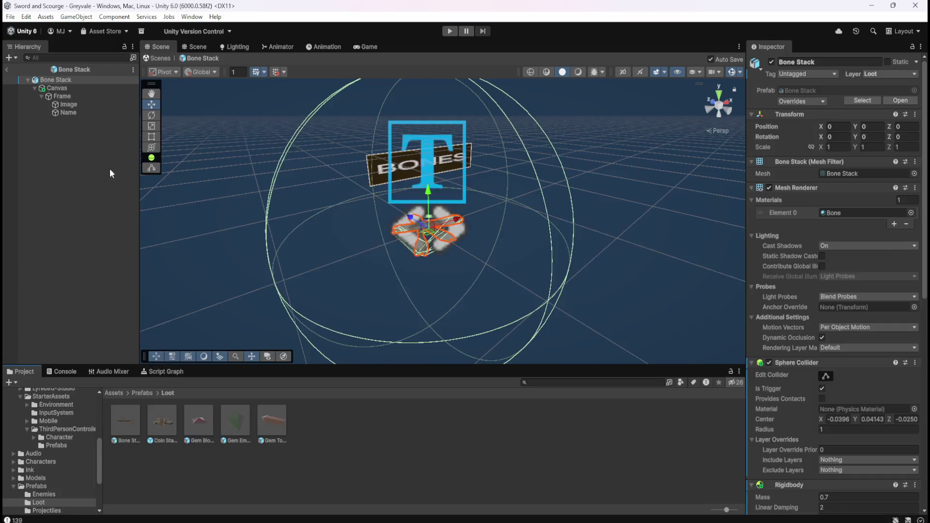
Select the Bone Stack prefab's Canvas, showing its Pos Y of 0.5
click(85, 87)
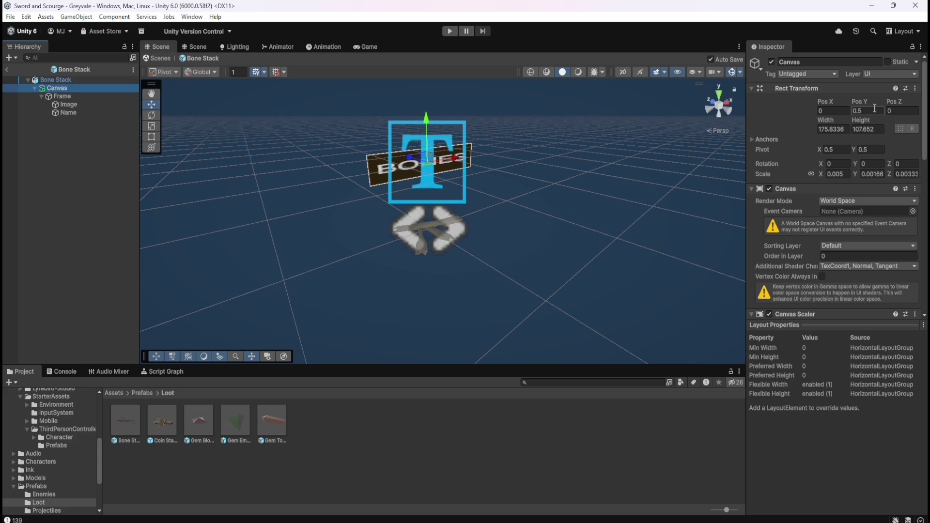
Set the Canvas's Rect Transform Pos Y to 0 and review its Look At Constraint
click(874, 108)
text(0)
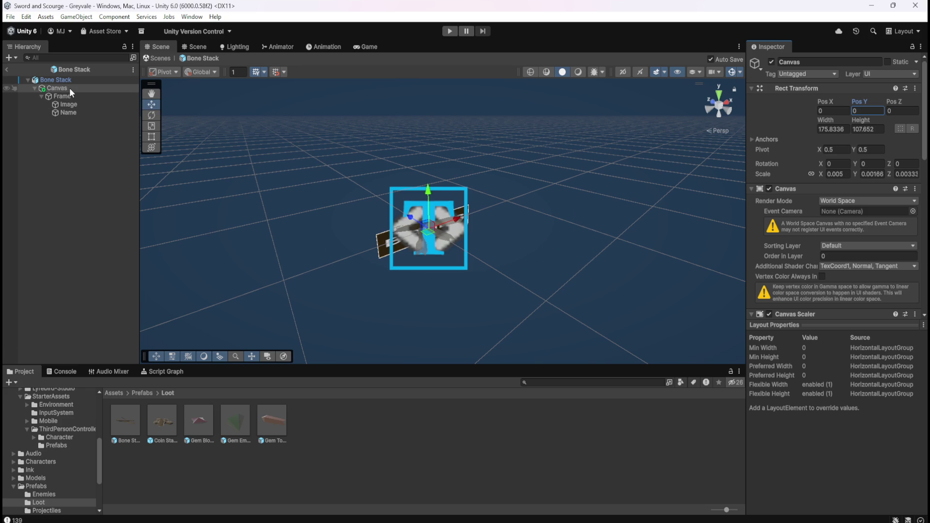
scroll(774, 263, down, 10)
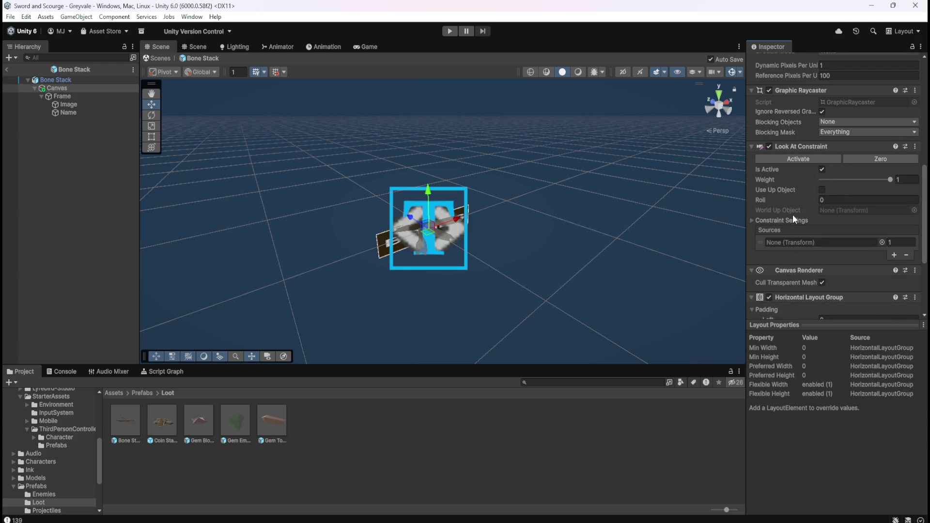
click(5, 71)
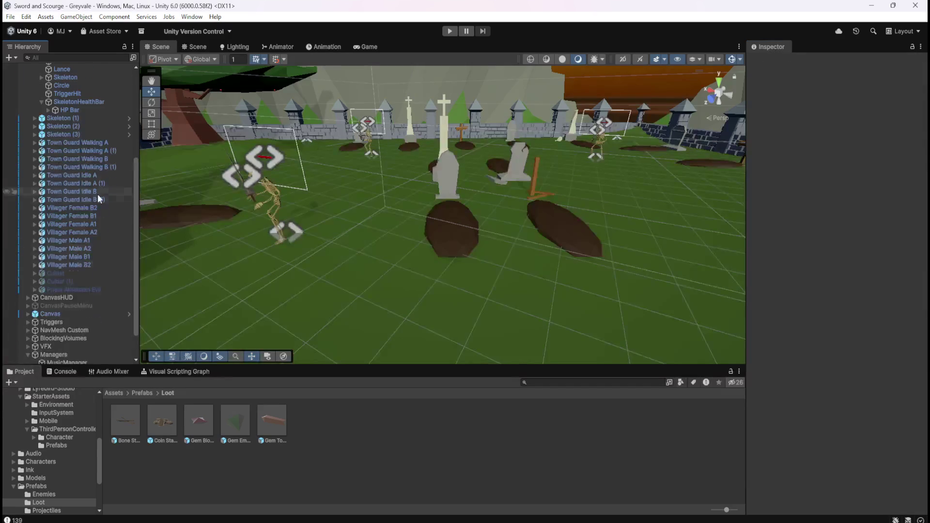
Check the SkeletonHealthBar, then open the Skeleton prefab from Prefabs/Enemies and show its script graph
scroll(80, 160, up, 3)
click(63, 130)
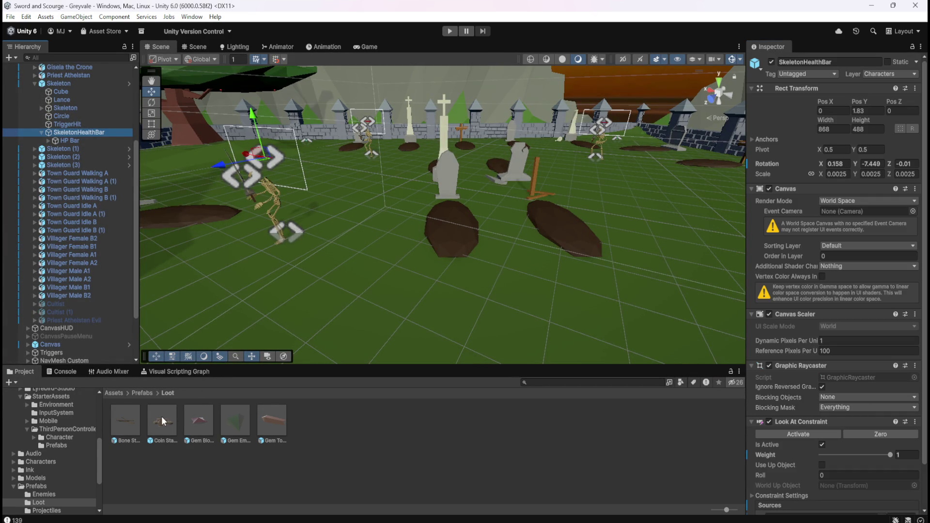
click(140, 394)
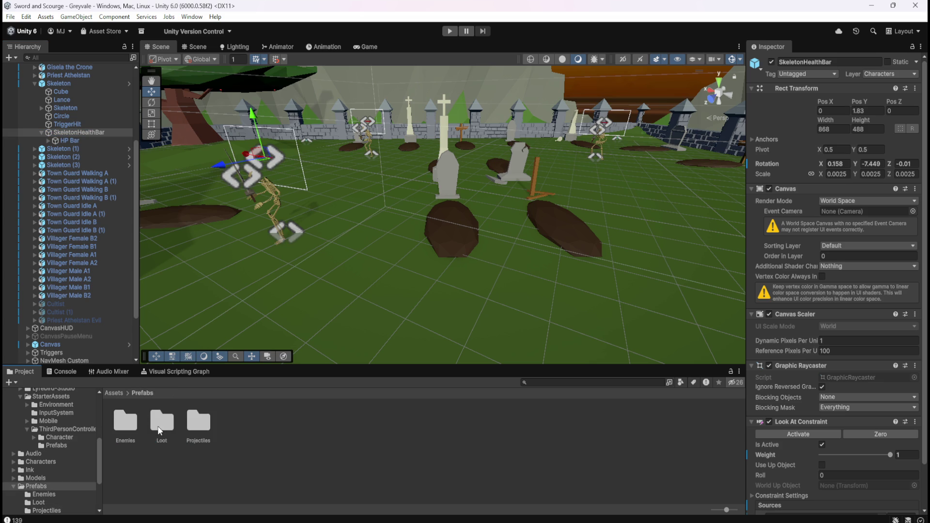
double_click(129, 425)
double_click(129, 422)
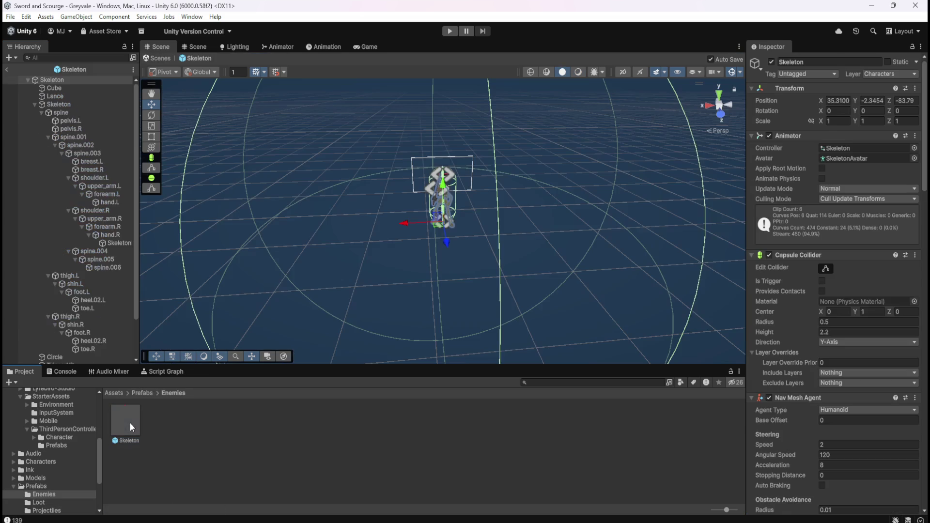
click(162, 371)
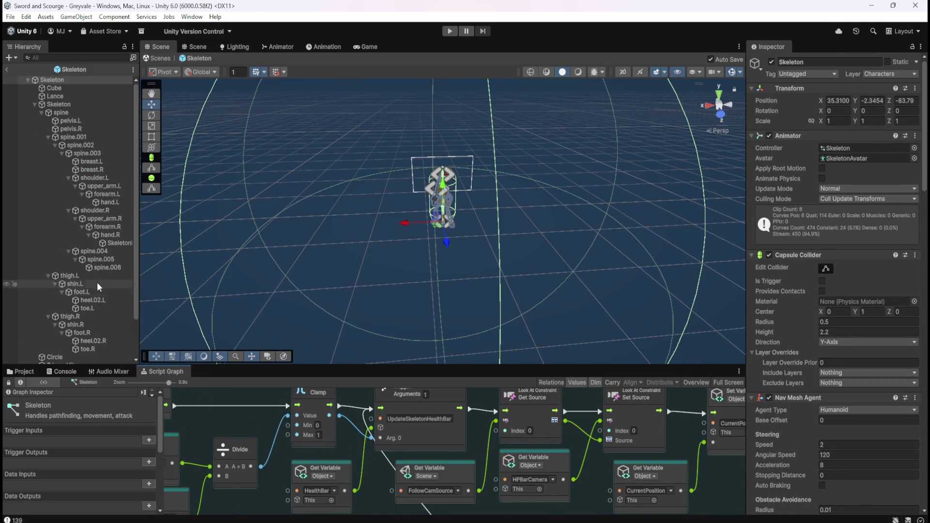
scroll(100, 278, down, 3)
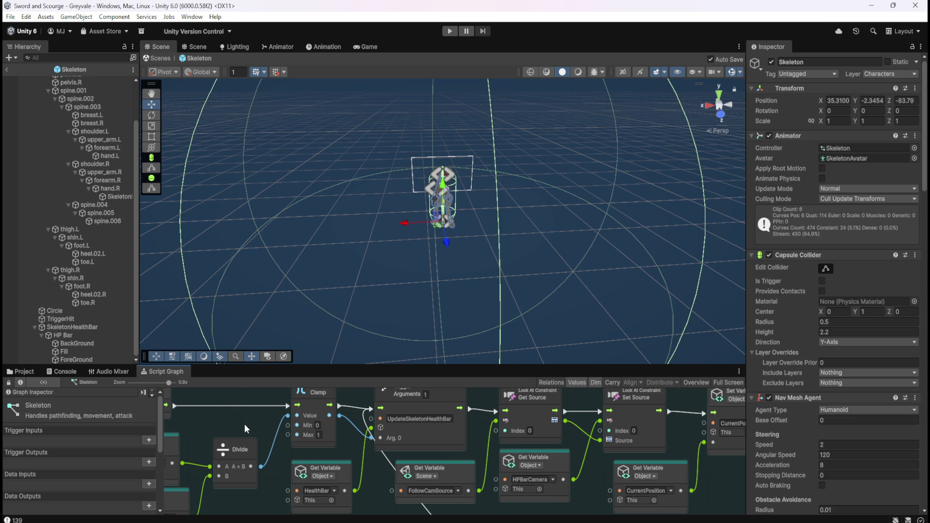
Study the Skeleton graph's health-bar look-at nodes and scene variables full-screen, then exit the prefab
key(shift+space)
scroll(341, 357, up, 3)
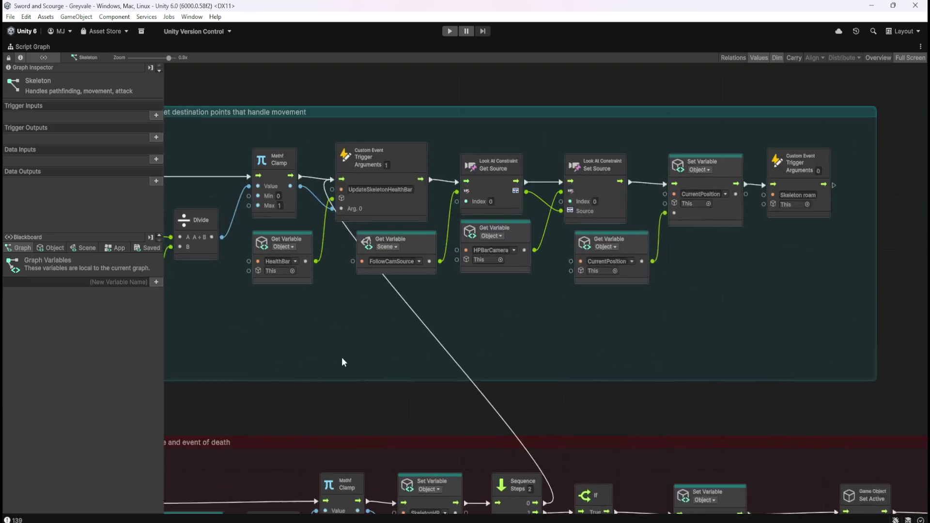
drag(342, 358, 410, 405)
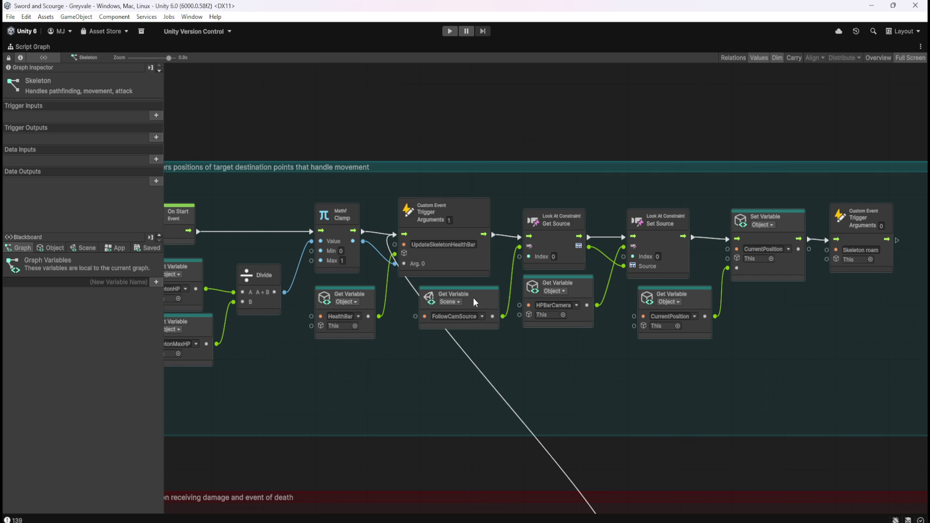
click(83, 248)
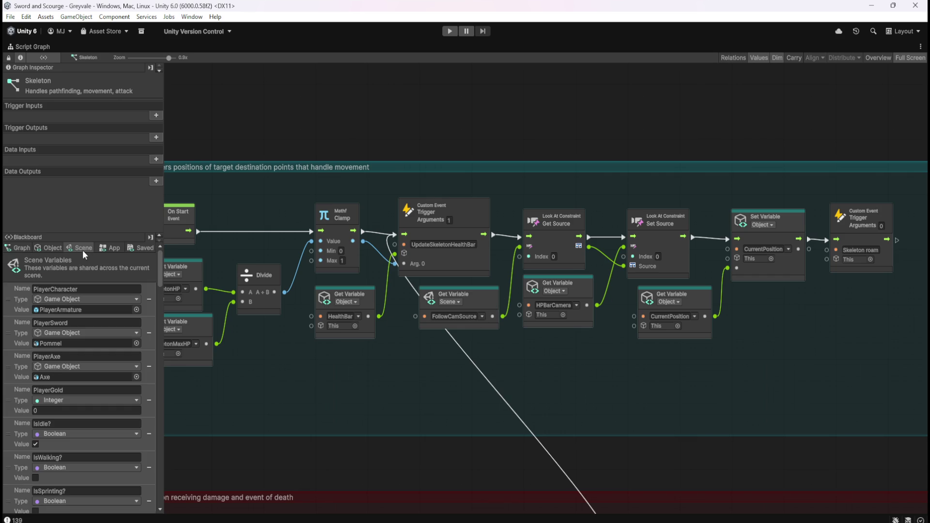
drag(160, 271, 168, 467)
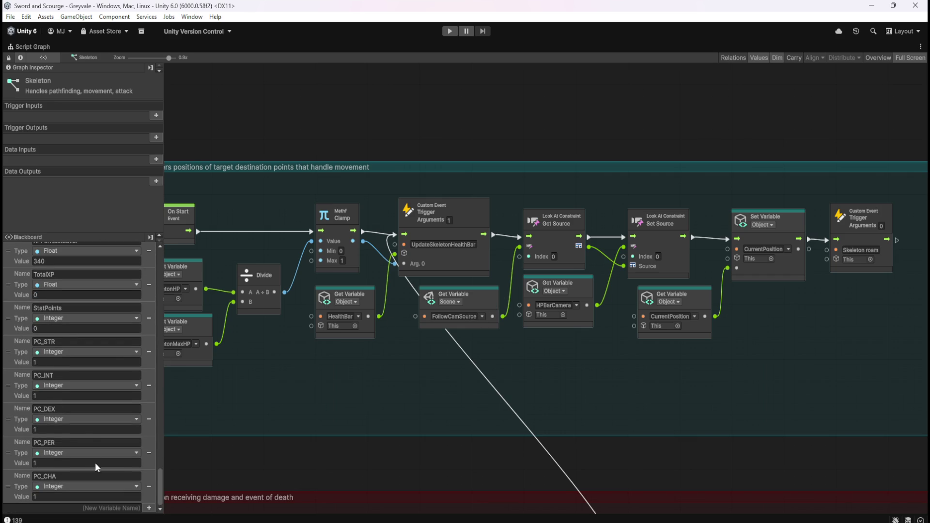
scroll(86, 434, down, 5)
scroll(87, 434, up, 5)
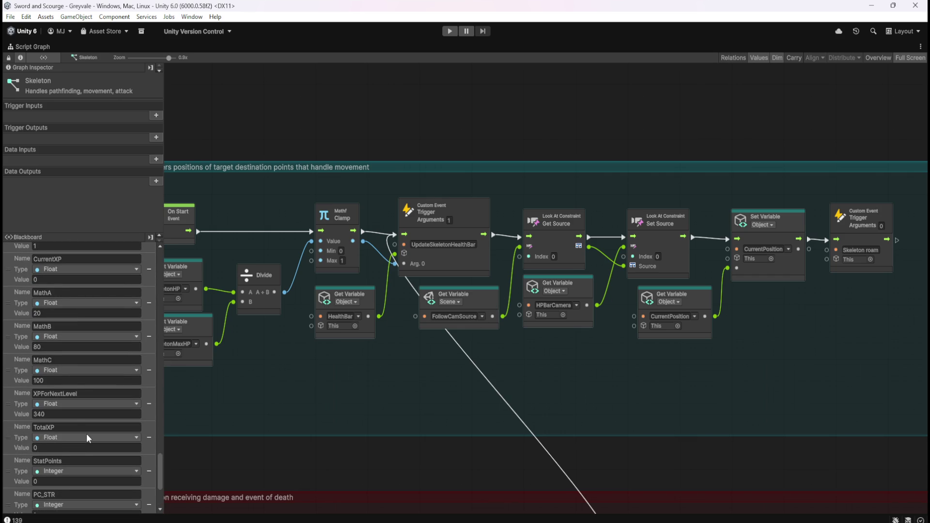
scroll(89, 432, up, 3)
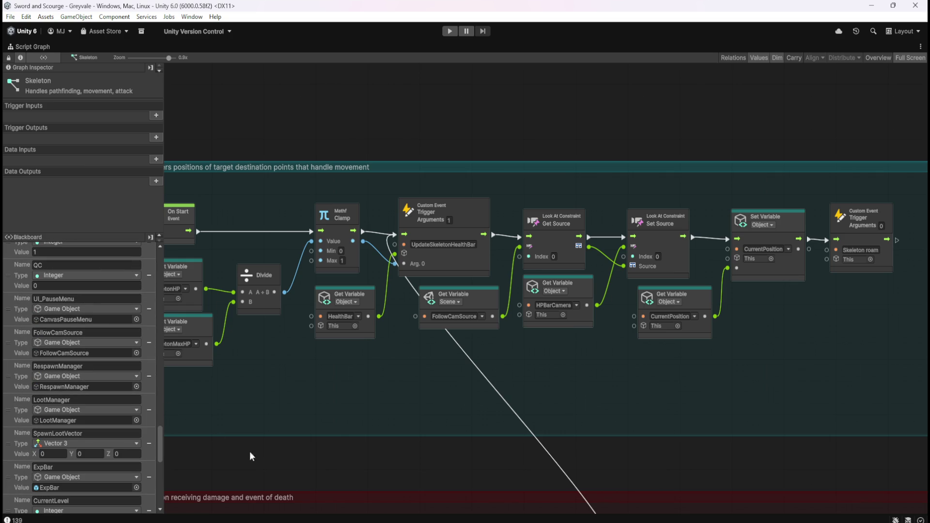
key(shift+space)
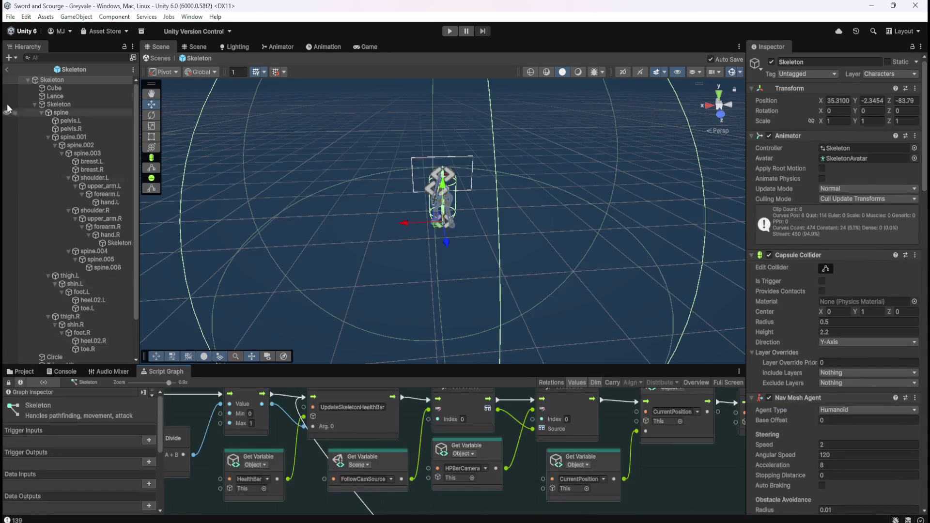
click(6, 71)
Inspect FollowCamSource's Look At Constraint (PlayerFollowCamera source, weight 1) and collapse the Managers group
scroll(126, 233, down, 10)
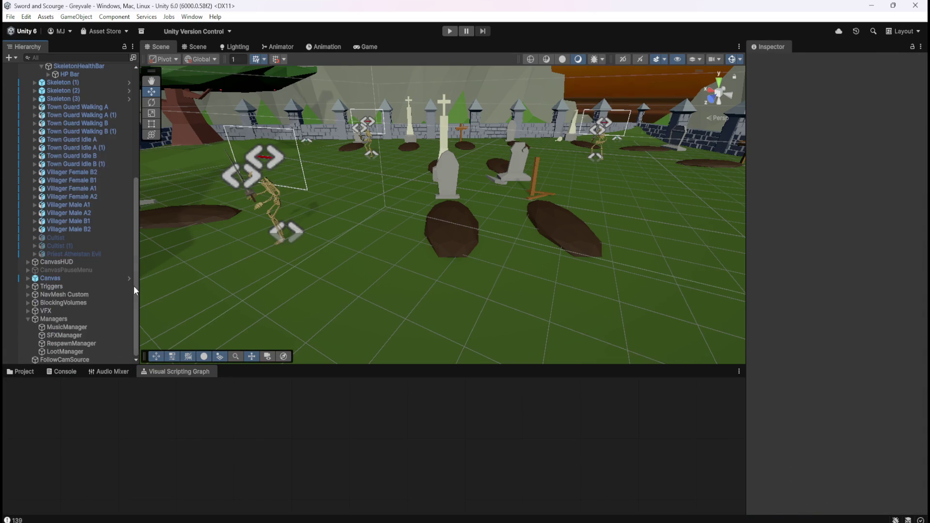
click(85, 359)
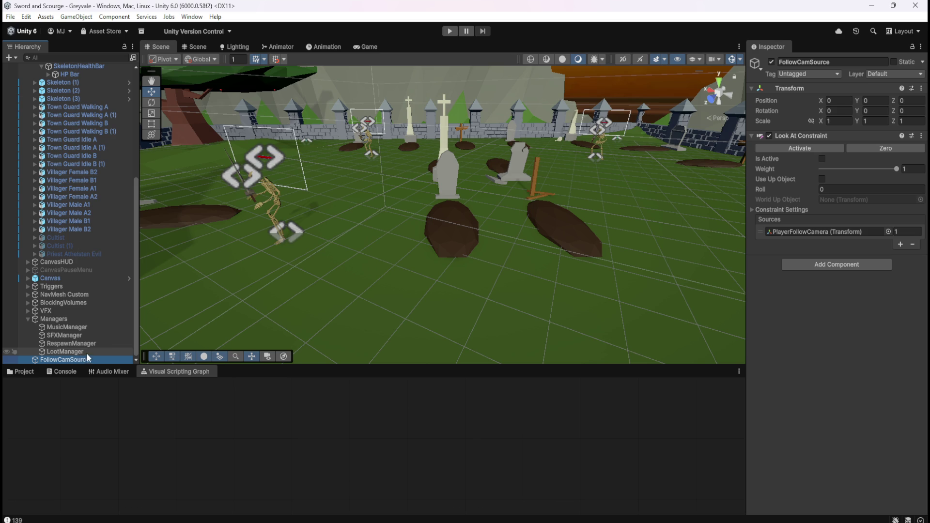
scroll(94, 327, up, 8)
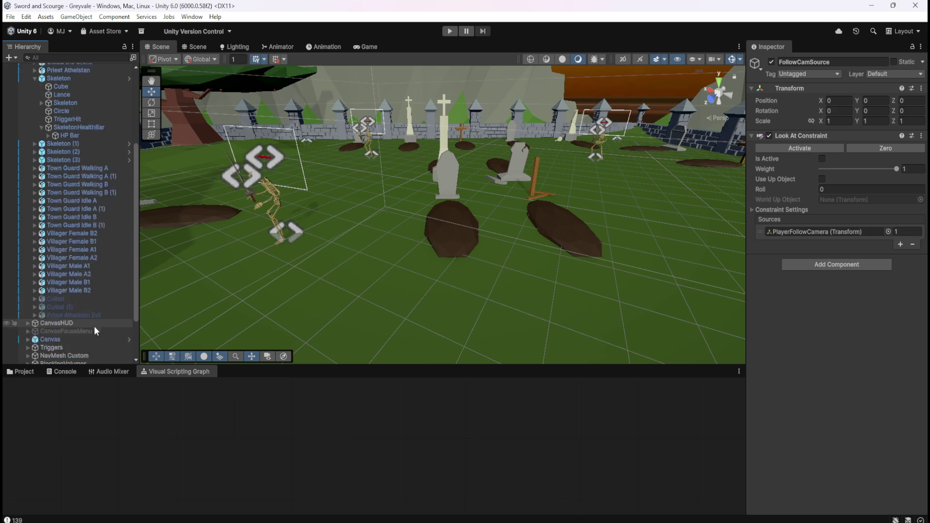
scroll(110, 275, down, 10)
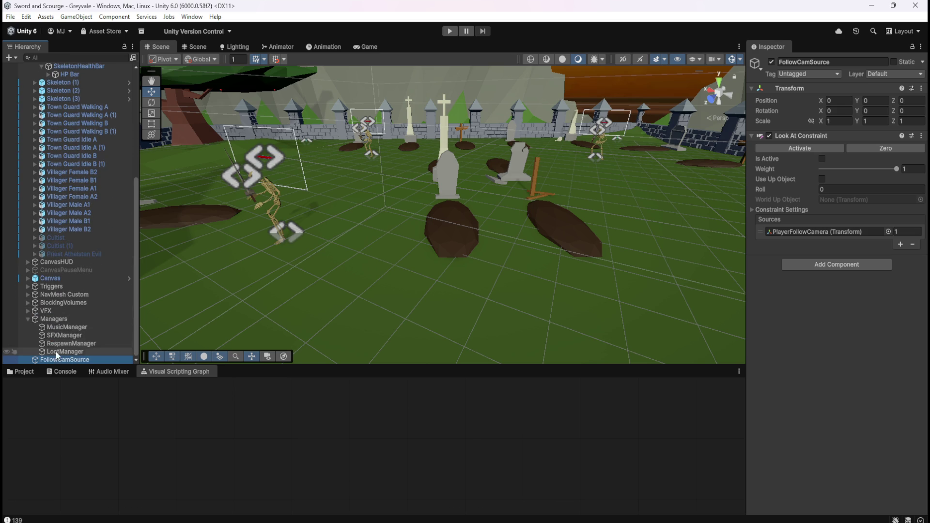
click(28, 319)
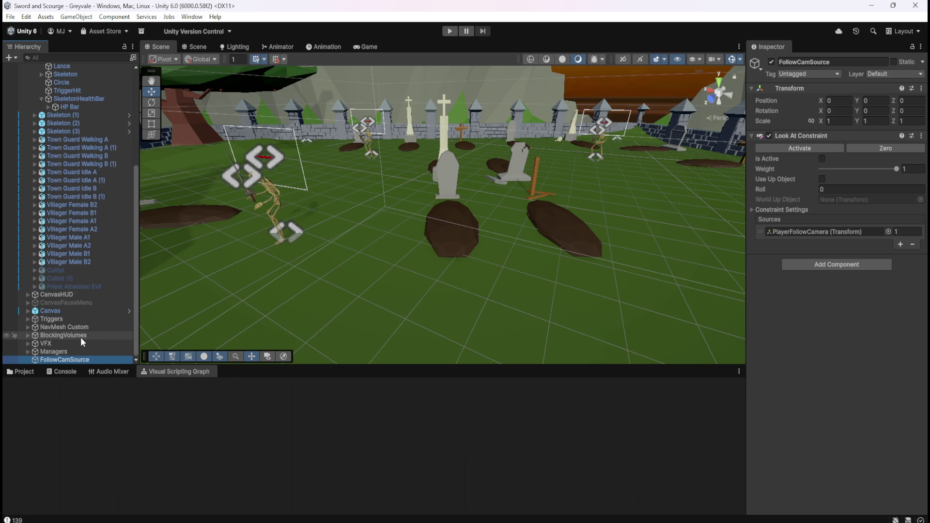
scroll(81, 337, up, 8)
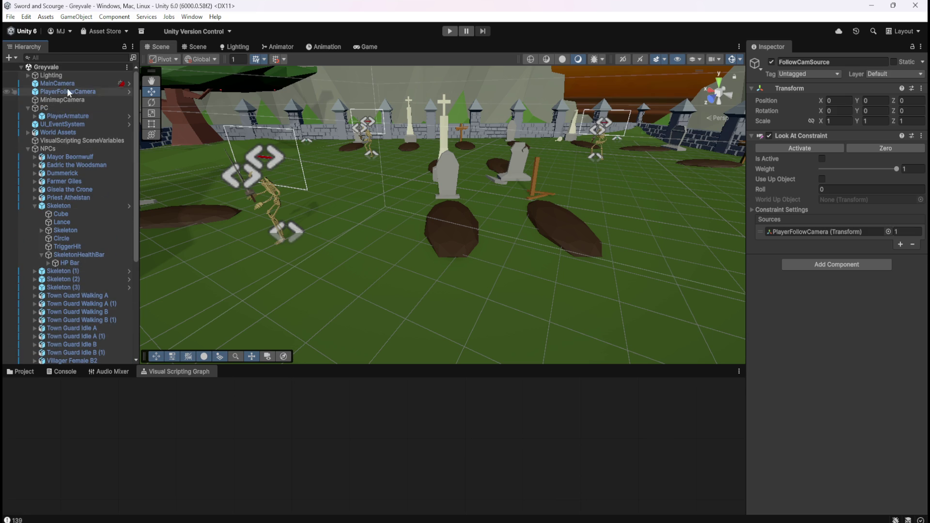
click(9, 58)
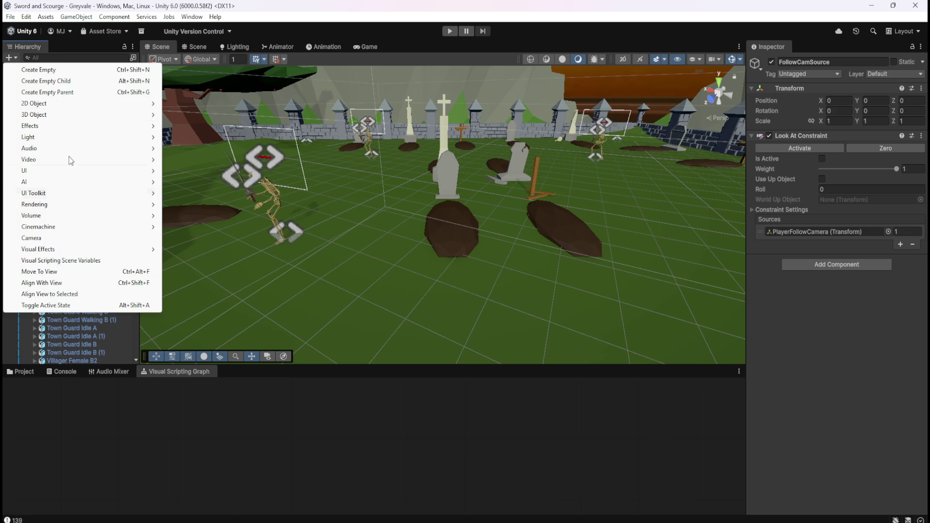
Create an empty GameObject named MainCamSource
click(56, 71)
text(MainCamSource)
key(Return)
click(94, 352)
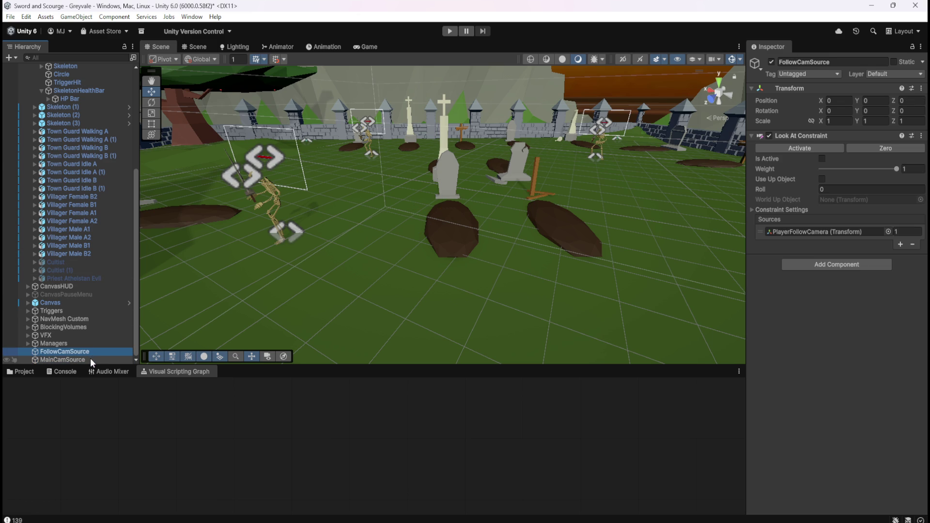
click(90, 359)
Add a Look At Constraint component to MainCamSource
click(844, 142)
text(look)
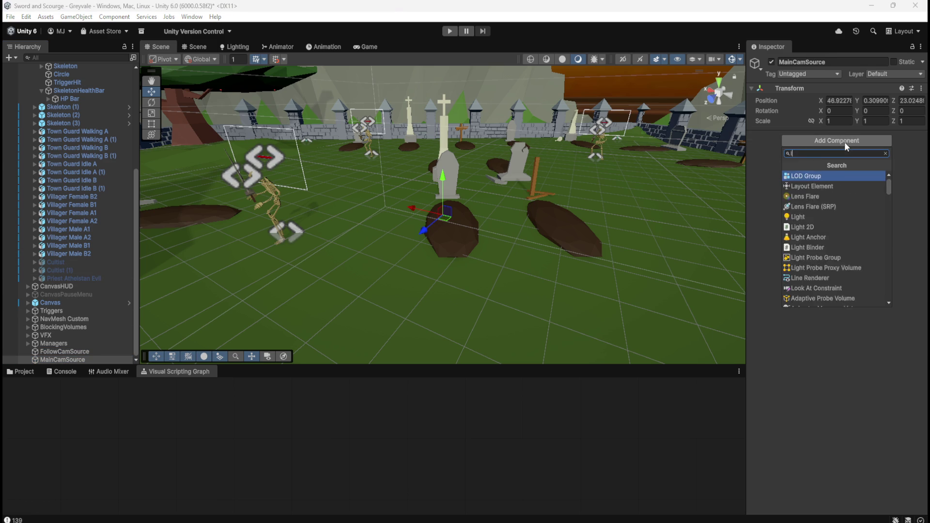
key(Return)
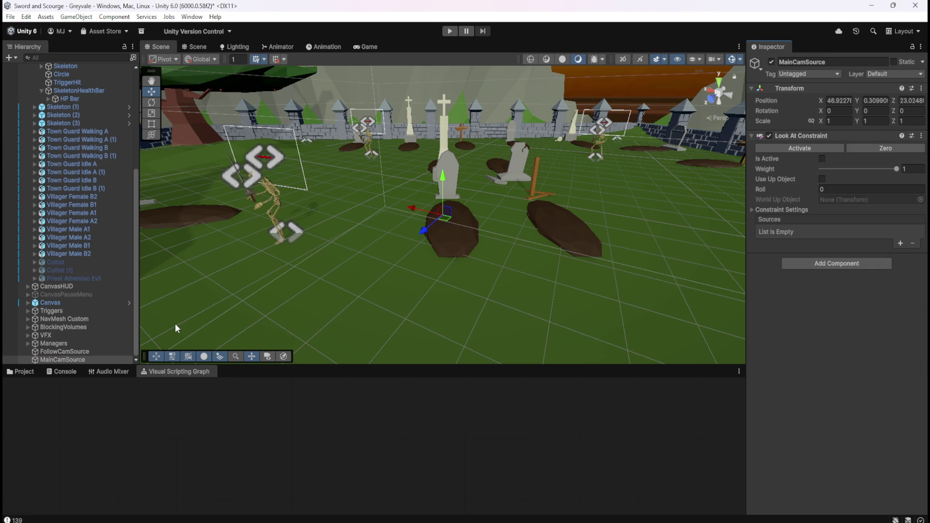
click(108, 351)
click(94, 359)
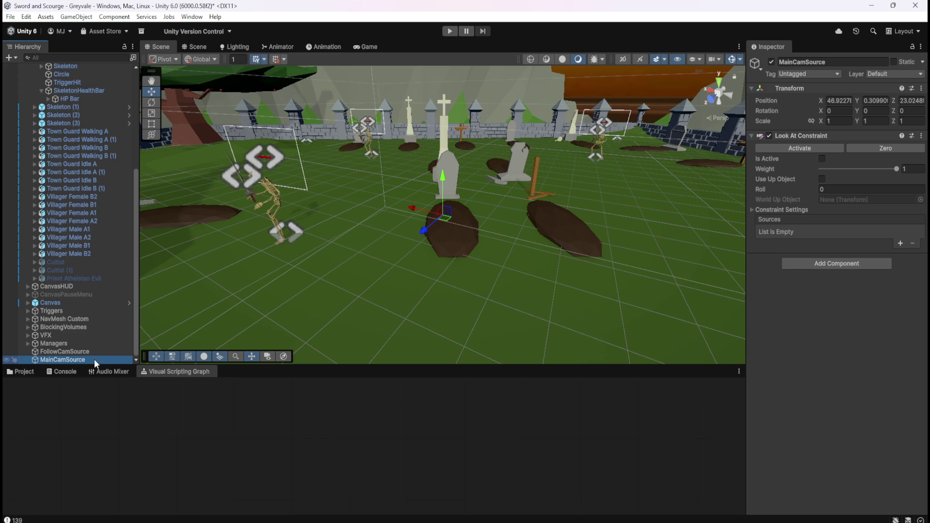
Compare MainCamSource's settings with FollowCamSource's in the Inspector
click(101, 352)
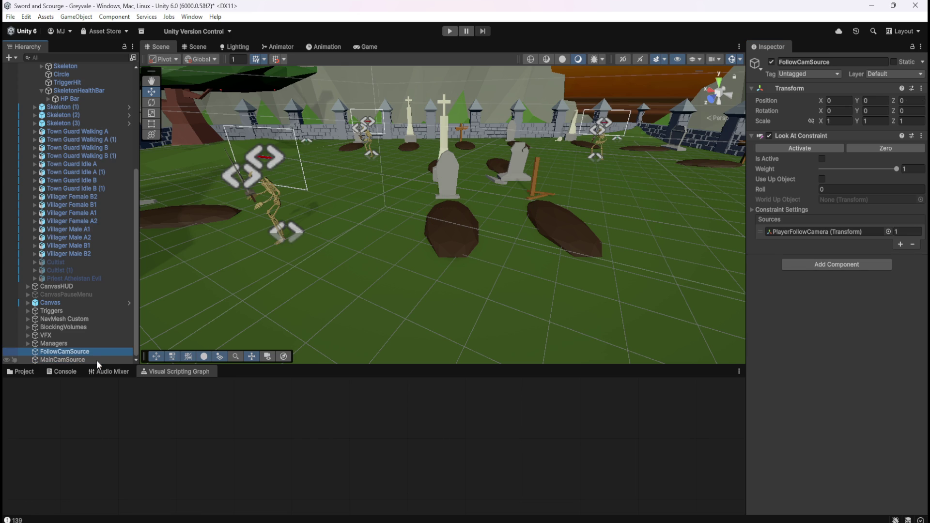
click(97, 361)
click(100, 353)
click(97, 360)
click(101, 355)
click(98, 359)
click(103, 353)
click(98, 359)
Set MainCamSource's position to 0, 0, 0
click(837, 103)
text(0)
key(Tab)
text(0)
key(Tab)
text(0)
Add one empty source slot to MainCamSource's Look At Constraint
click(65, 350)
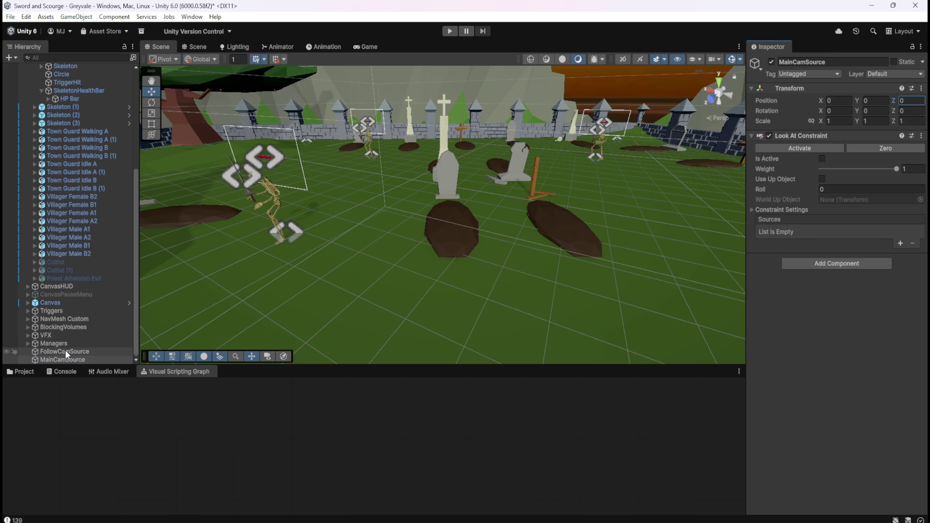
click(63, 359)
click(69, 354)
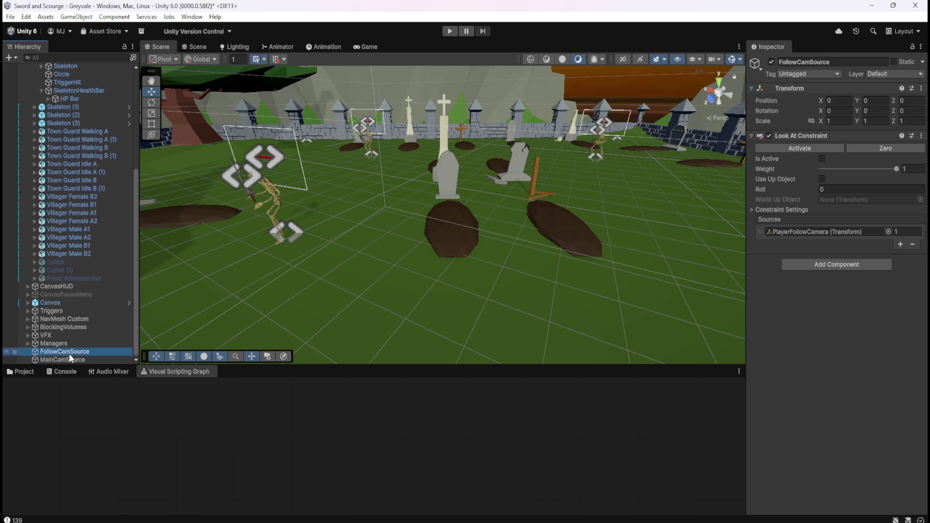
click(95, 359)
click(901, 244)
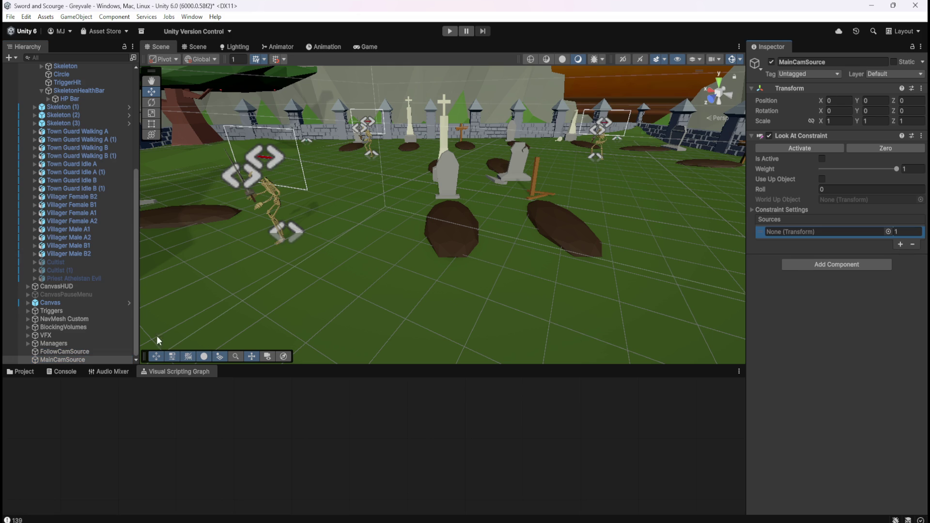
click(57, 350)
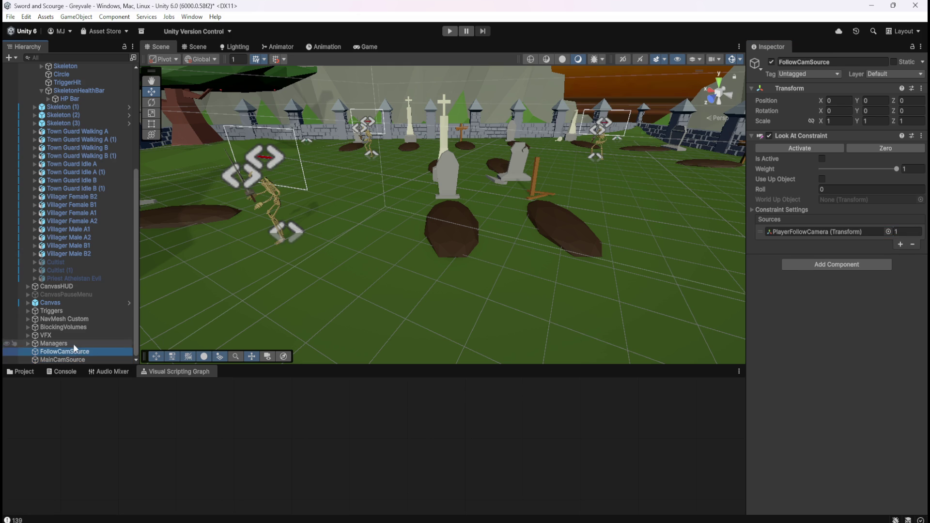
Drag MainCamera into the source slot of MainCamSource's Look At Constraint
scroll(78, 330, up, 7)
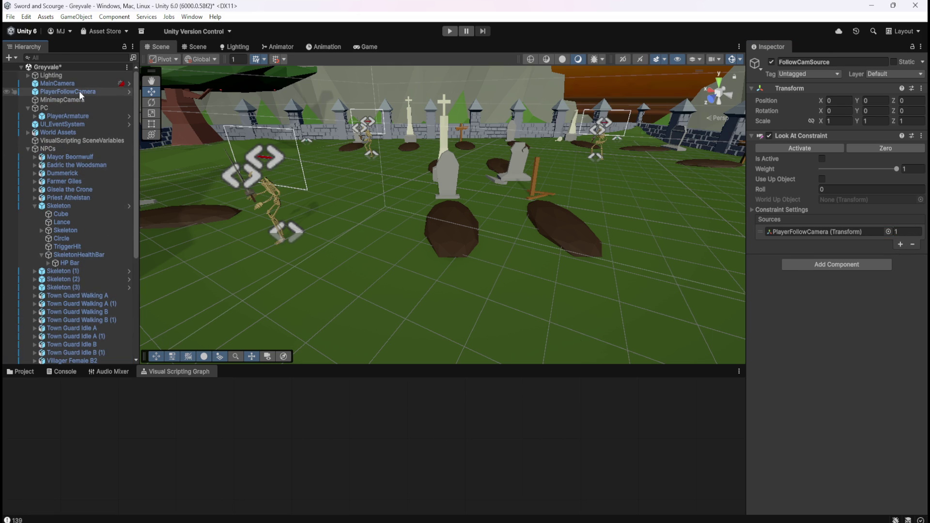
scroll(93, 323, down, 7)
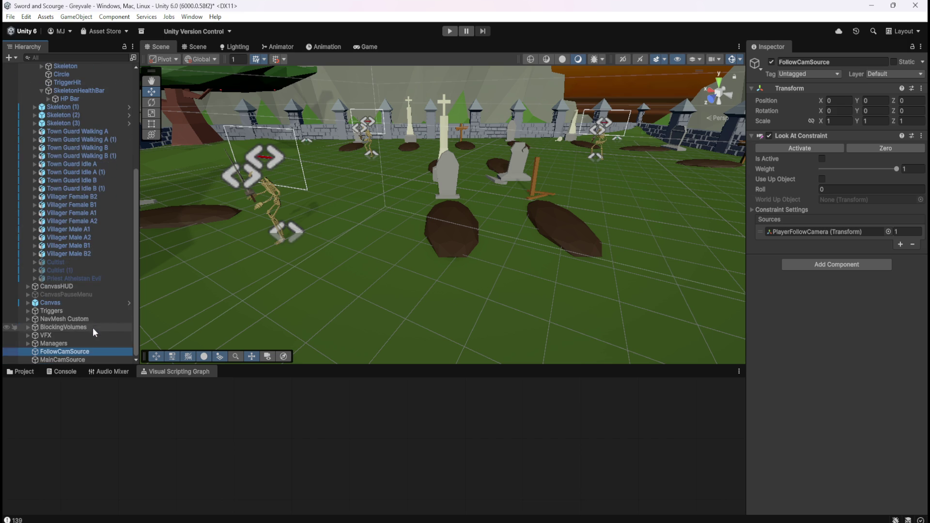
click(67, 358)
scroll(71, 287, up, 7)
drag(62, 83, 826, 237)
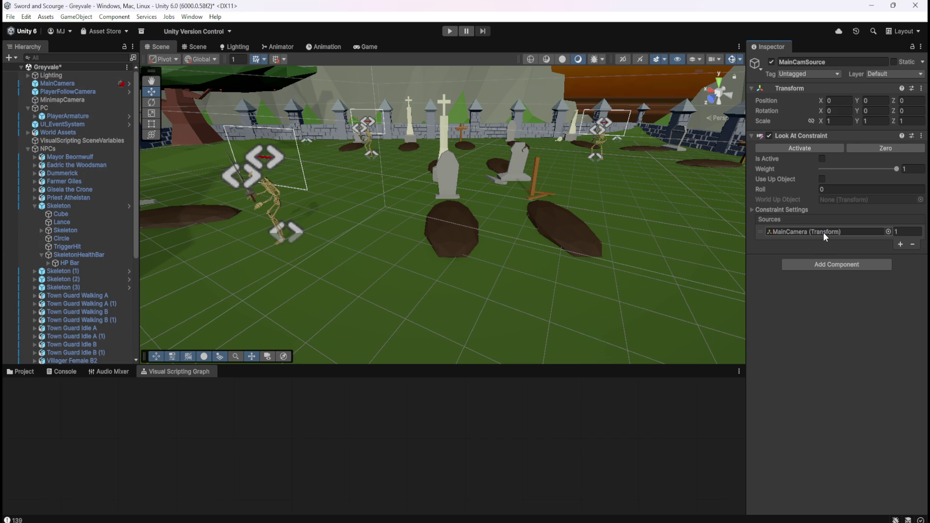
scroll(78, 300, down, 7)
click(80, 353)
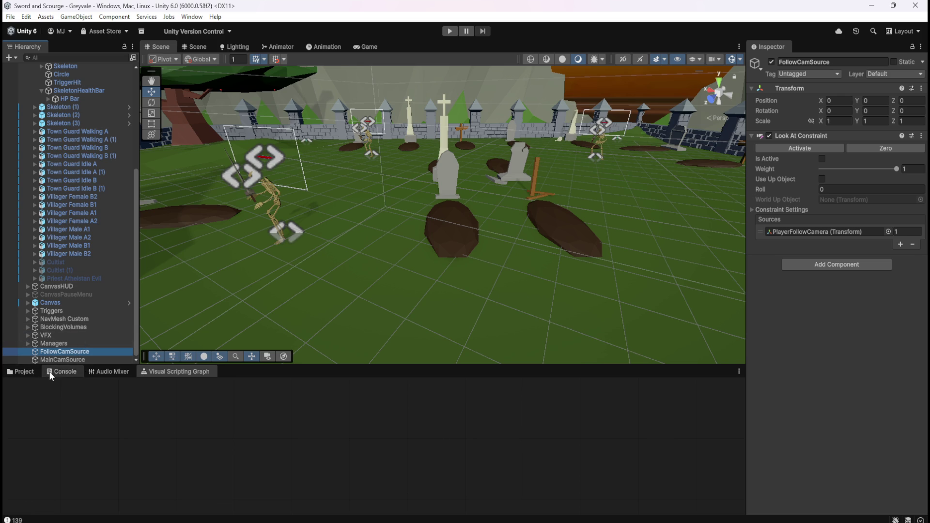
scroll(71, 128, up, 3)
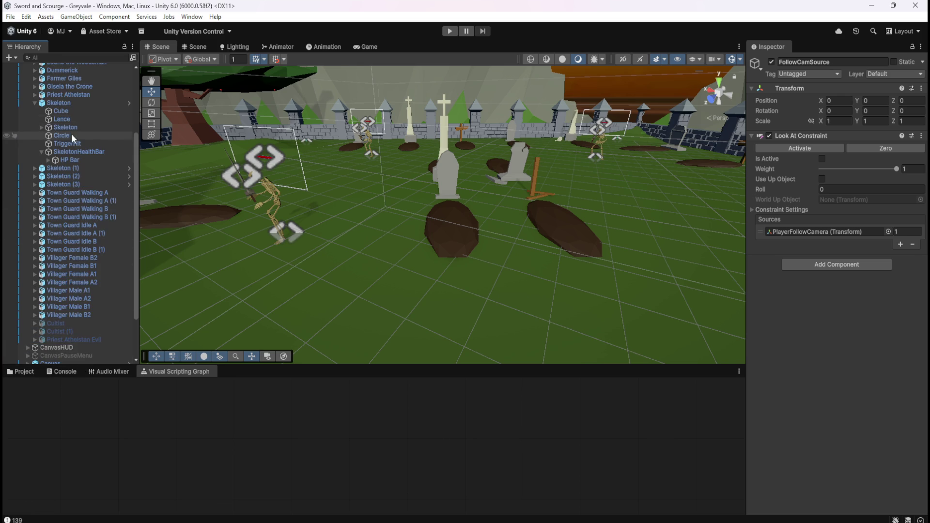
Select the Skeleton's FollowCamSource Get Variable, Get Source and Set Source graph nodes
click(79, 103)
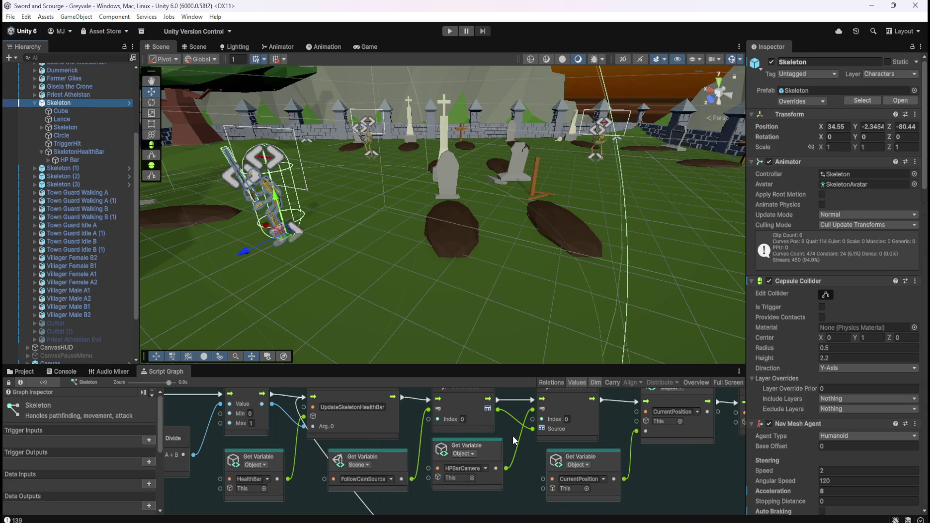
scroll(513, 435, up, 3)
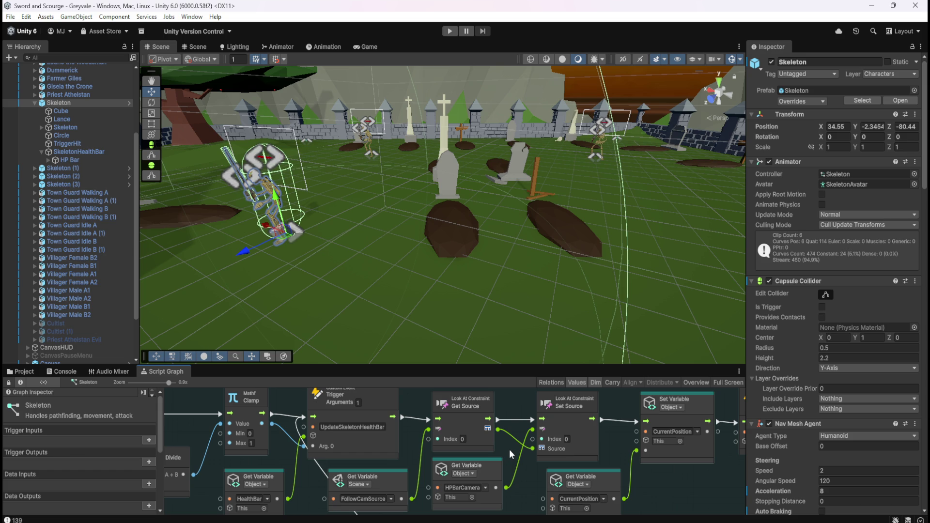
click(392, 478)
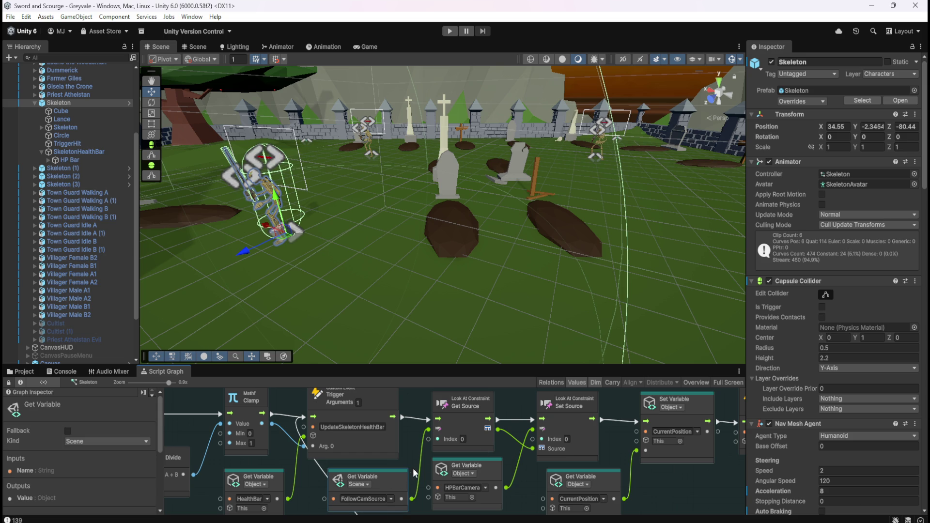
ctrl+click(475, 420)
ctrl+click(580, 423)
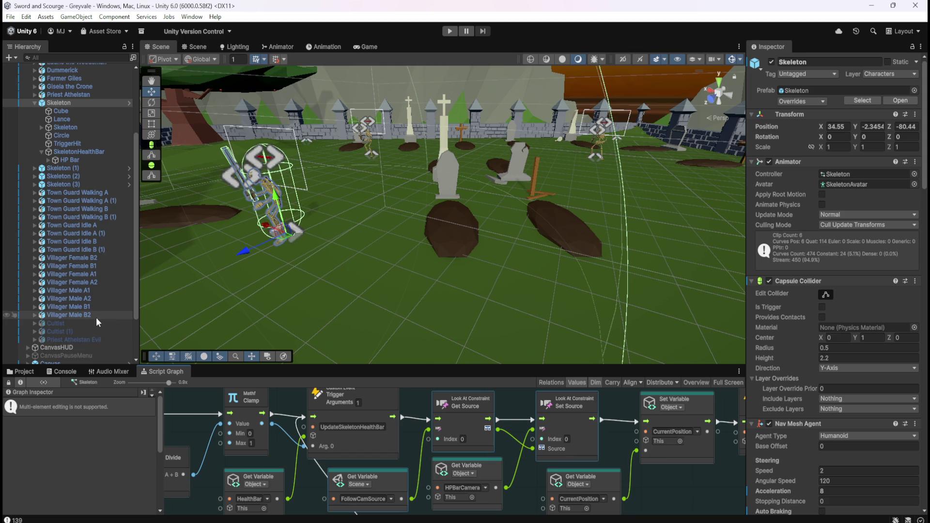
Browse the Project panel to the Prefabs > Loot folder
click(25, 372)
click(143, 394)
double_click(163, 424)
Open the Bone Stack prefab and view its script graph full screen
double_click(131, 425)
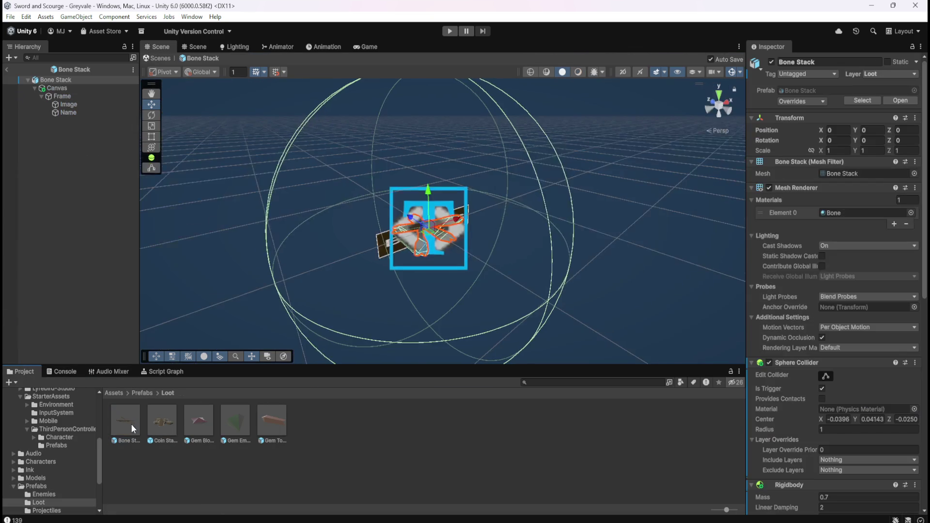
click(179, 374)
key(shift+space)
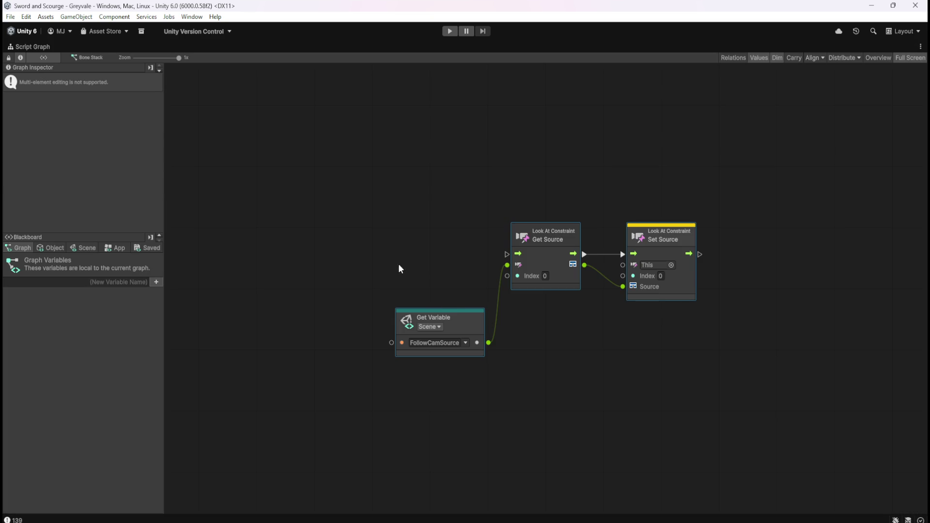
click(327, 257)
right_click(313, 261)
key(Escape)
key(shift+space)
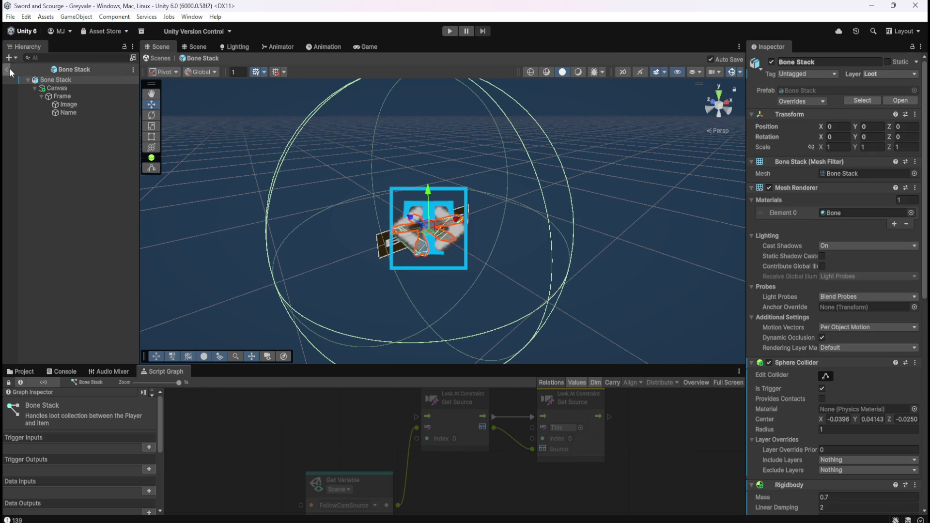
Return to the scene and review the Skeleton's script graph maximized
click(9, 71)
click(80, 103)
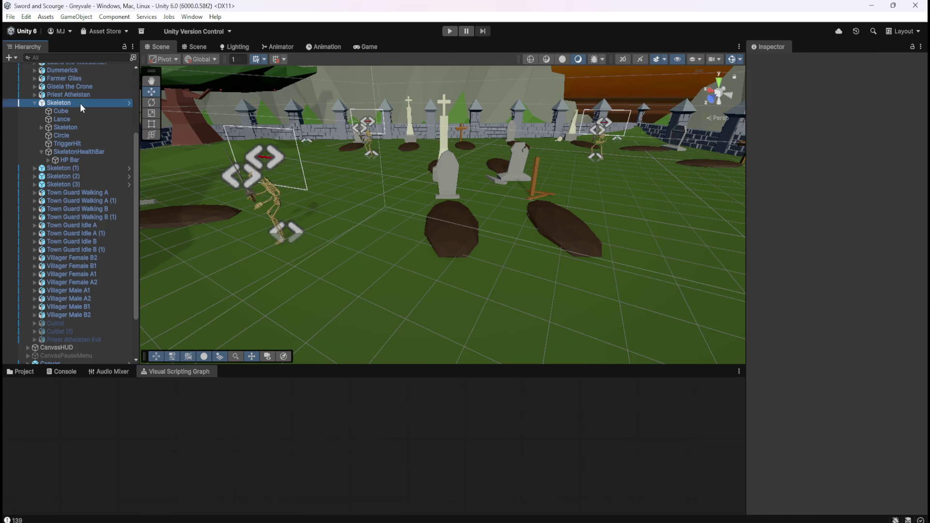
key(shift+space)
mouse_move(497, 382)
mouse_down()
mouse_move(609, 394)
mouse_move(508, 387)
mouse_up()
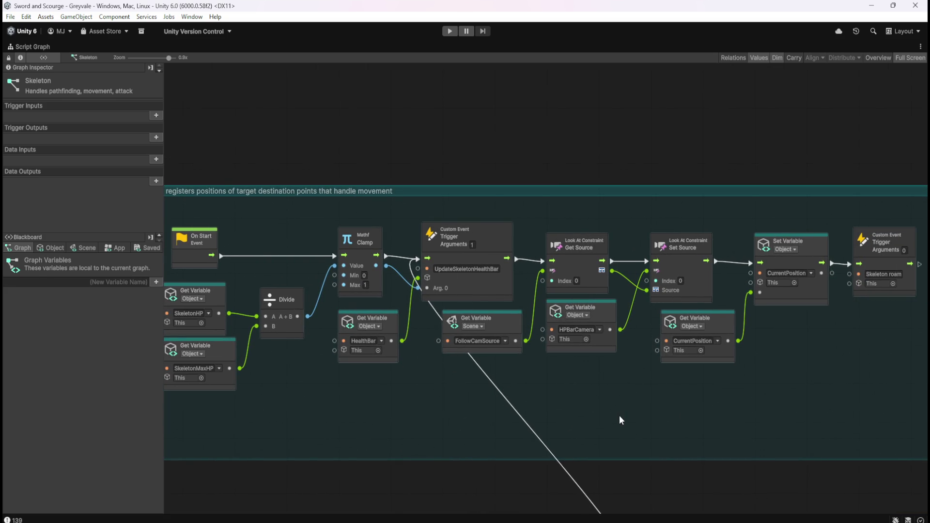
key(shift+space)
Reopen the Bone Stack prefab from Loot with its script graph maximized
scroll(123, 295, down, 3)
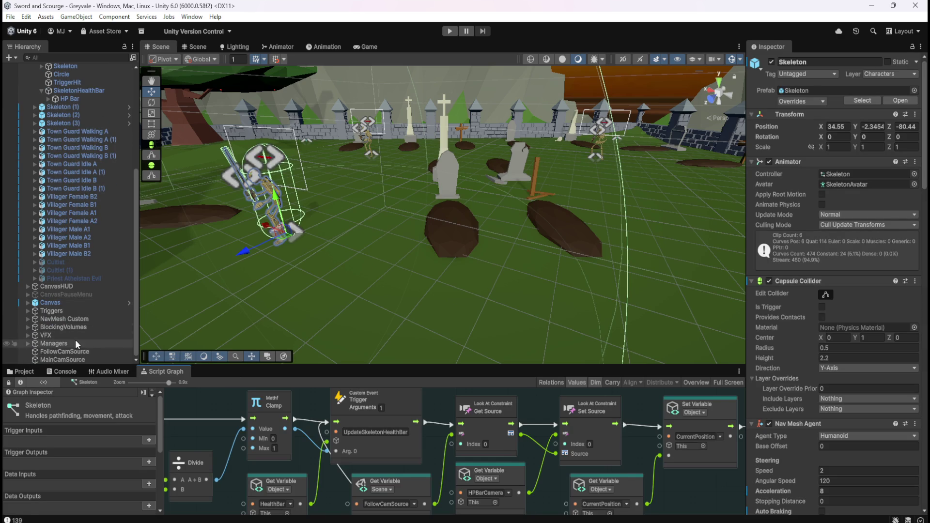
click(25, 372)
double_click(119, 419)
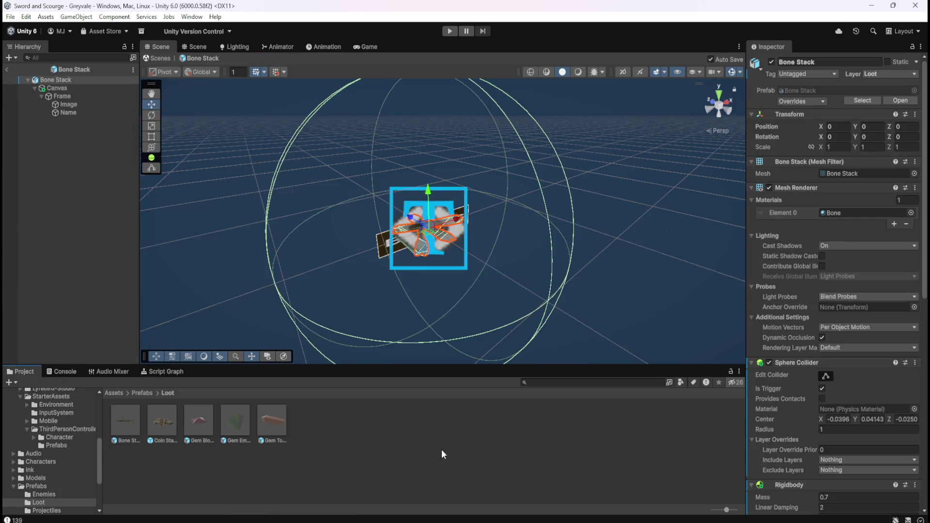
click(166, 371)
key(shift+space)
Add an On Start event node above the Get Variable node
right_click(377, 260)
click(401, 265)
text(on sta)
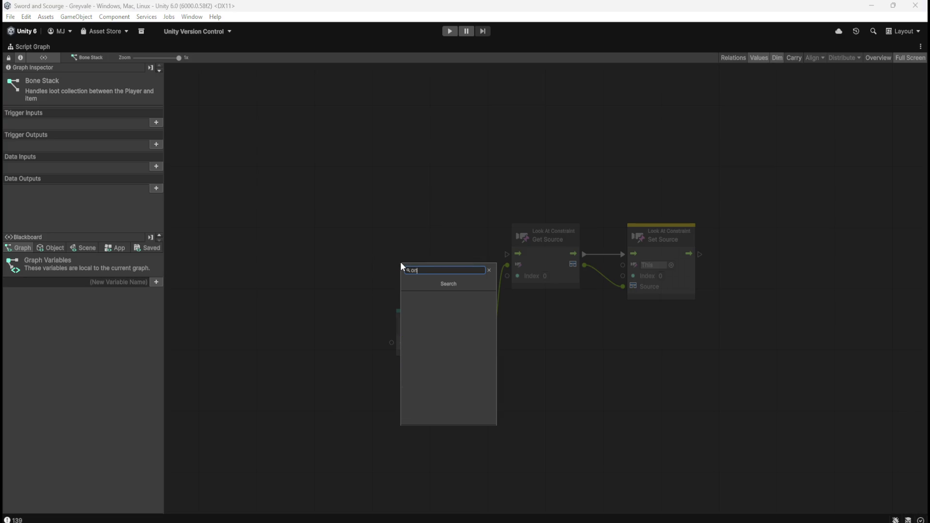
key(Return)
mouse_move(391, 281)
mouse_down()
mouse_move(441, 246)
mouse_move(508, 255)
mouse_up()
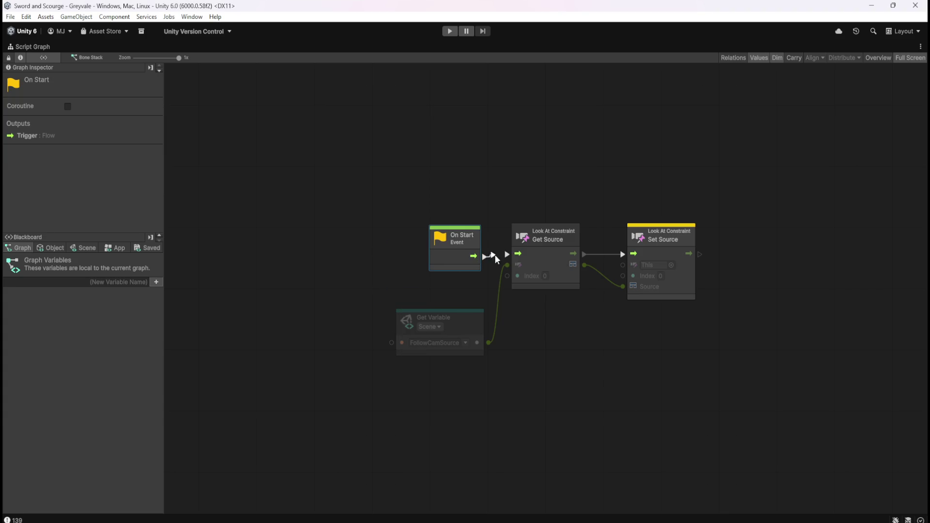
Keep the Get Variable scope on Scene, then delete the FollowCamSource Get Variable node
click(466, 343)
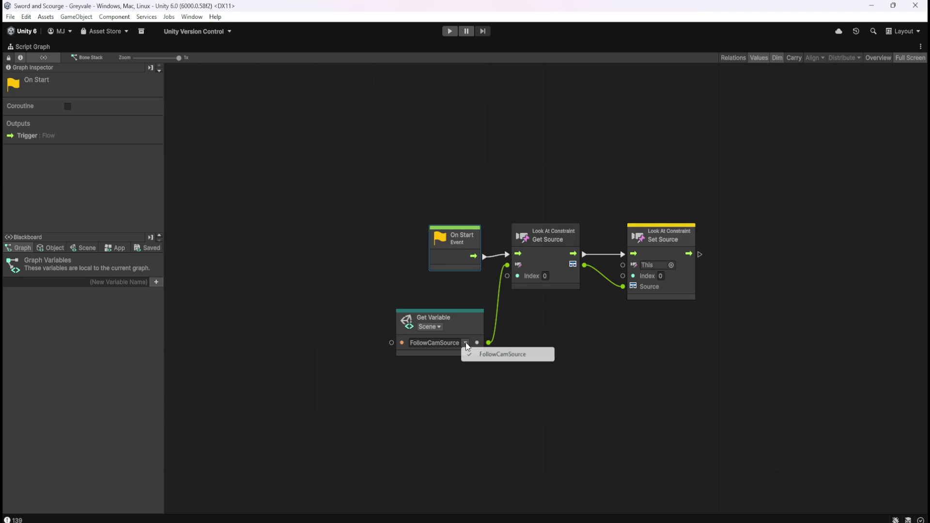
click(434, 370)
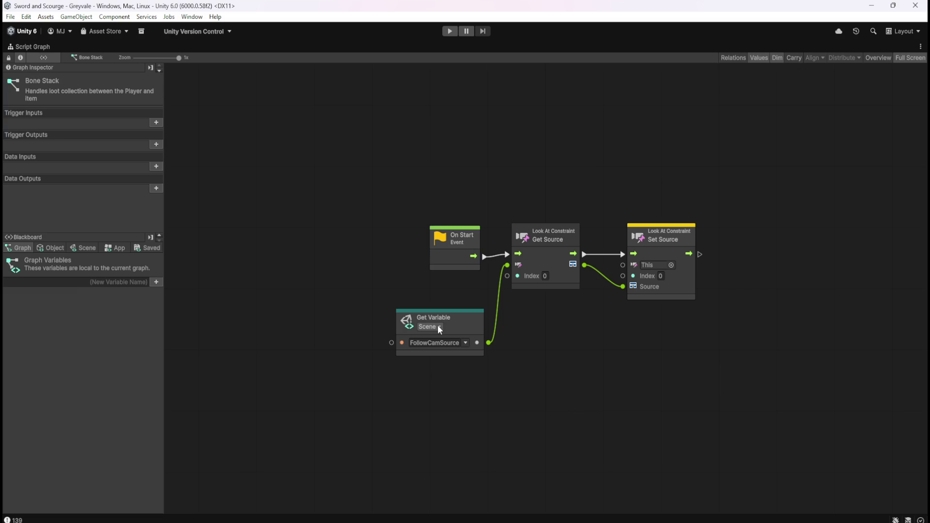
click(440, 328)
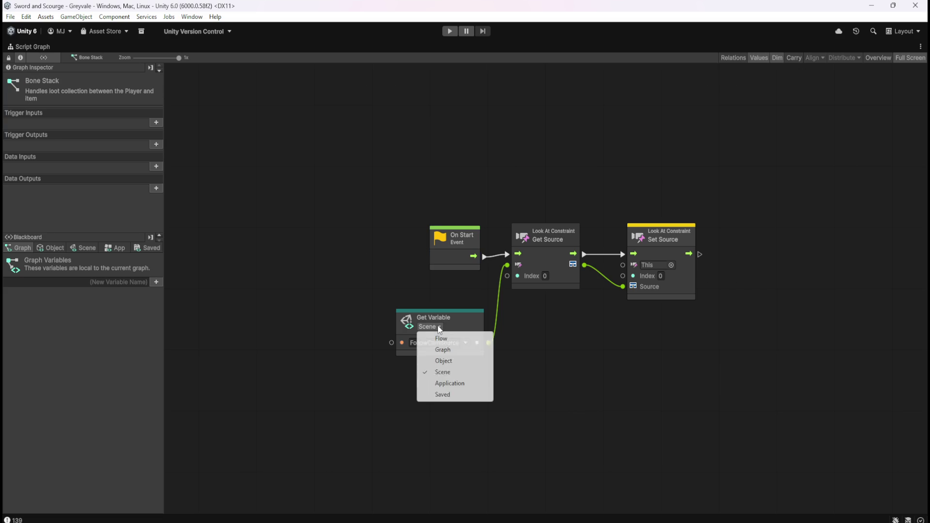
click(443, 361)
click(434, 327)
click(442, 372)
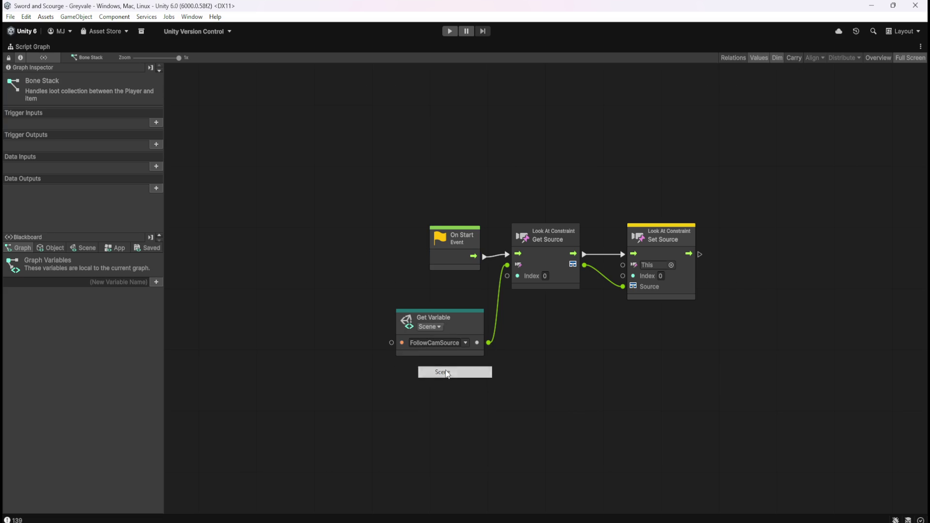
drag(365, 298, 461, 353)
key(Delete)
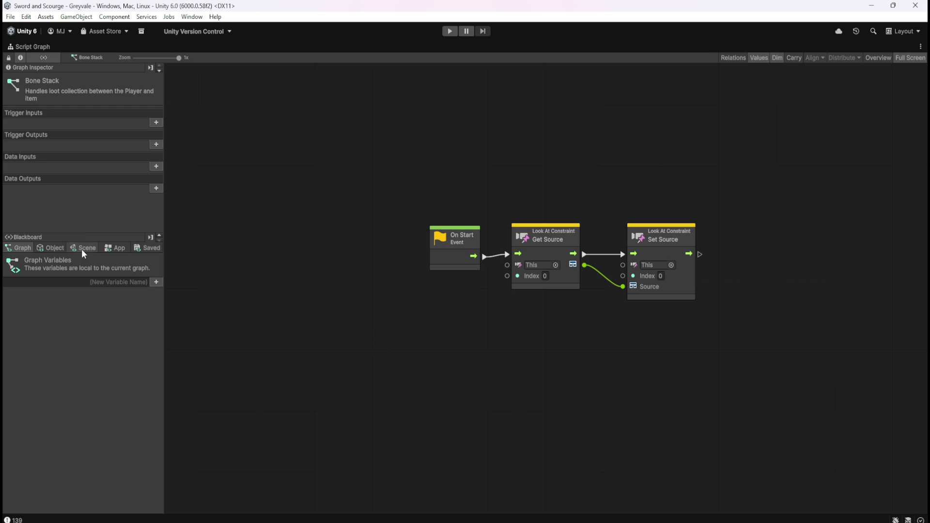
Copy the FollowCamSource scene variable name into the New Variable Name field
click(82, 249)
drag(155, 264, 163, 511)
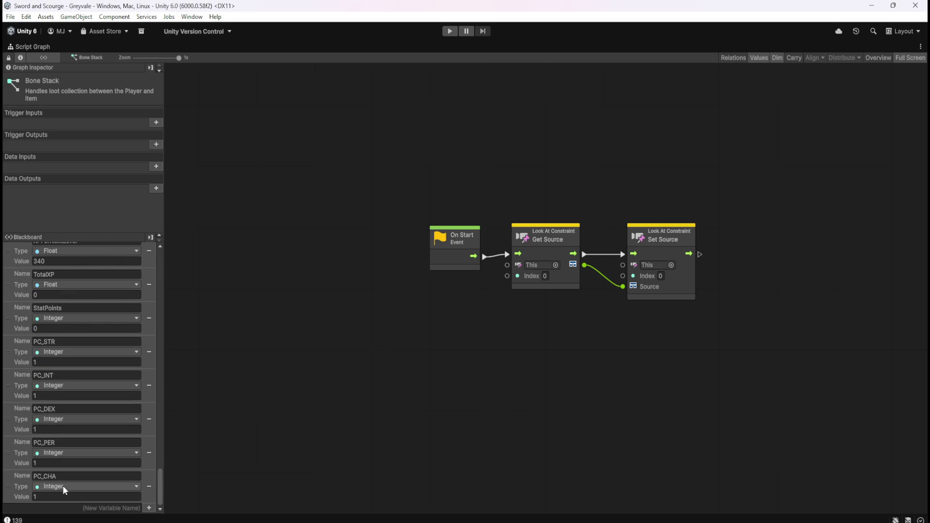
scroll(82, 482, up, 10)
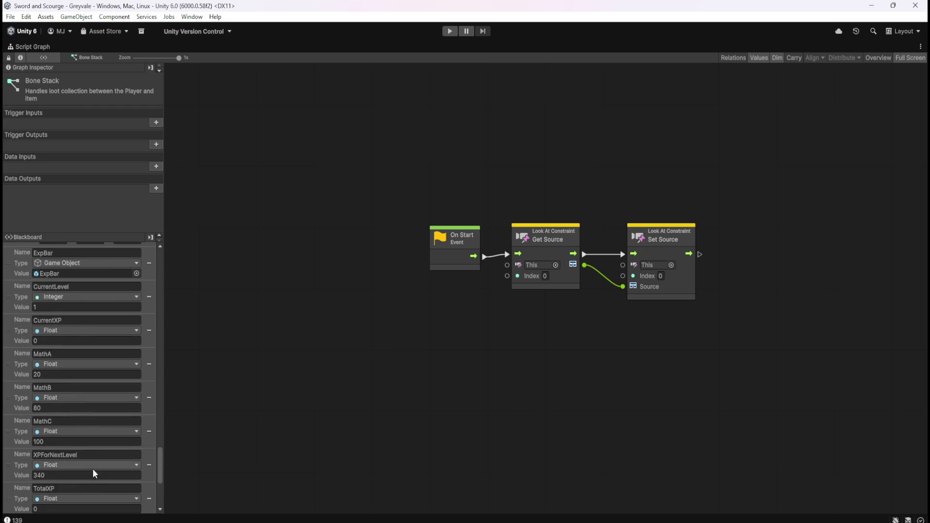
scroll(94, 469, up, 2)
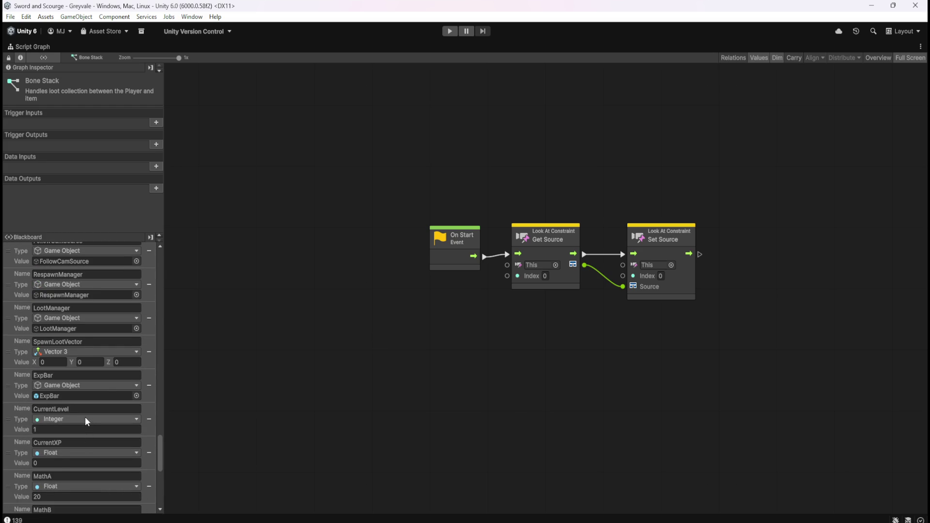
scroll(85, 416, up, 2)
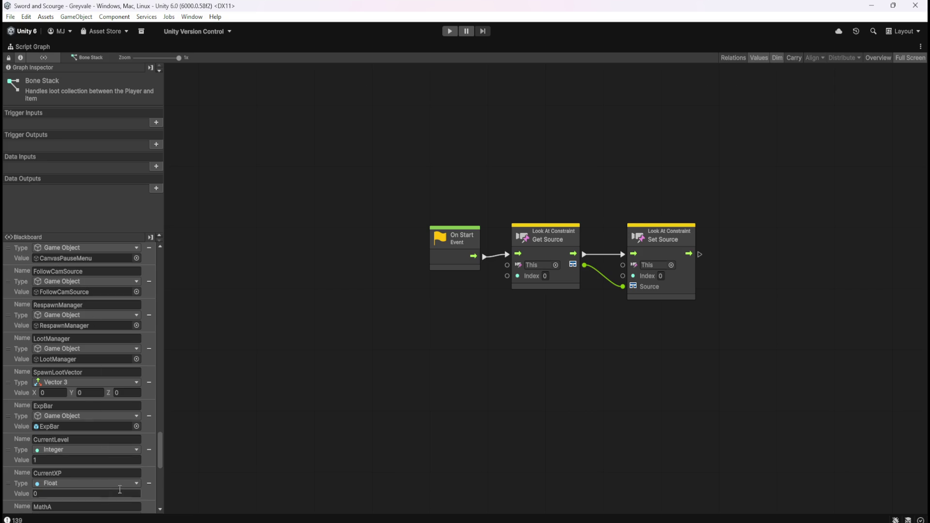
click(98, 269)
scroll(116, 452, down, 10)
scroll(116, 452, down, 1)
click(72, 508)
text(FollowCamSource)
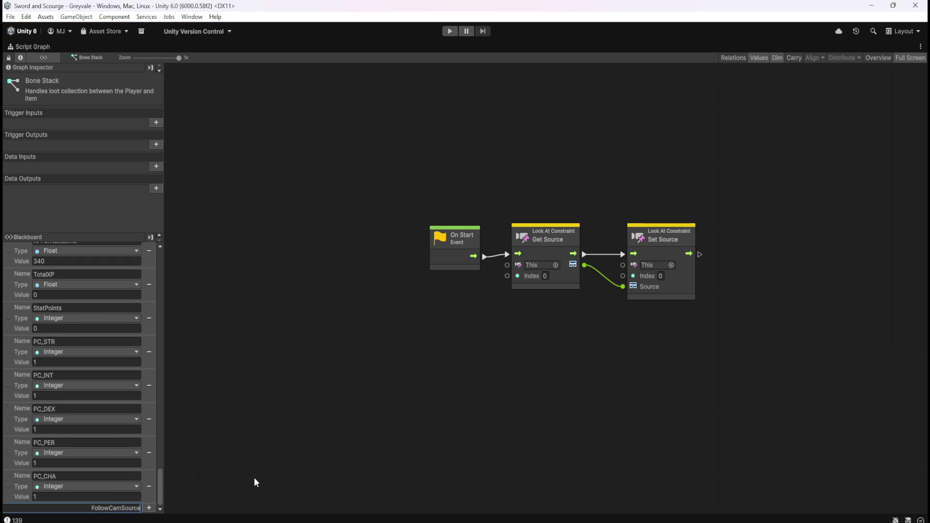
Create the MainCamSource scene variable with type Game Object
key(Delete)
key(Delete)
key(Delete)
text(Ma)
key(Return)
click(83, 495)
click(72, 398)
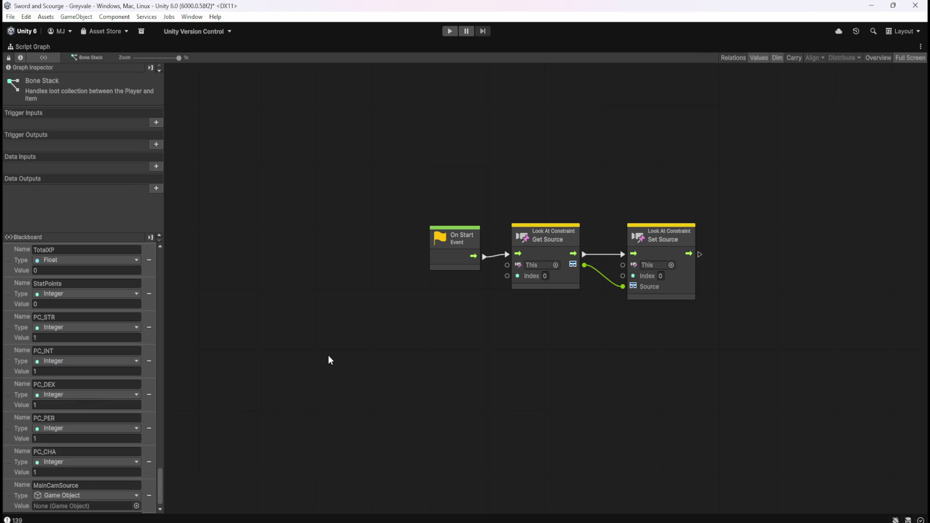
key(shift+space)
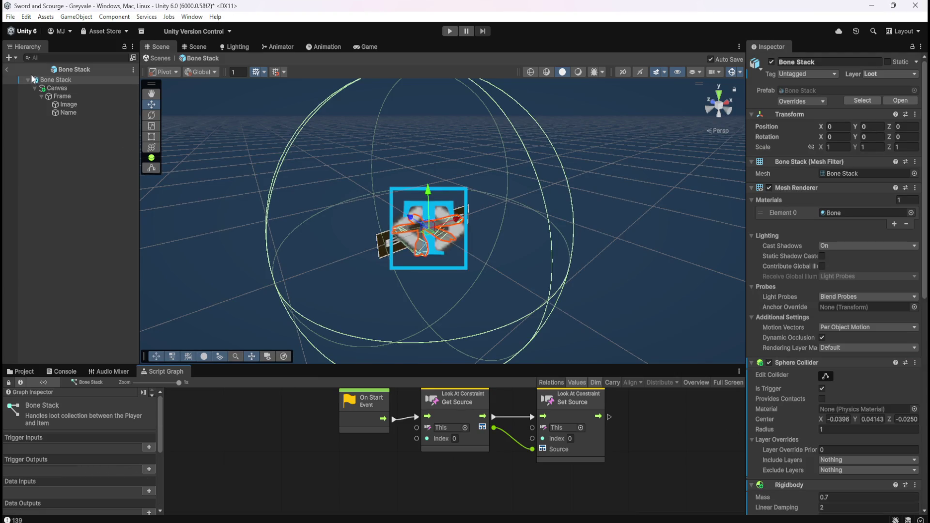
From the Skeleton's Blackboard, assign the MainCamSource object to the MainCamSource scene variable
click(8, 69)
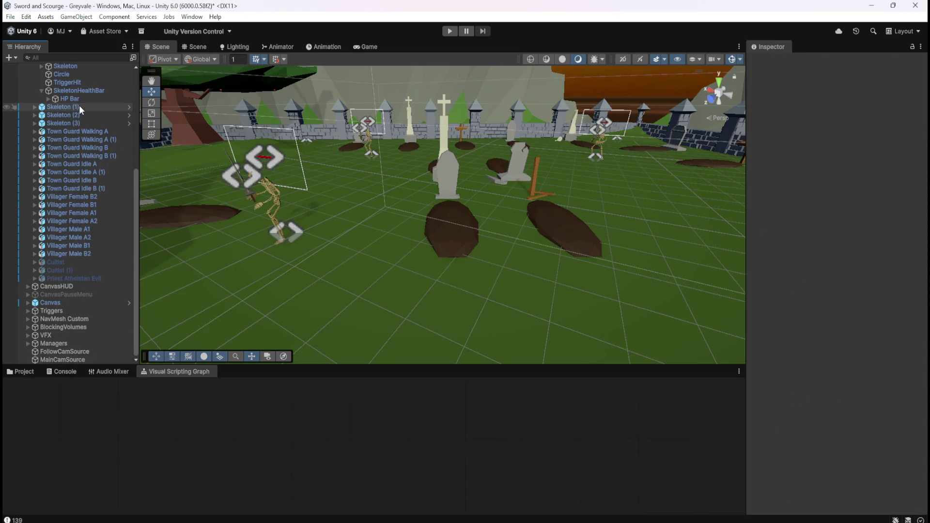
scroll(80, 106, up, 4)
click(68, 133)
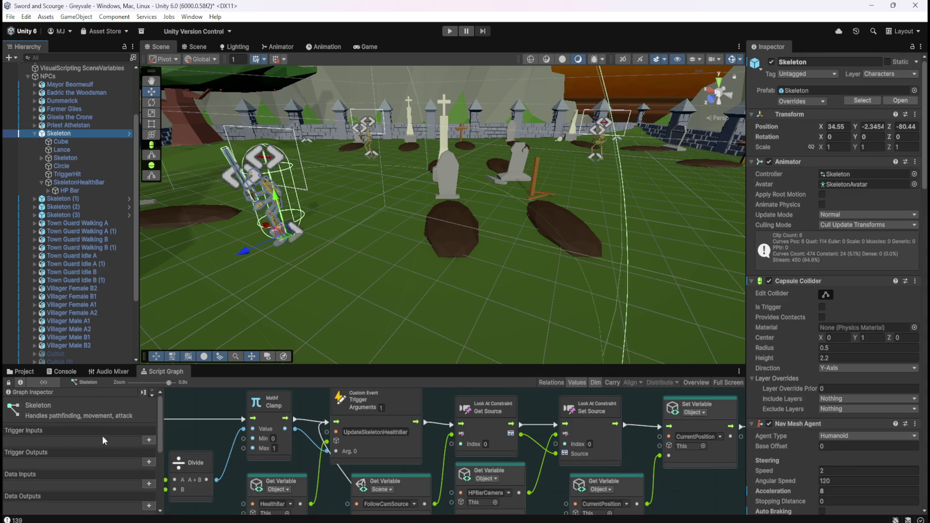
scroll(159, 437, down, 3)
click(73, 427)
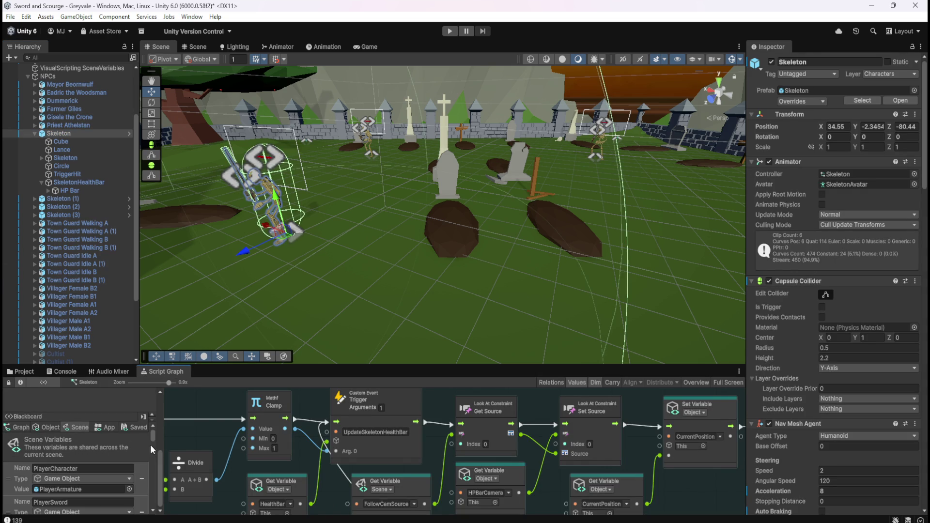
scroll(153, 435, down, 5)
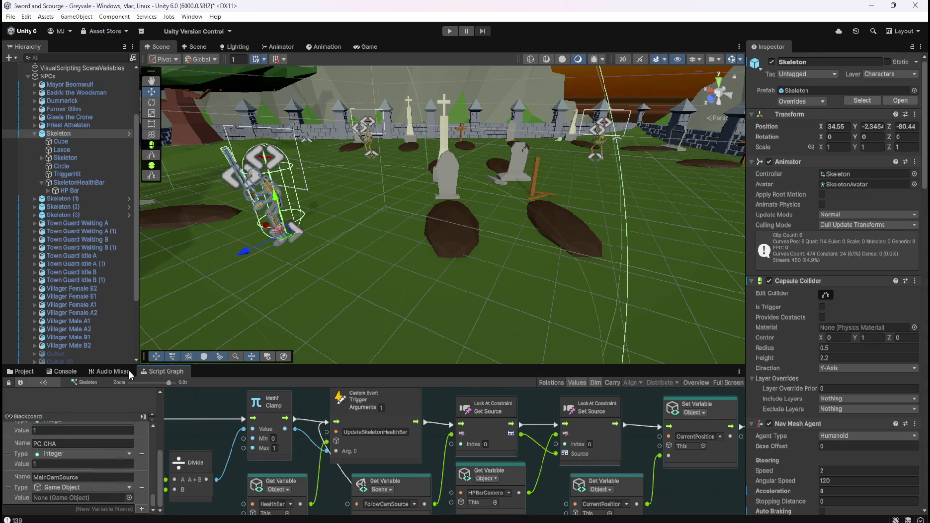
scroll(111, 306, down, 5)
drag(74, 359, 71, 498)
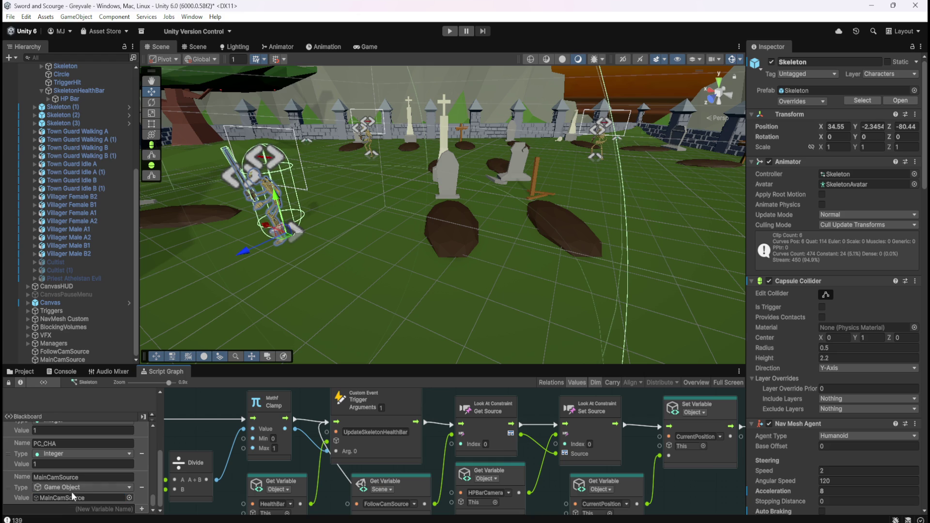
Move the MainCamSource variable to sit directly below FollowCamSource
key(shift+space)
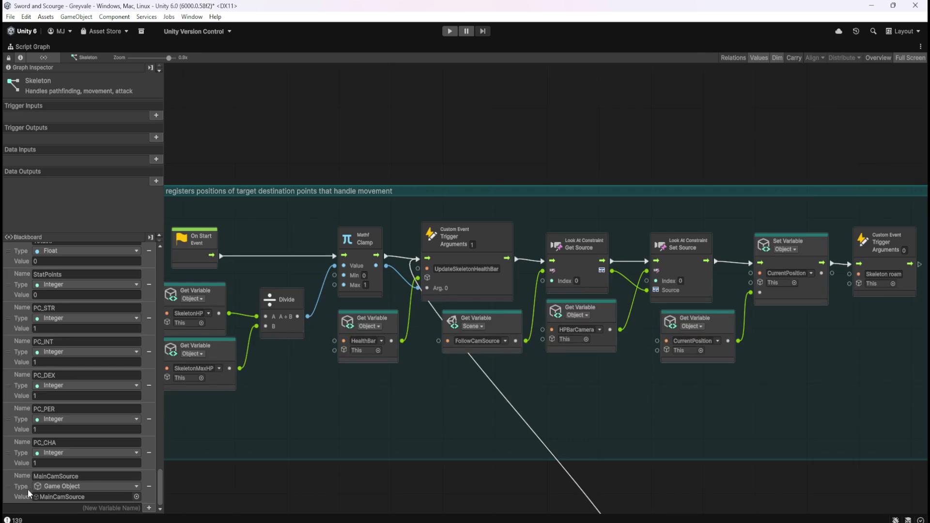
scroll(26, 246, up, 4)
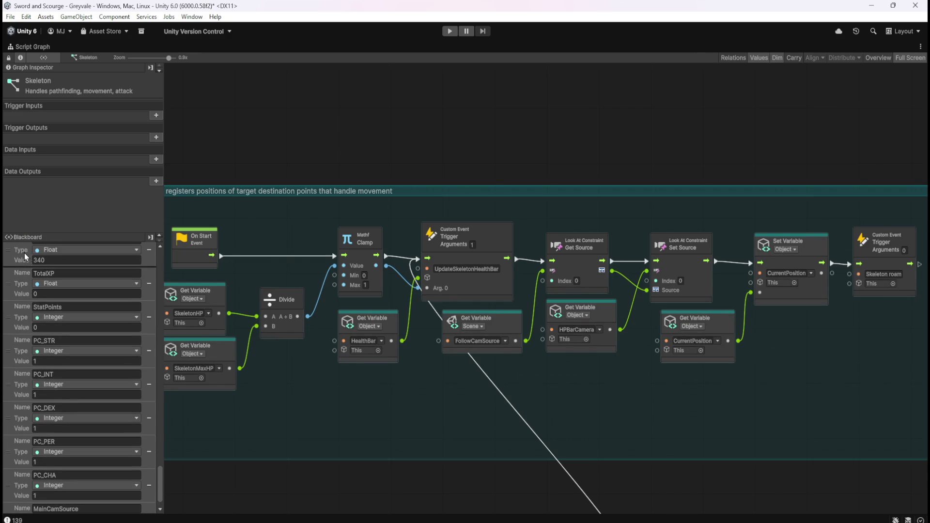
scroll(29, 245, up, 10)
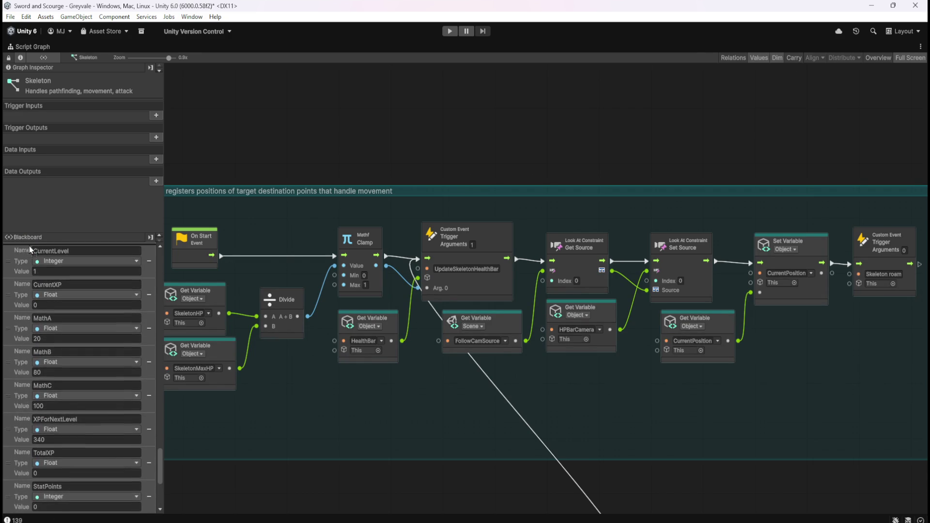
scroll(29, 246, up, 9)
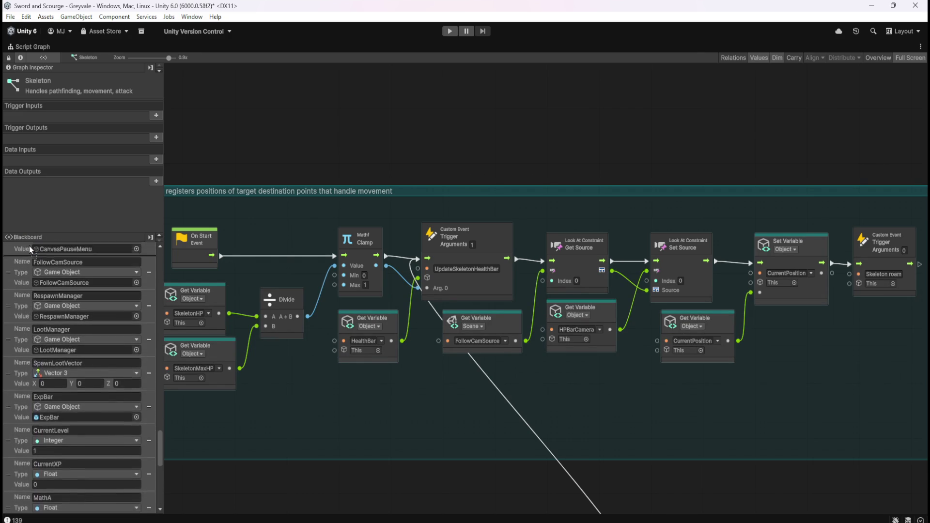
scroll(29, 245, up, 2)
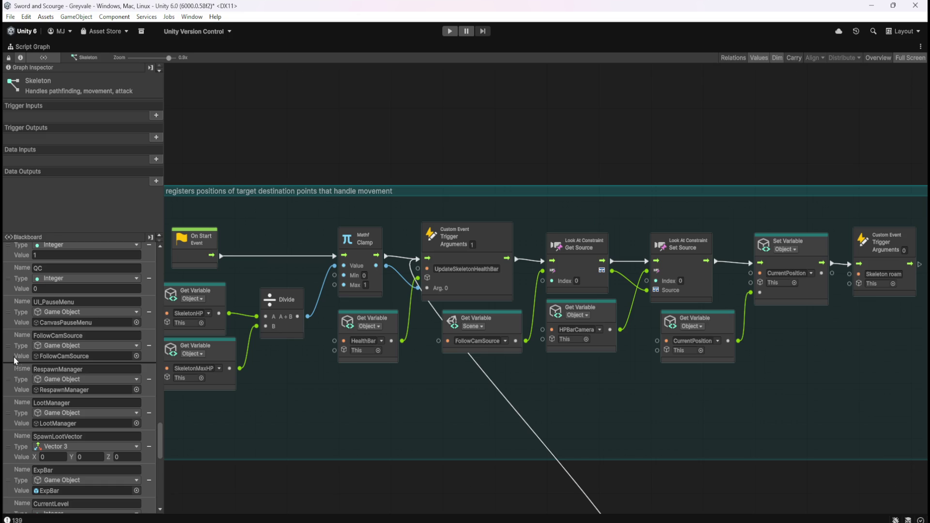
drag(14, 356, 13, 356)
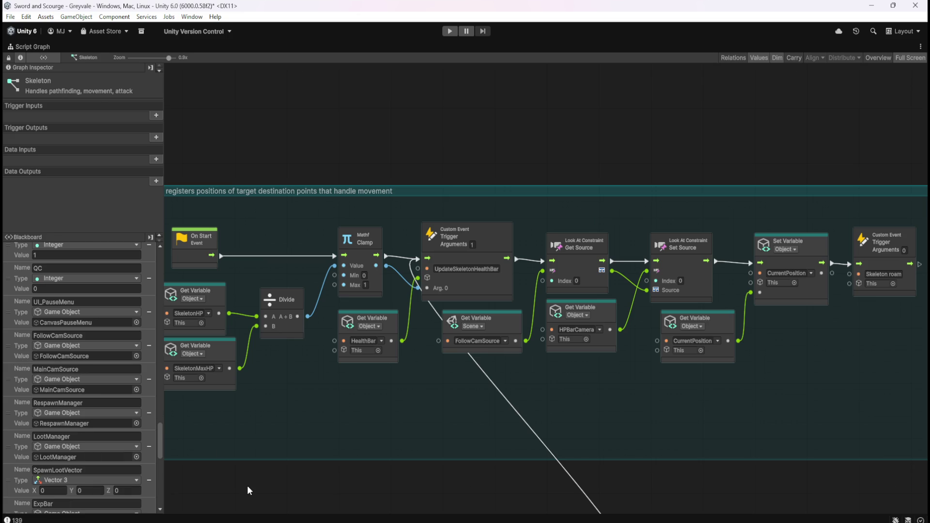
key(shift+space)
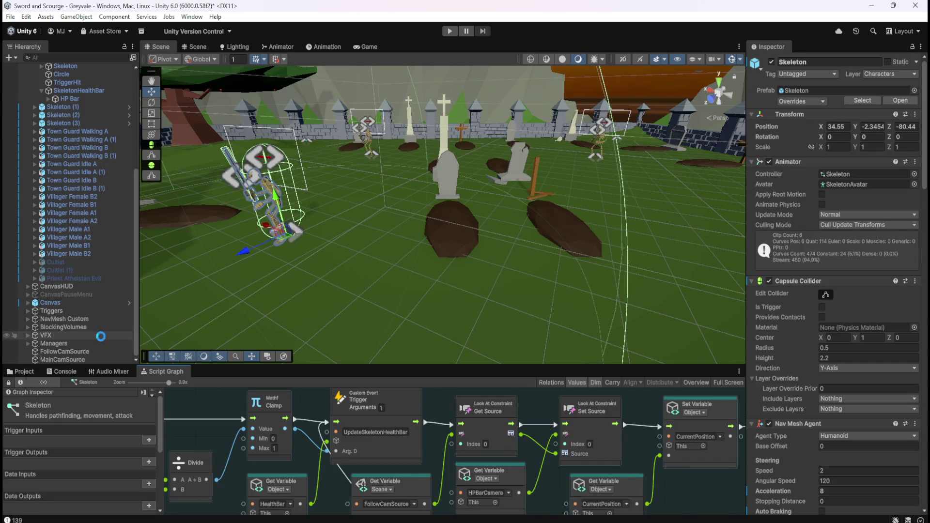
click(23, 371)
In the Bone Stack graph, add a Get Variable node for the MainCamSource scene variable
double_click(134, 421)
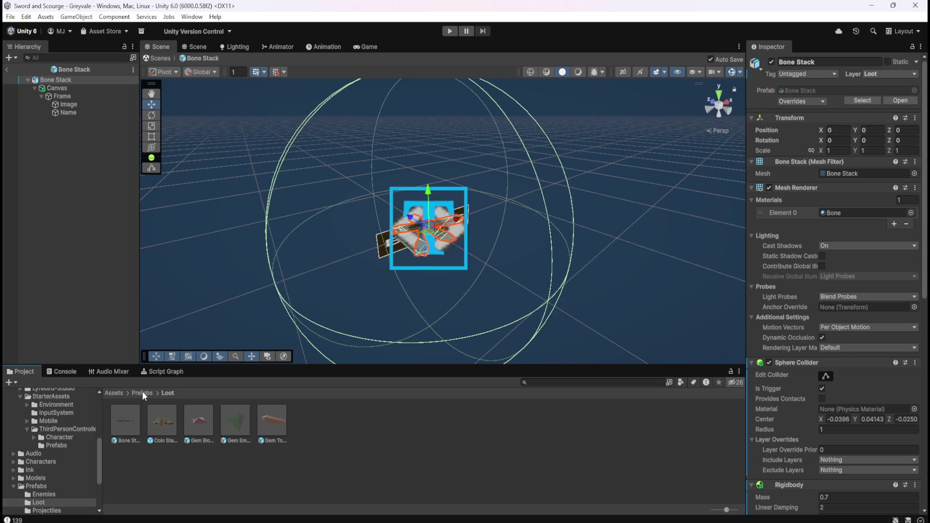
click(161, 371)
key(shift+space)
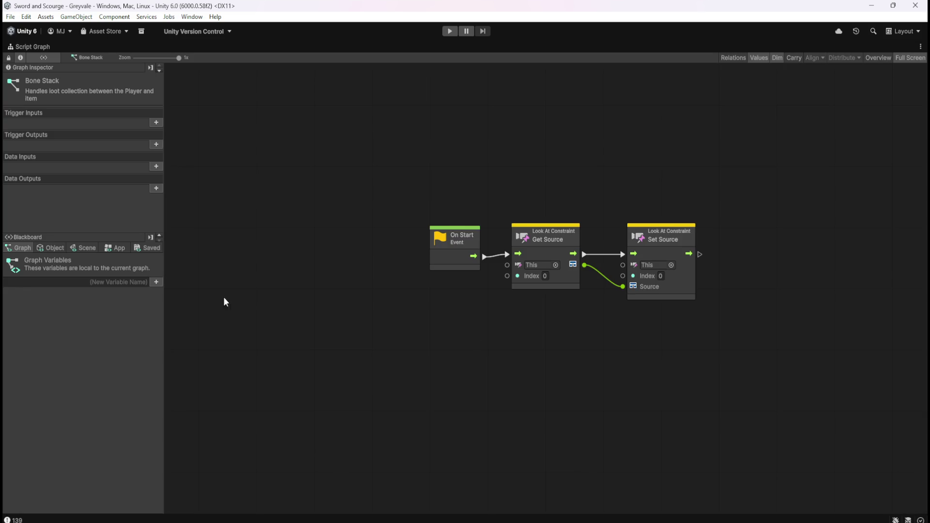
click(83, 248)
mouse_move(160, 267)
mouse_down()
mouse_move(182, 501)
mouse_move(159, 488)
mouse_move(170, 400)
mouse_move(166, 457)
mouse_move(146, 443)
mouse_up()
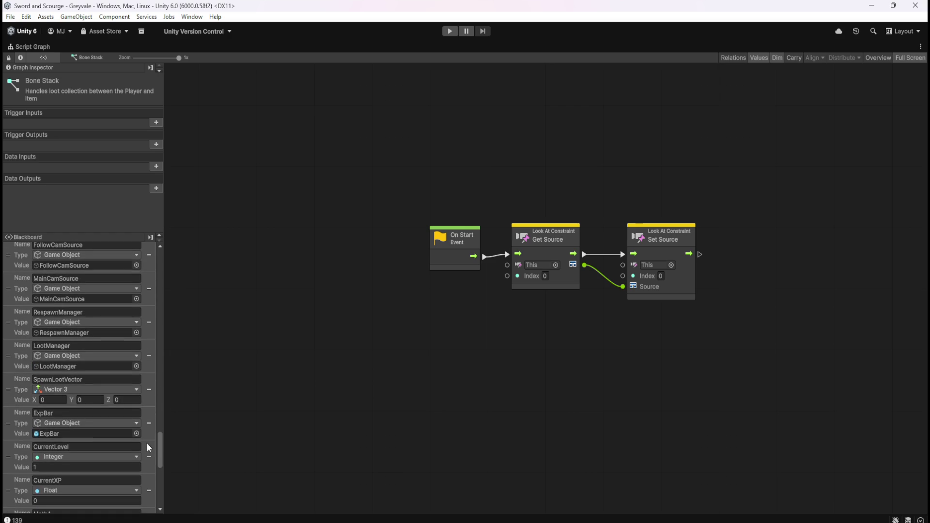
mouse_move(24, 290)
mouse_down()
mouse_move(393, 312)
mouse_move(400, 298)
mouse_up()
Connect MainCamSource to Get Source's This port and tidy the node layout
drag(490, 332, 508, 266)
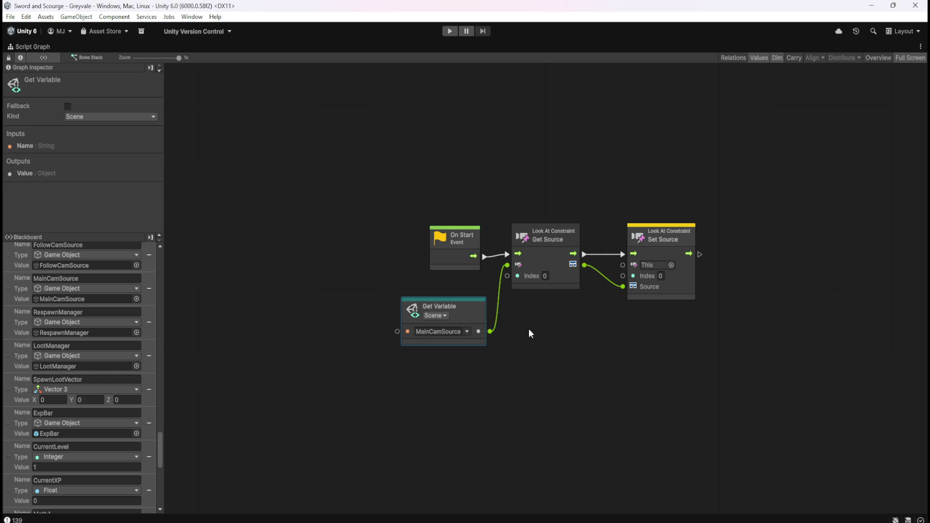
click(529, 347)
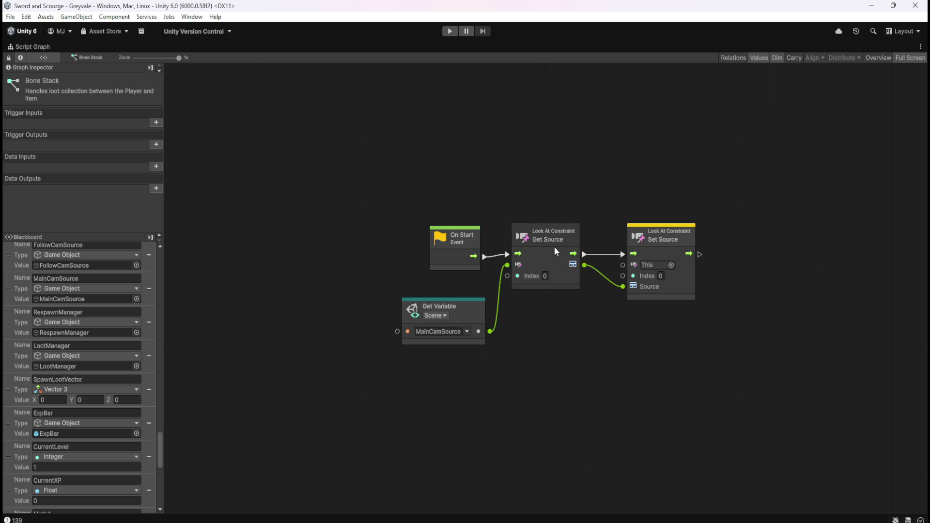
drag(469, 318, 473, 303)
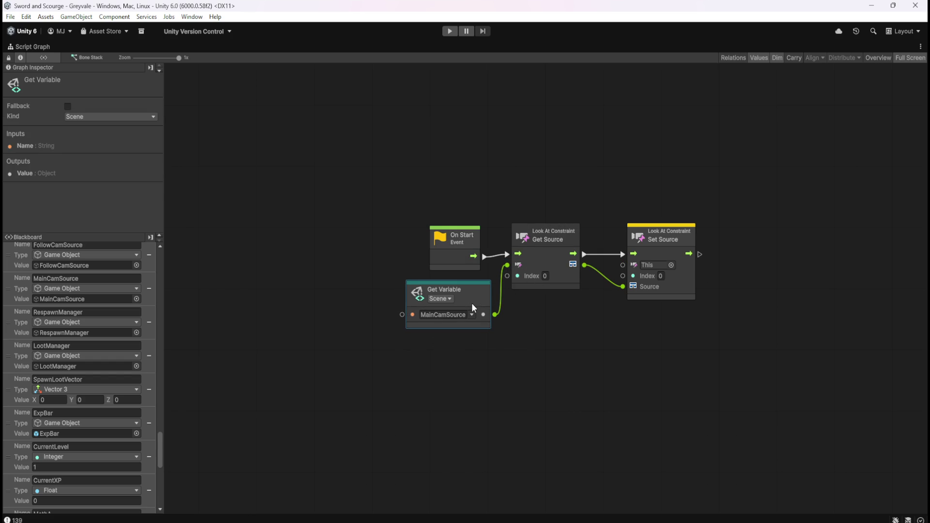
drag(442, 257, 419, 256)
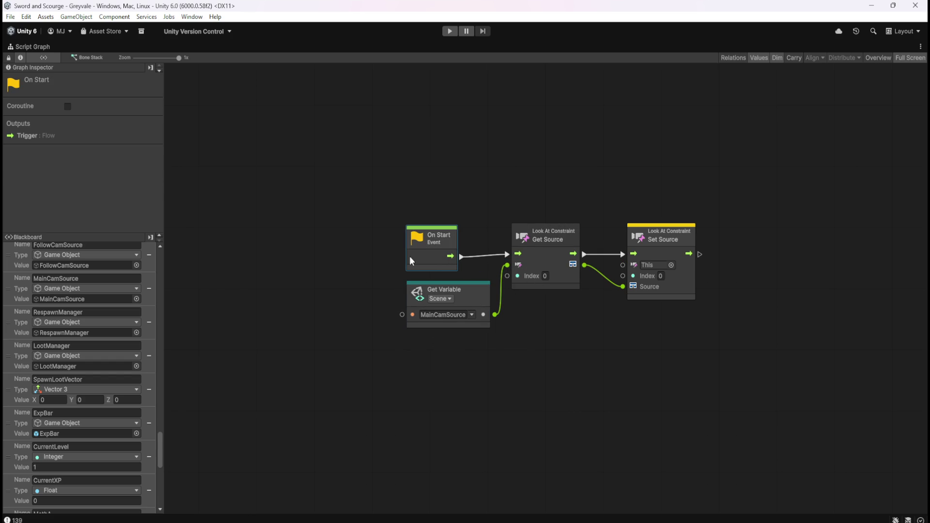
click(420, 275)
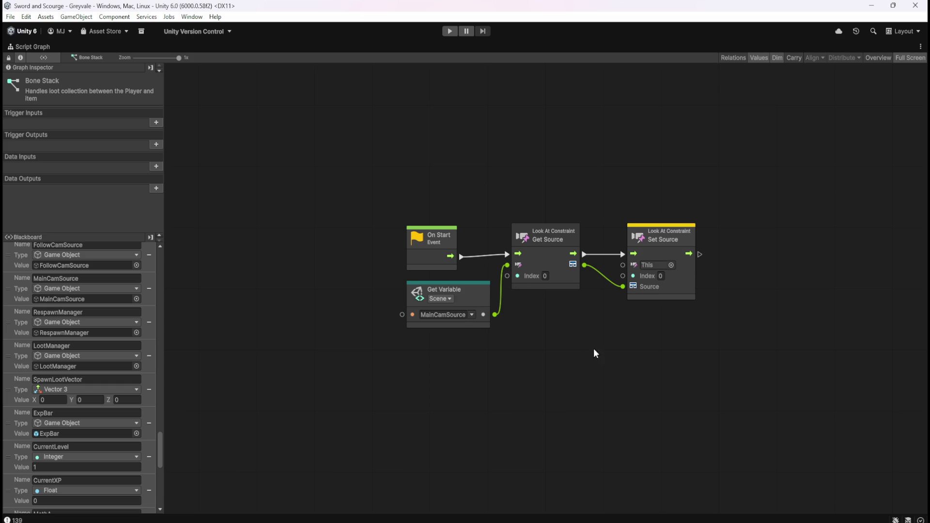
key(shift+space)
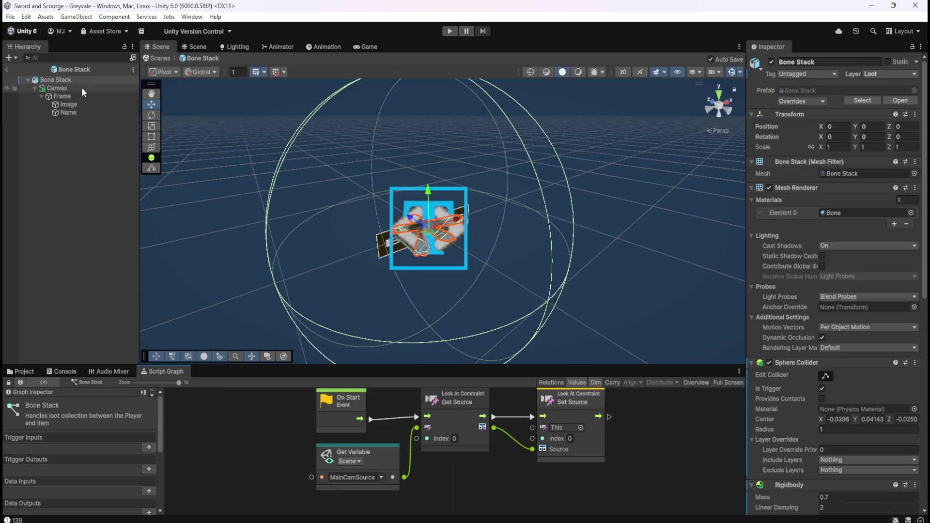
Inspect the Canvas object's Look At Constraint, whose single source is still None
click(82, 87)
scroll(814, 245, down, 15)
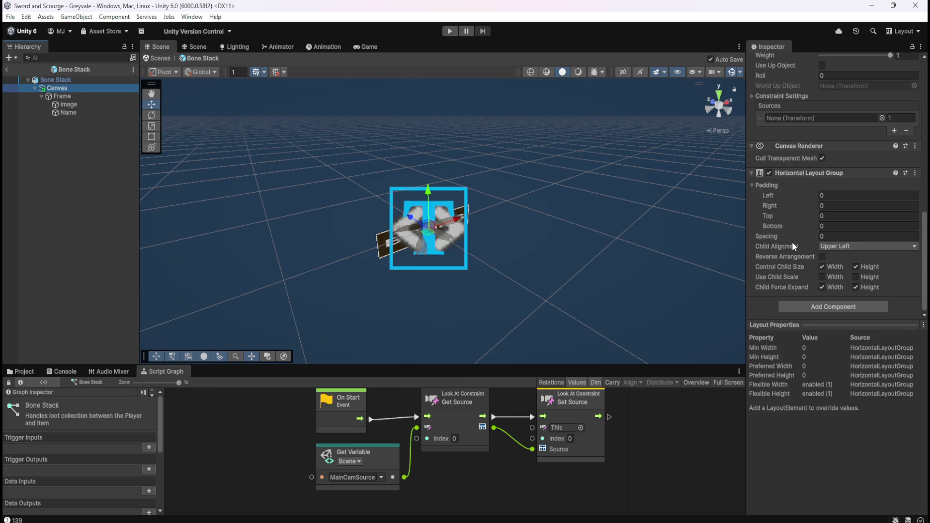
scroll(783, 258, up, 8)
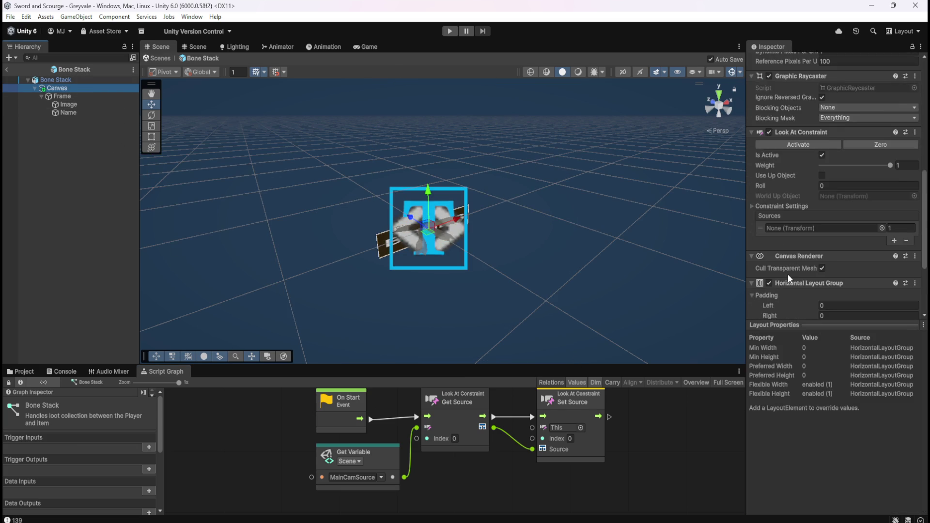
scroll(789, 274, down, 1)
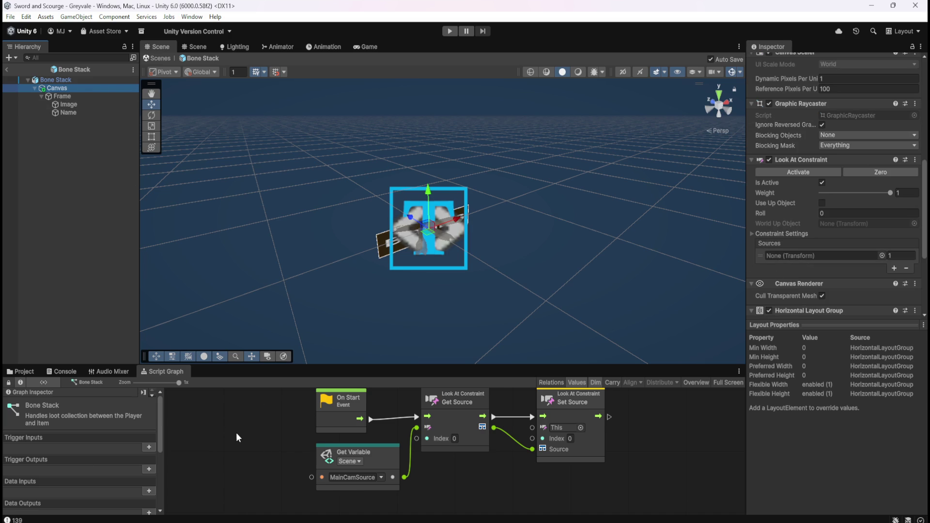
scroll(100, 492, down, 5)
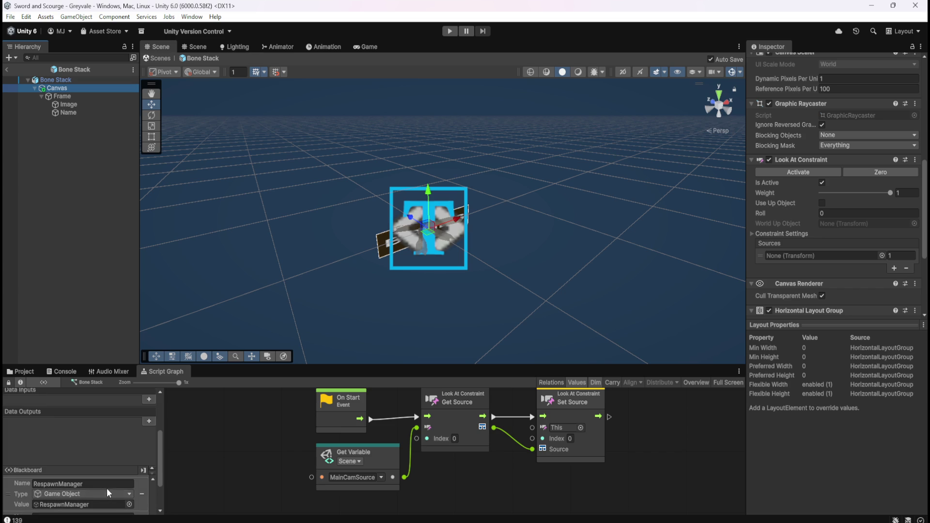
scroll(156, 494, down, 3)
scroll(135, 490, down, 5)
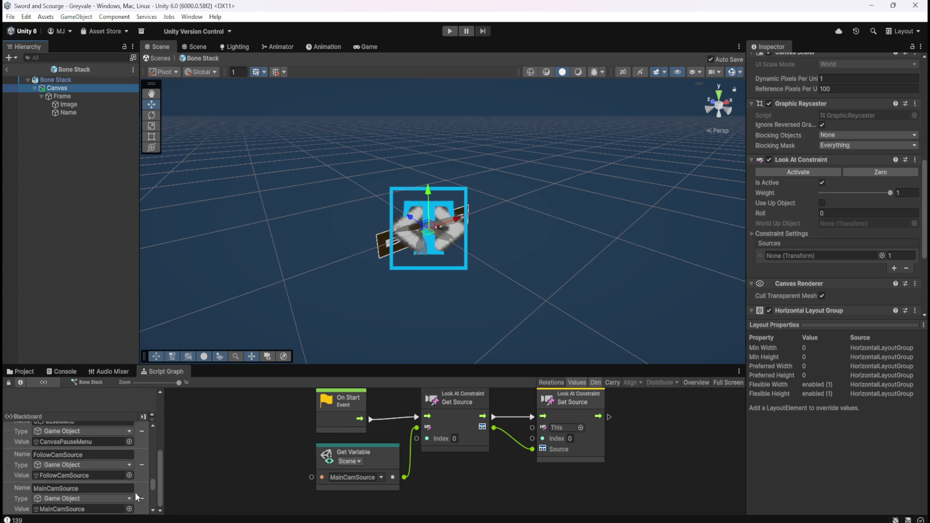
Show the Bone Stack graph's empty Object variables list in the Blackboard
key(shift+space)
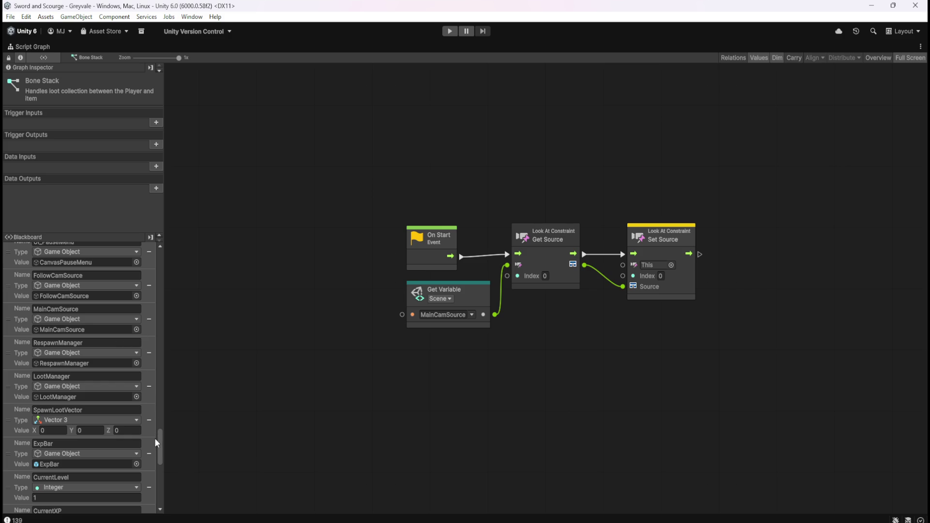
drag(160, 442, 192, 239)
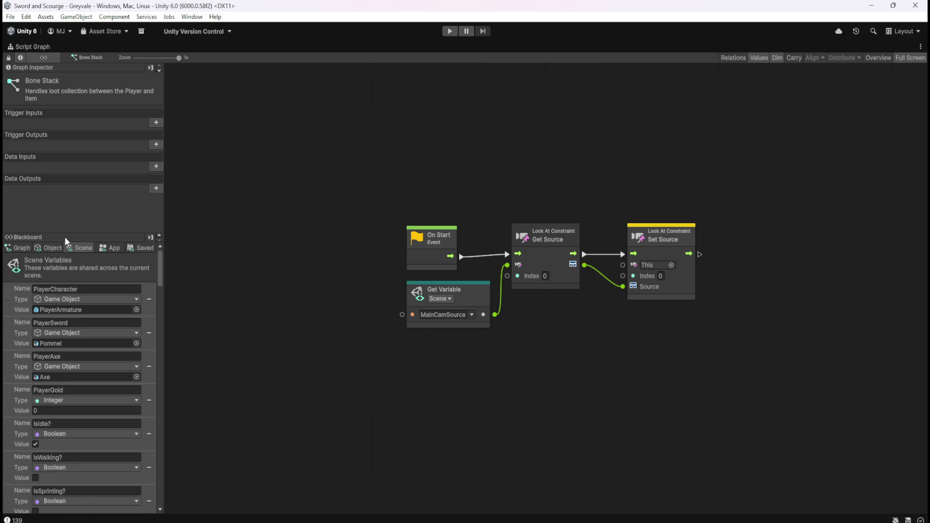
click(50, 247)
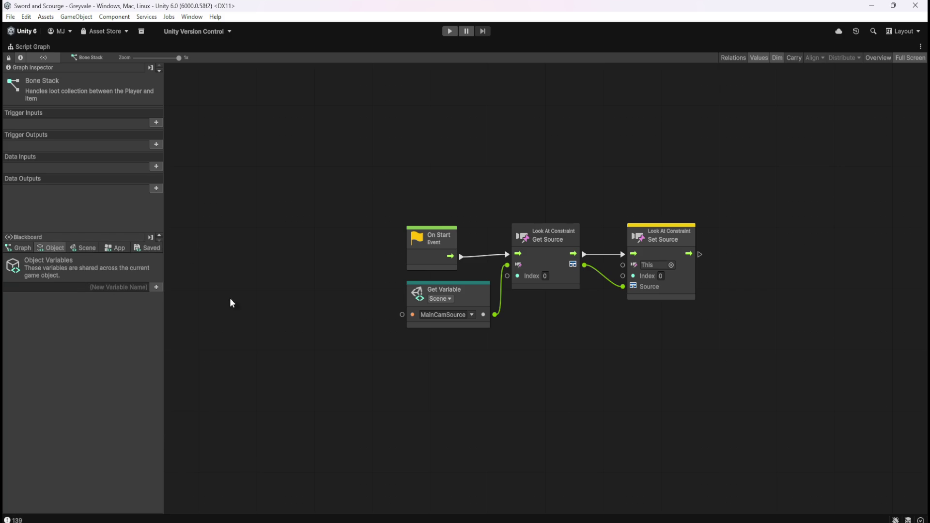
key(shift+space)
key(shift+space)
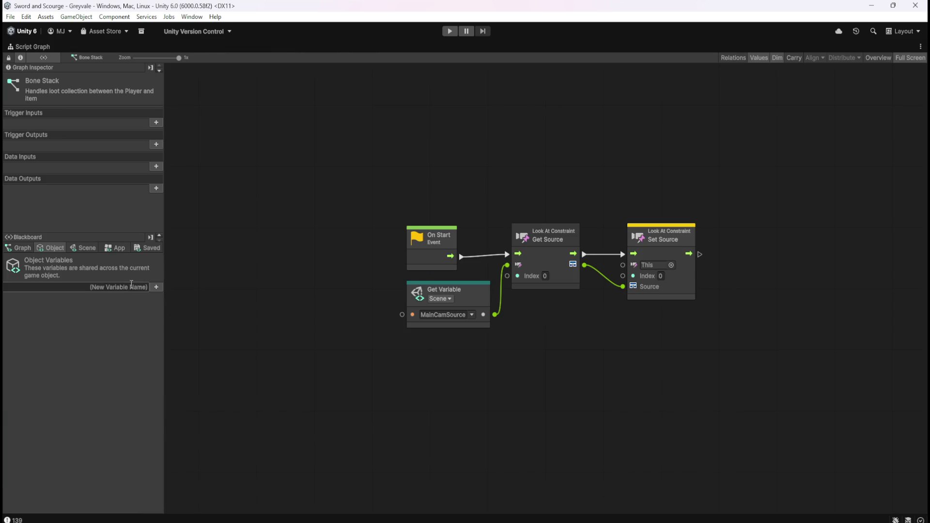
click(126, 286)
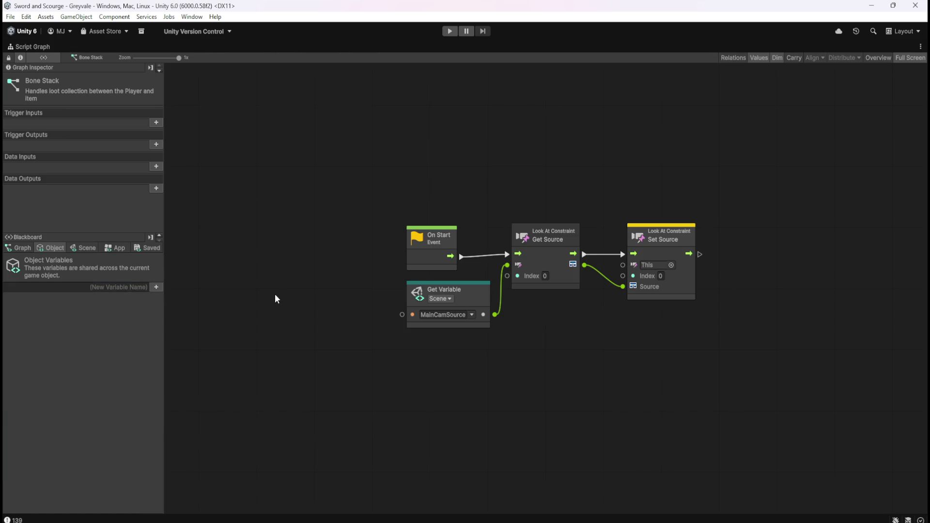
key(shift+space)
Reselect Canvas, review its components, then maximize the script graph
click(66, 97)
click(75, 87)
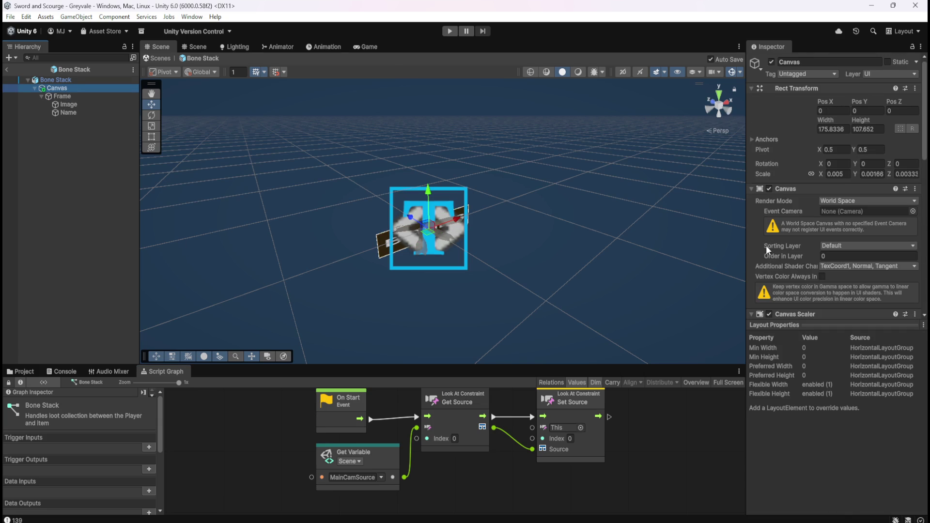
scroll(766, 245, down, 3)
scroll(803, 289, down, 3)
scroll(803, 289, down, 5)
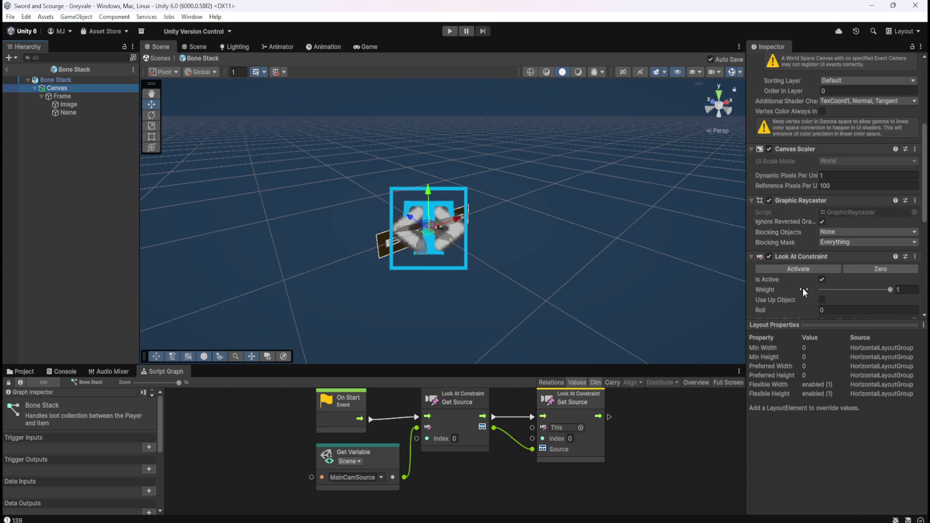
key(shift+space)
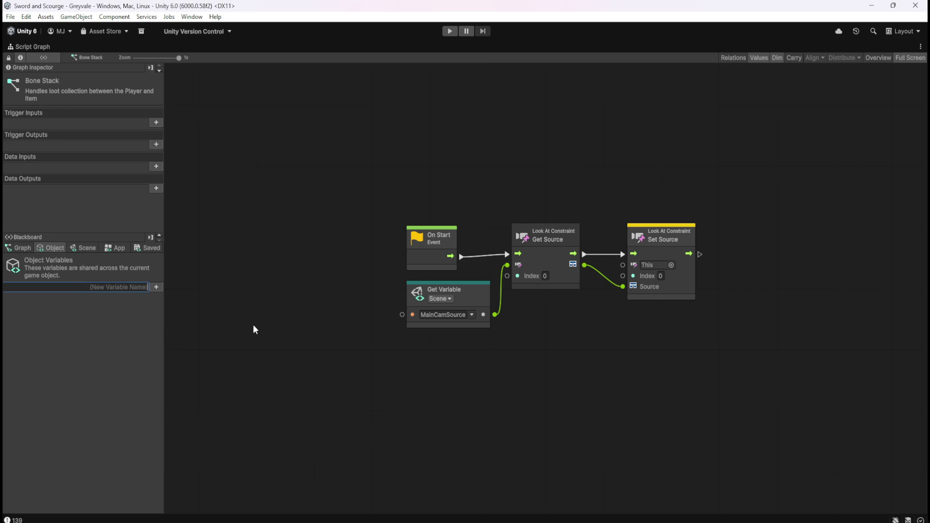
Create a Blackboard Object variable named Canvas of type Game Object
text(Canvas)
key(Return)
click(137, 299)
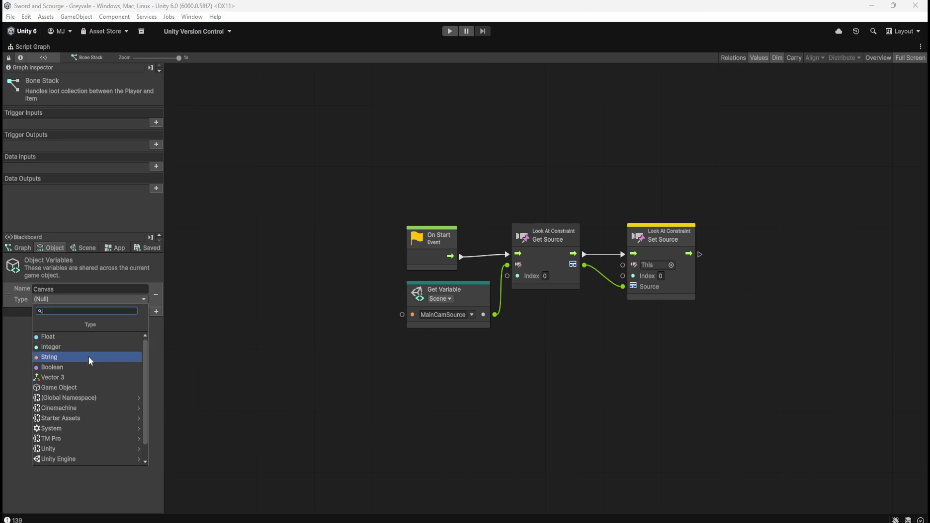
click(72, 381)
key(shift+space)
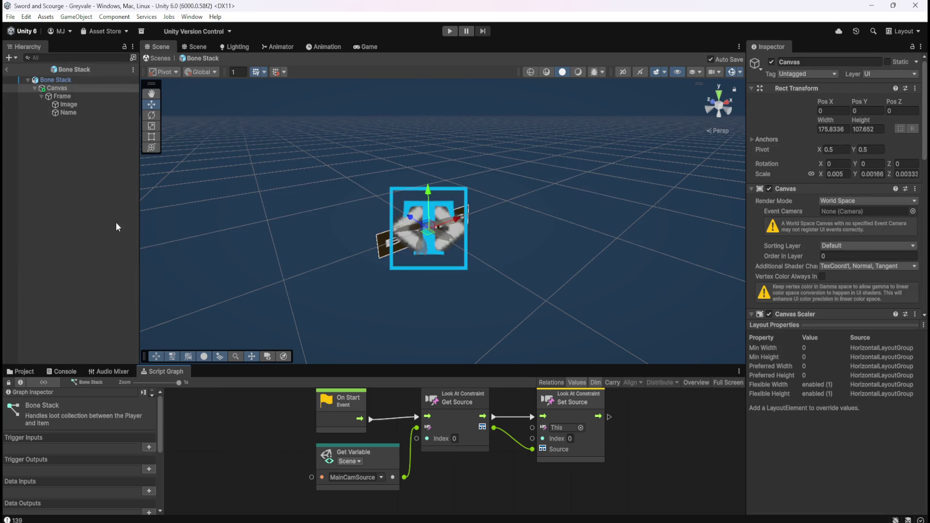
Assign the Hierarchy's Canvas object as the Canvas variable's value
click(65, 96)
click(58, 88)
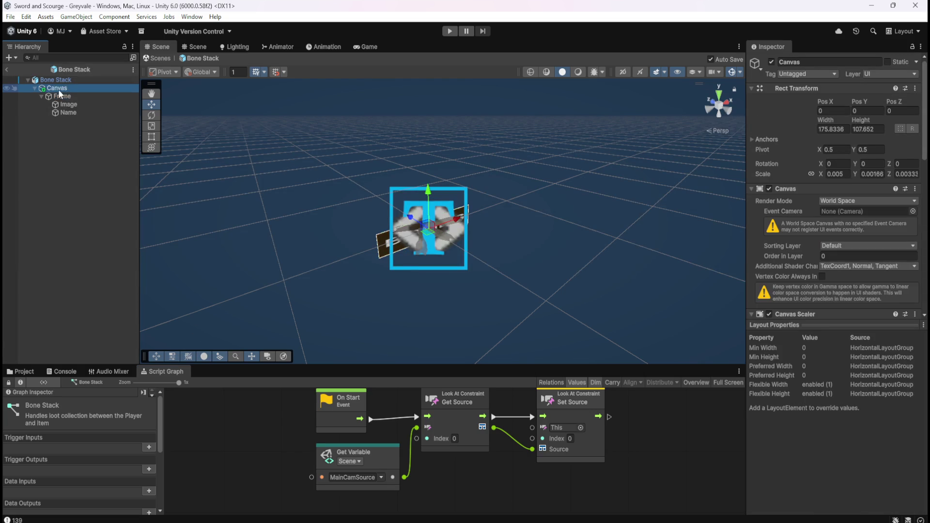
scroll(162, 458, down, 5)
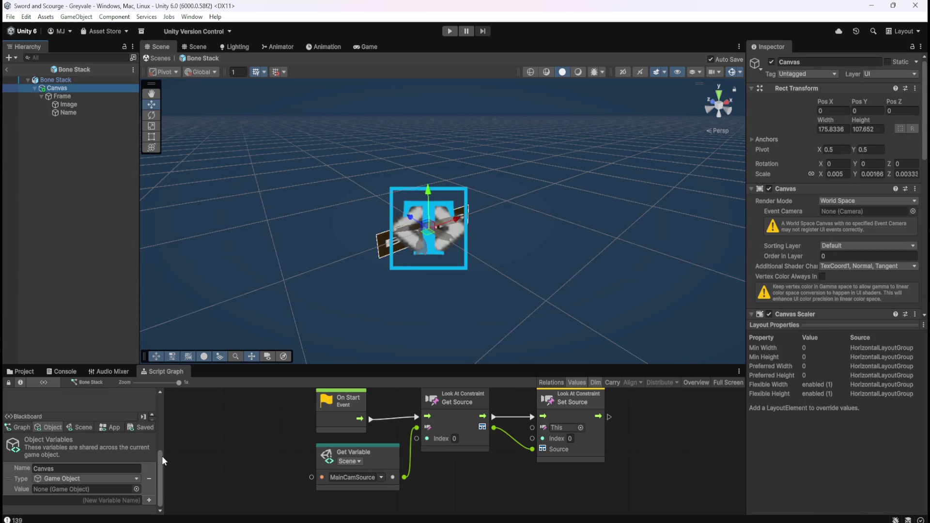
mouse_move(65, 89)
mouse_down()
mouse_move(75, 168)
mouse_move(60, 461)
mouse_move(50, 488)
mouse_up()
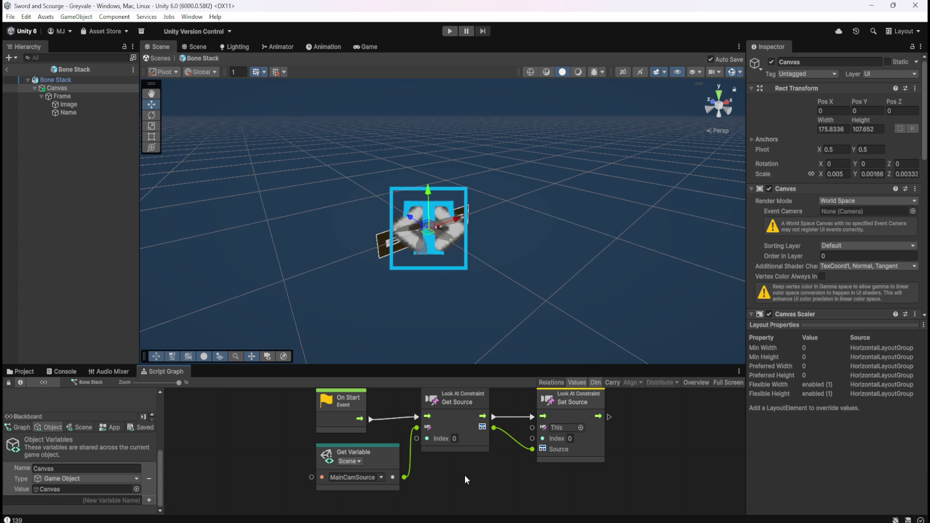
key(shift+space)
Add a Canvas Get Variable node feeding Set Source, tidy the node layout, and exit prefab editing
mouse_move(8, 299)
mouse_down()
mouse_move(572, 315)
mouse_move(583, 324)
mouse_move(626, 267)
mouse_up()
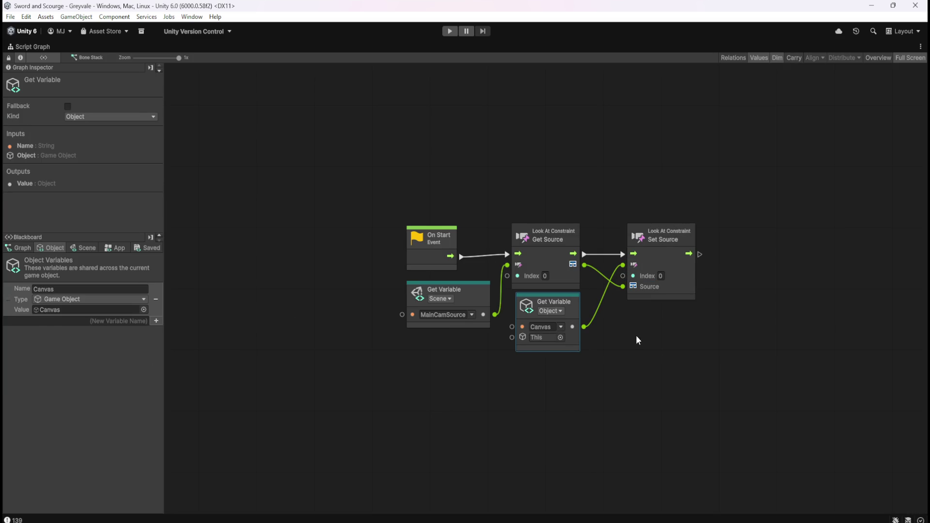
drag(423, 260, 369, 261)
drag(437, 209, 557, 271)
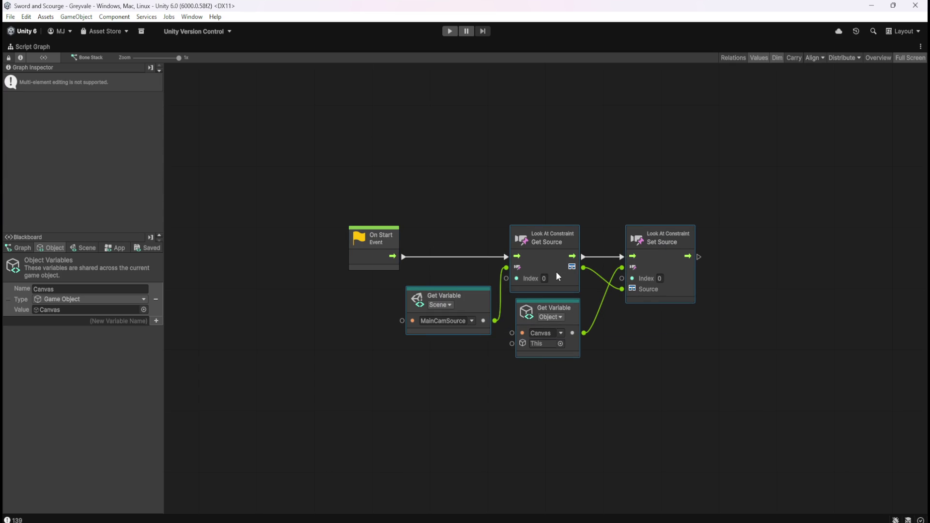
click(649, 359)
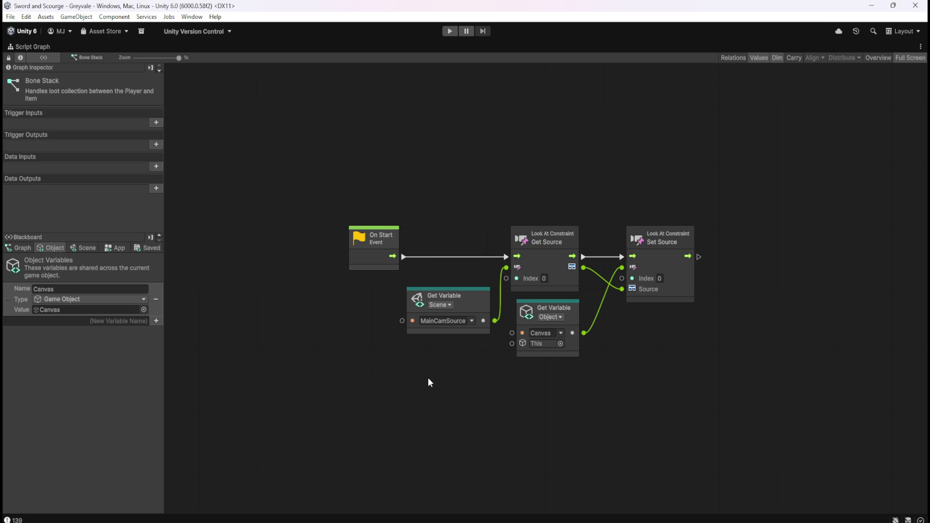
key(shift+space)
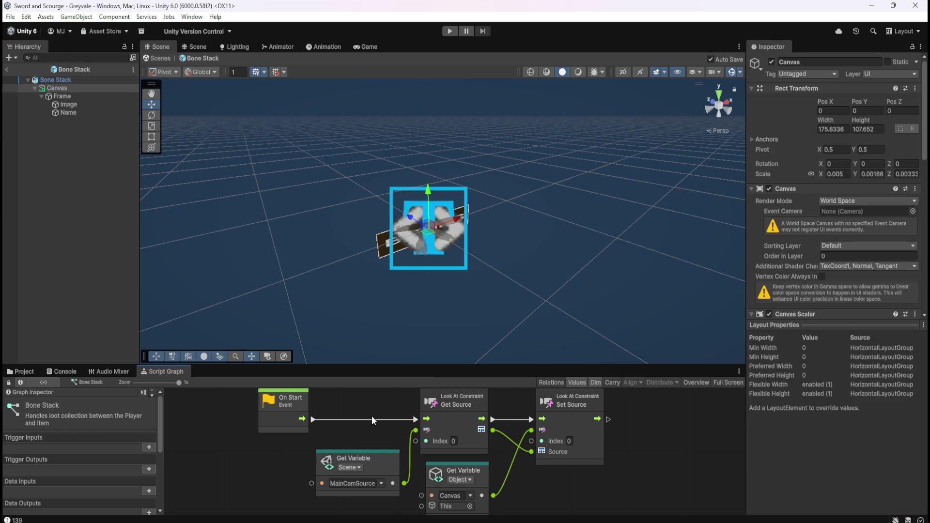
click(7, 69)
Enter Play mode and run the hero over the bridge, through Greyvale village, to the graveyard gate
click(449, 31)
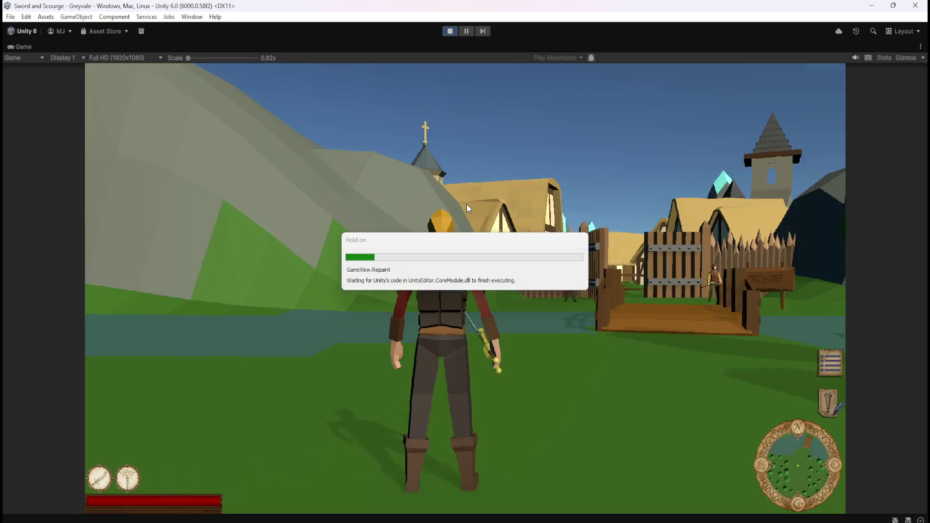
key(w)
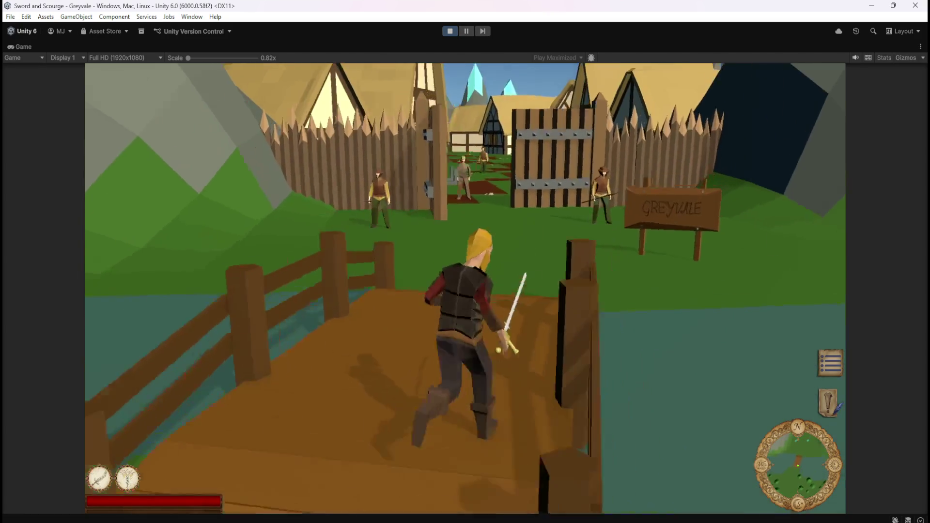
key(w)
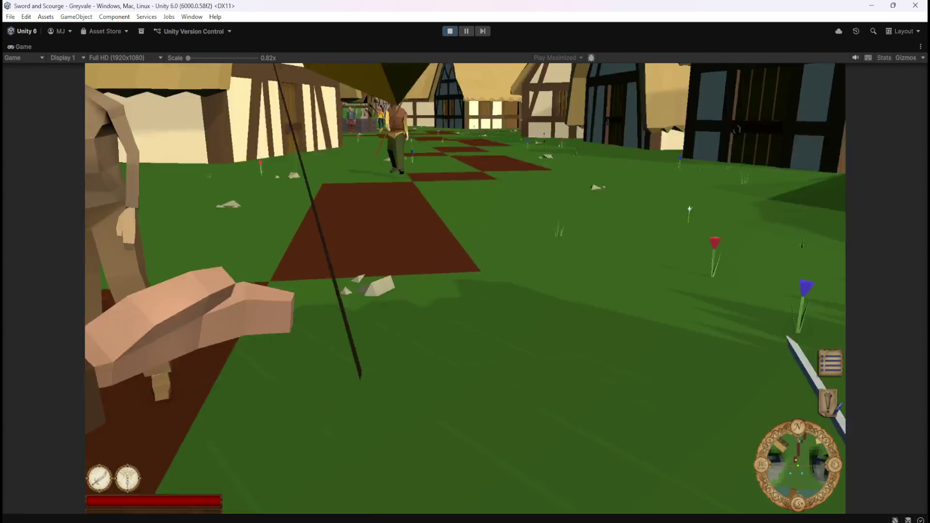
key(w)
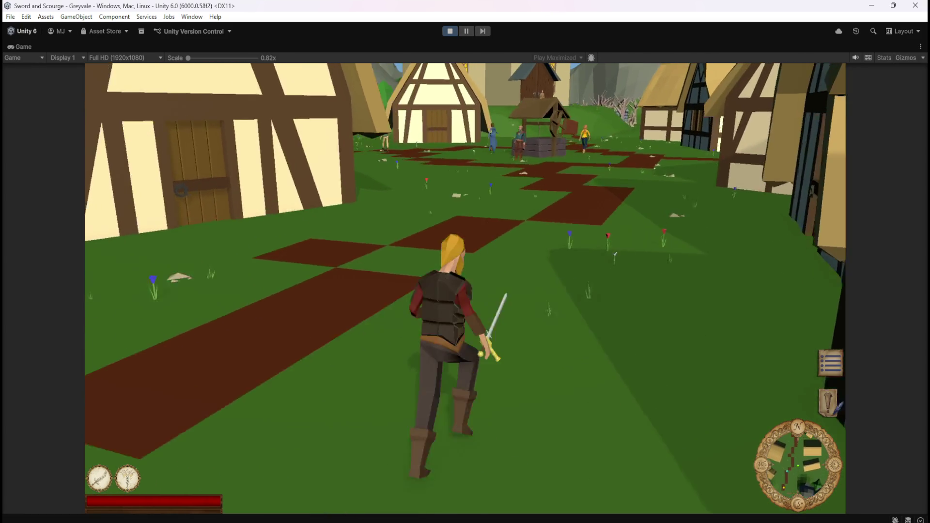
key(w)
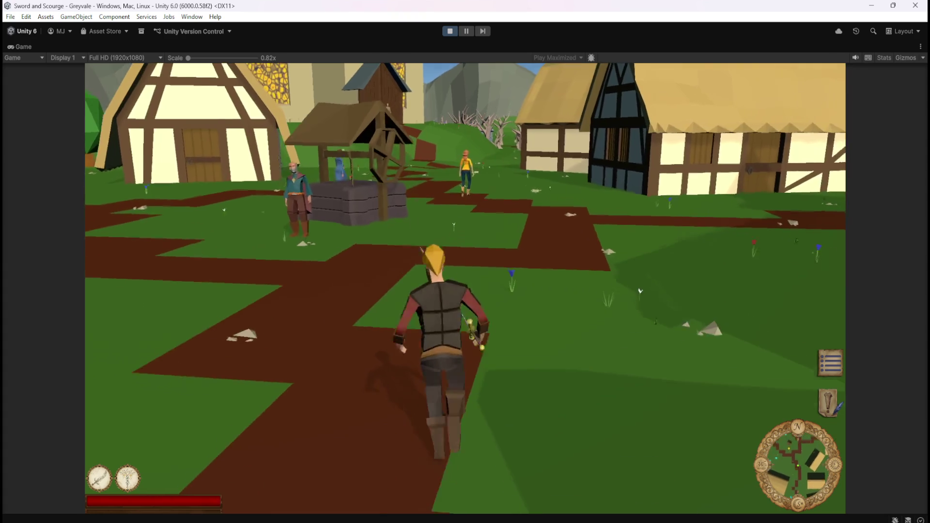
key(w)
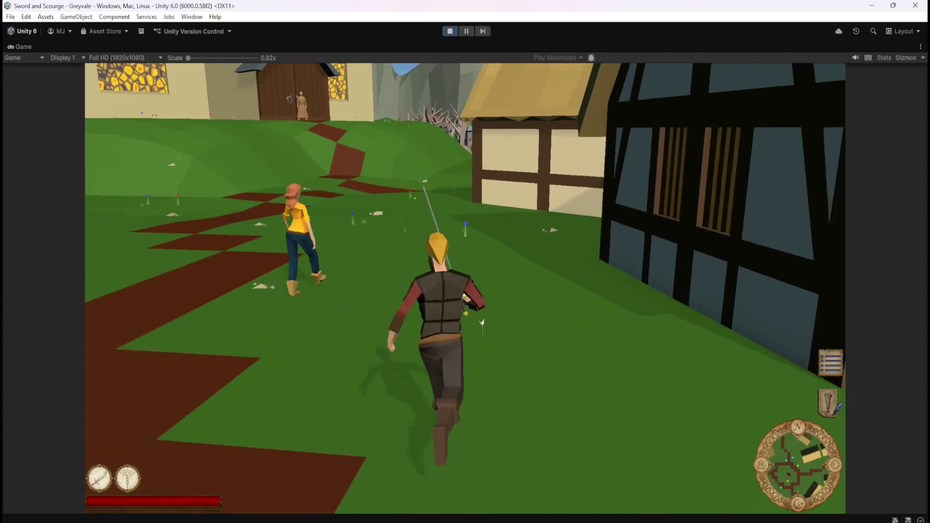
key(w)
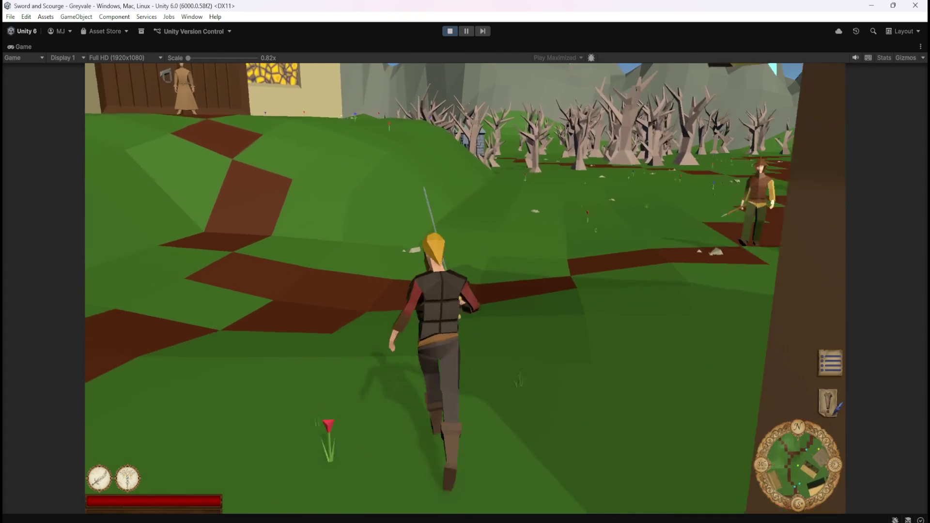
key(w)
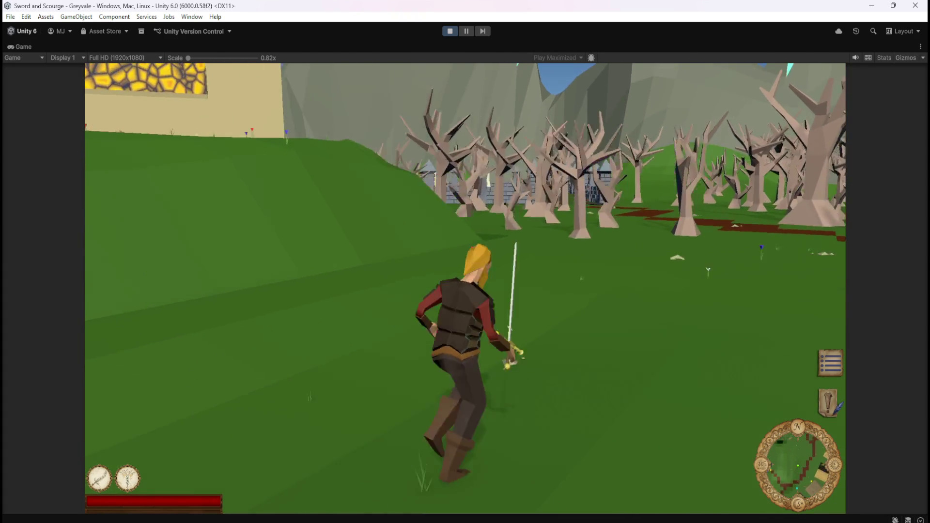
key(w)
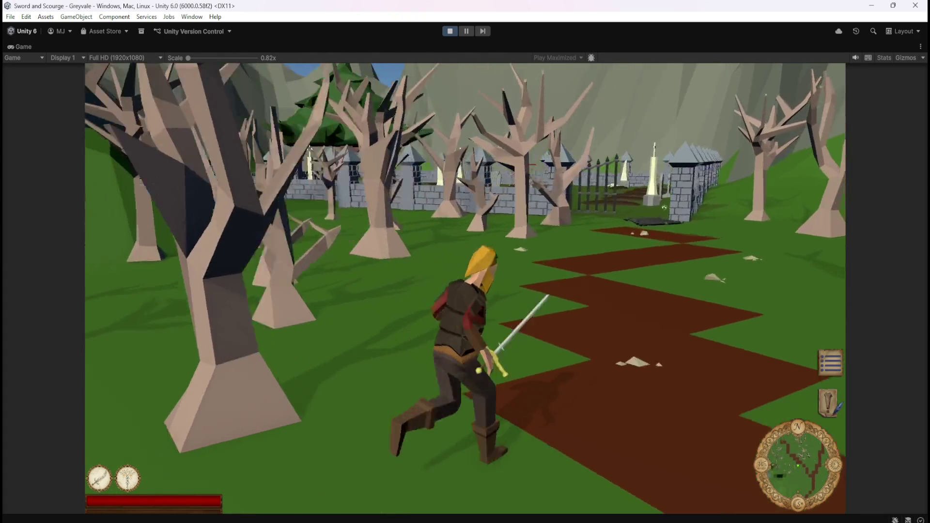
key(w)
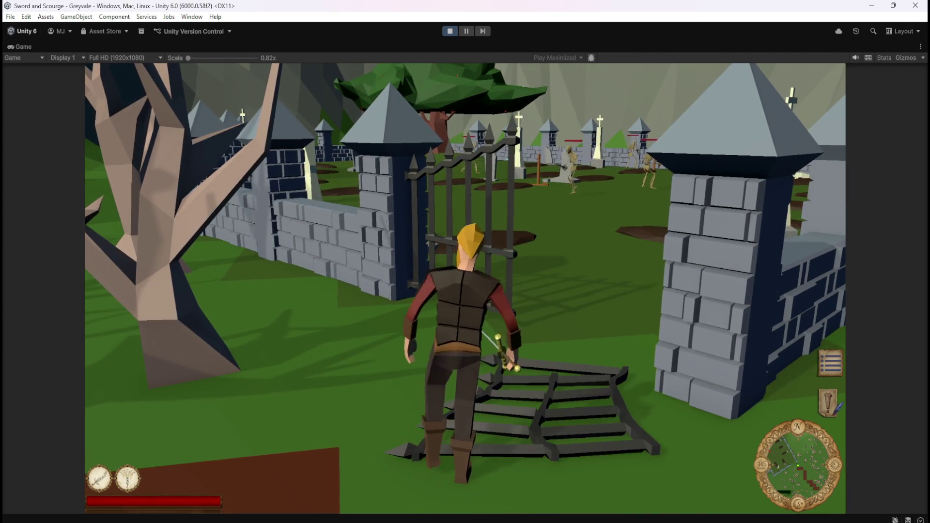
Attack graveyard skeletons with the sword, checking the BONES labels above their bone piles
key(w)
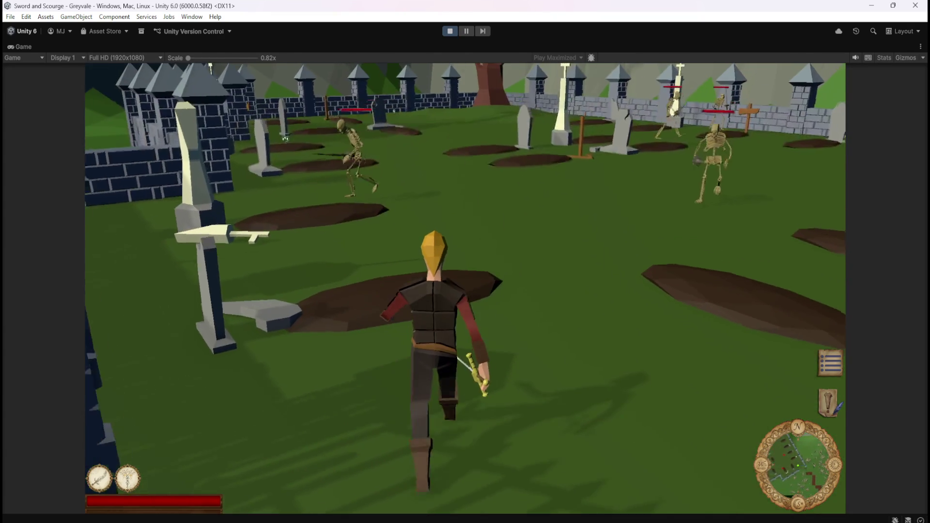
click(285, 139)
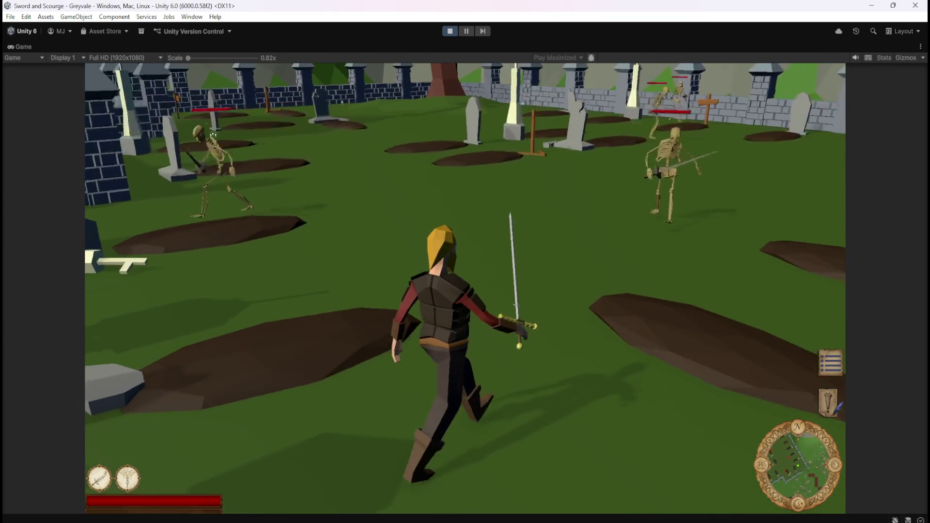
key(w)
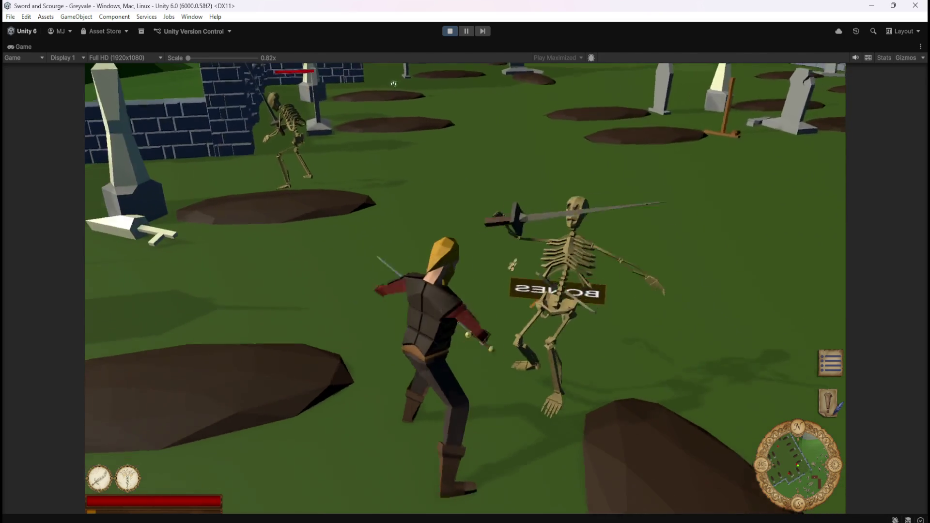
key(w)
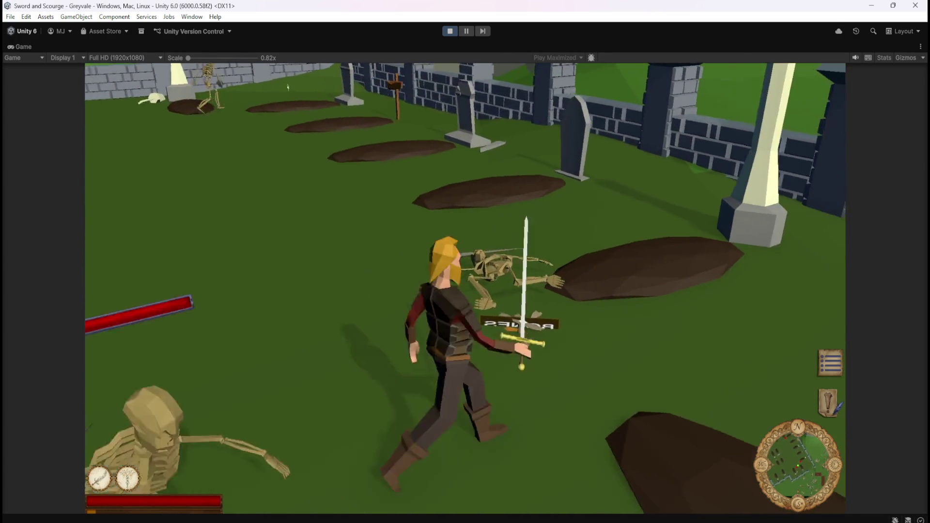
key(w)
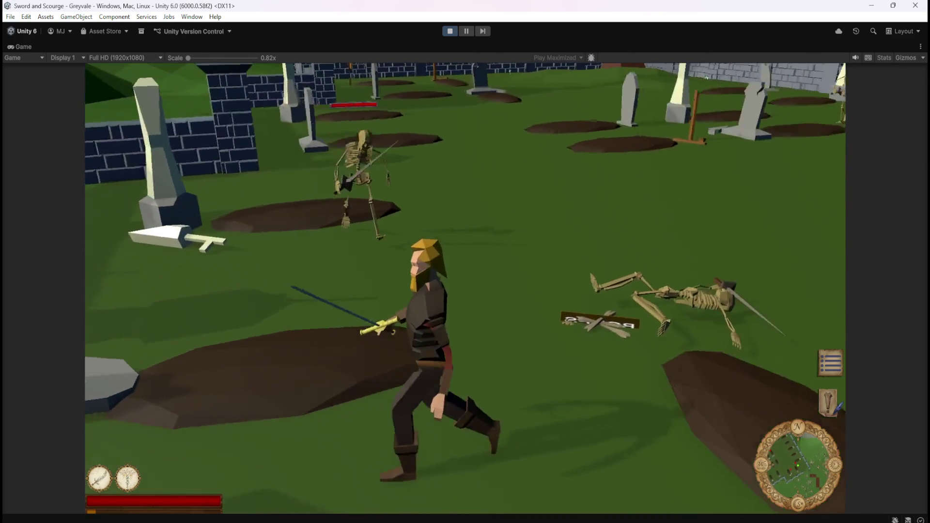
key(w)
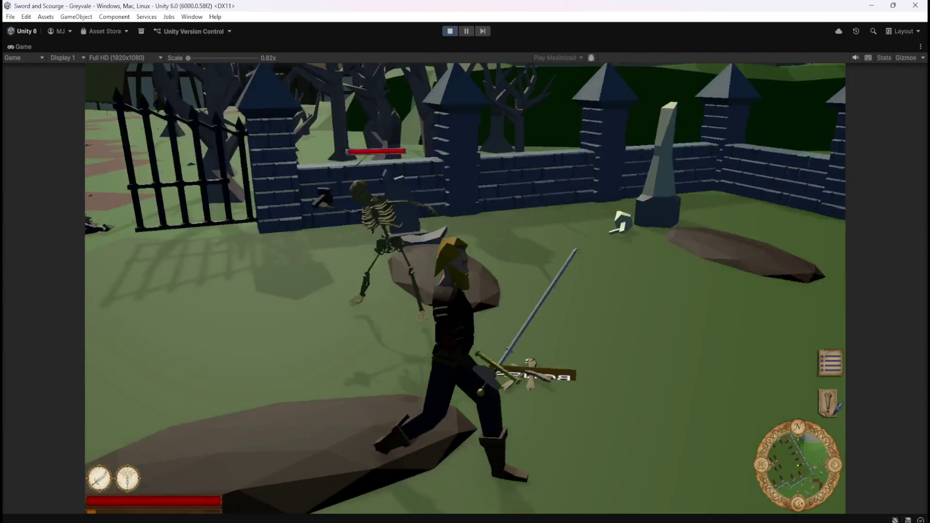
key(w)
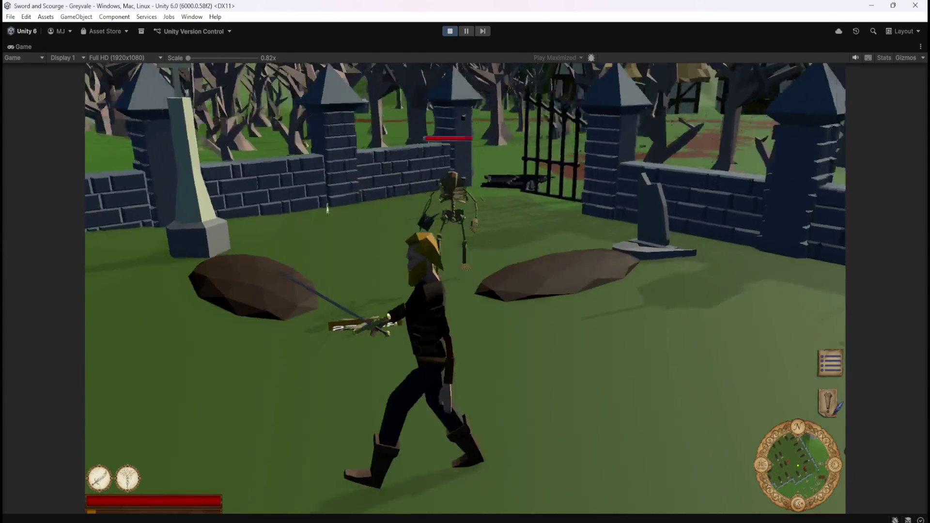
key(w)
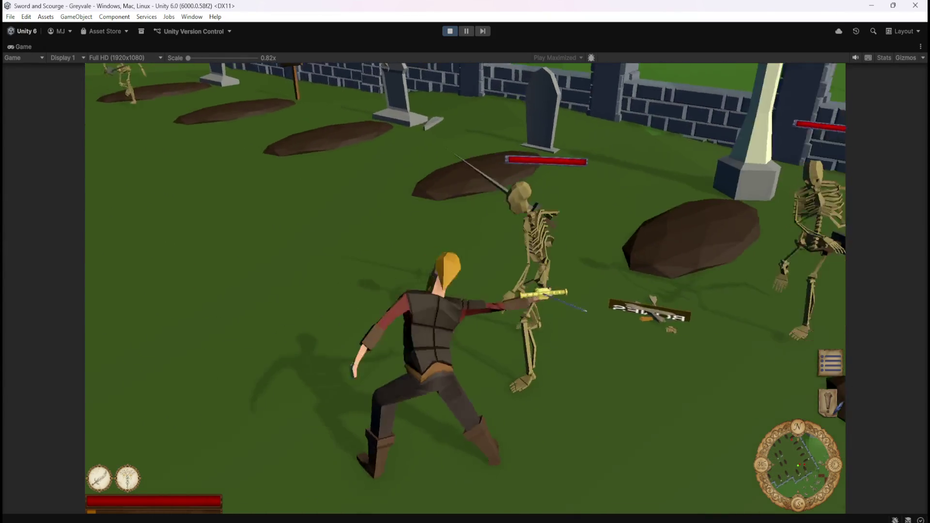
key(w)
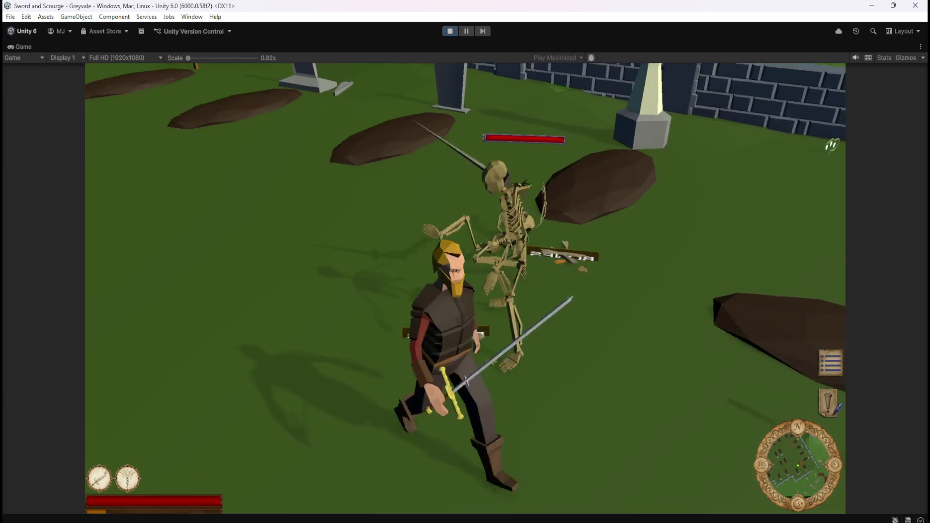
key(w)
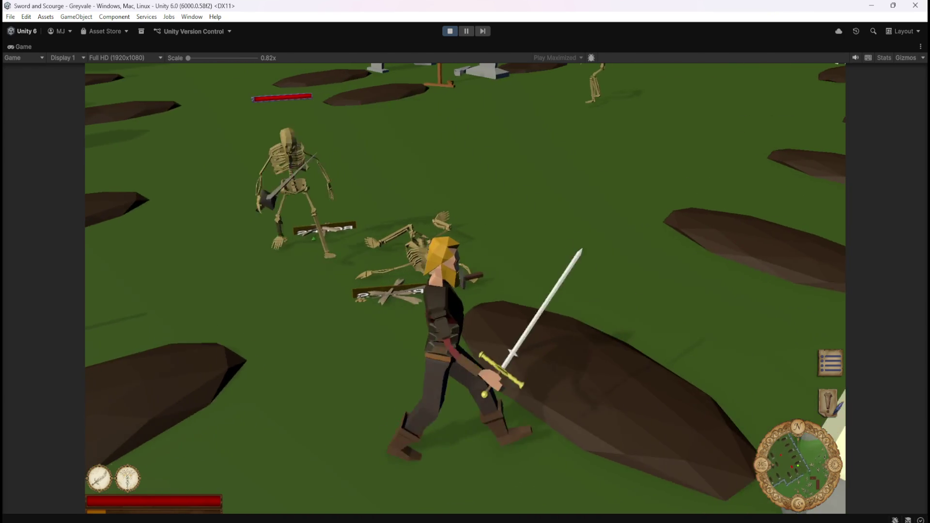
key(w)
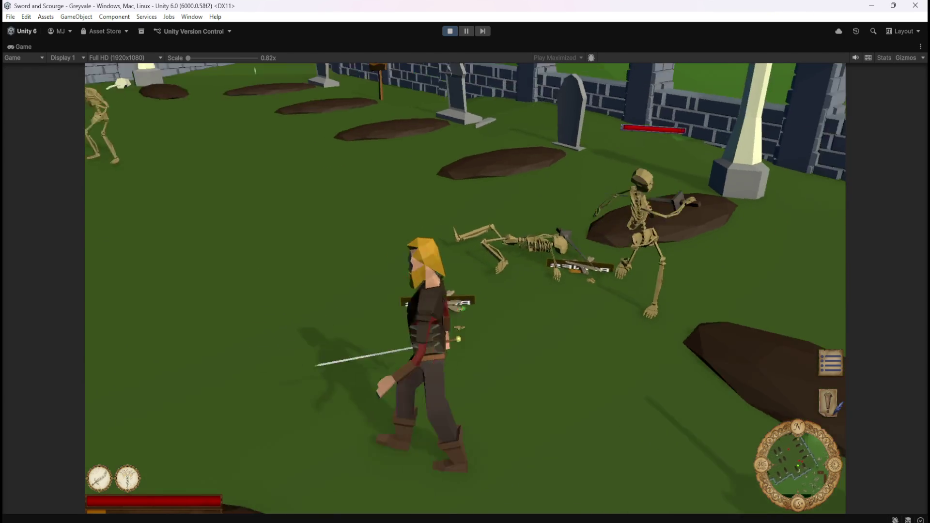
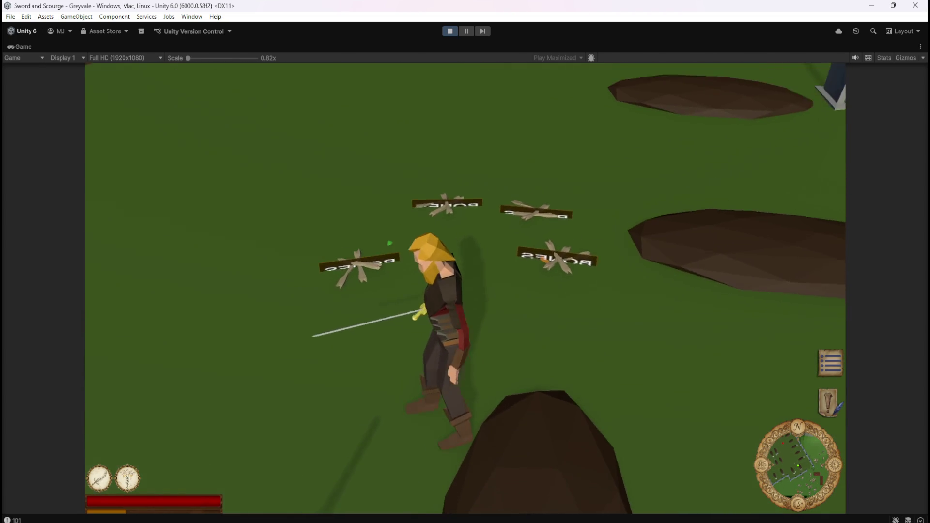
Stop play mode and open the Bone Stack prefab from Prefabs > Loot
key(Escape)
click(452, 31)
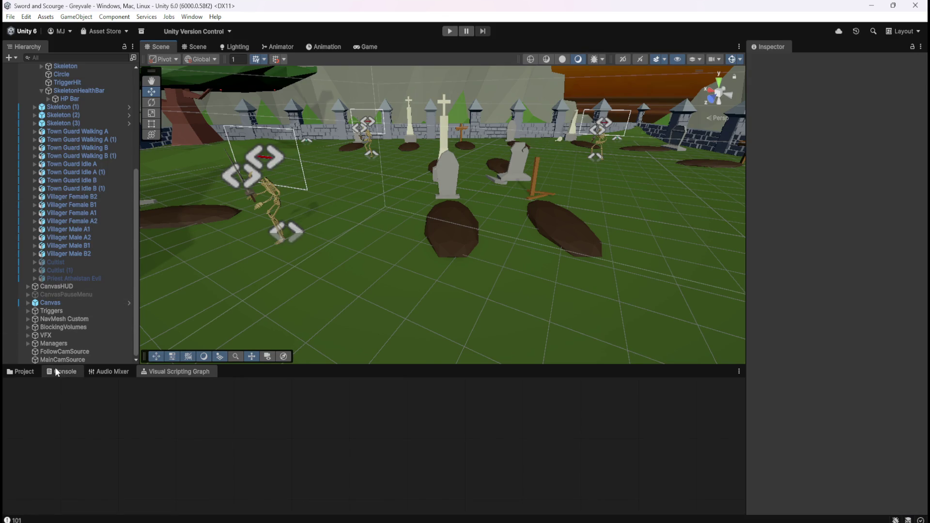
click(22, 372)
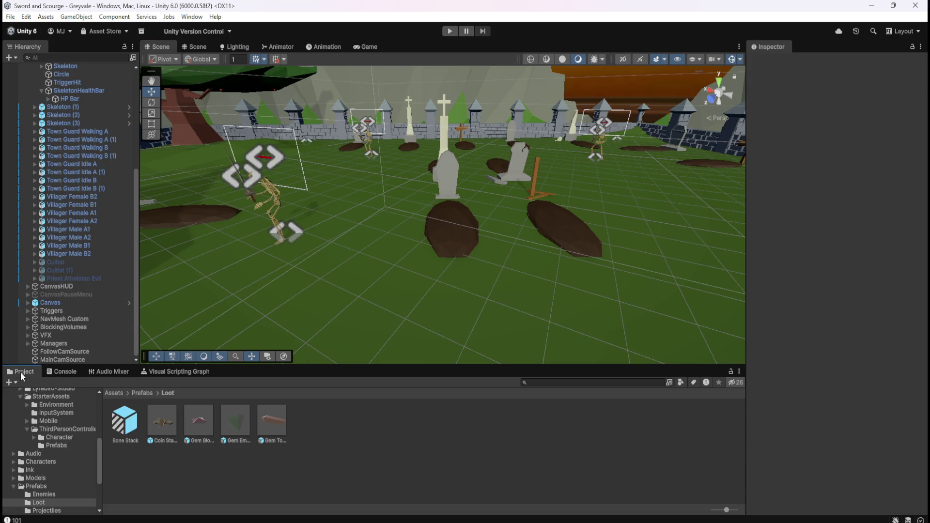
double_click(125, 416)
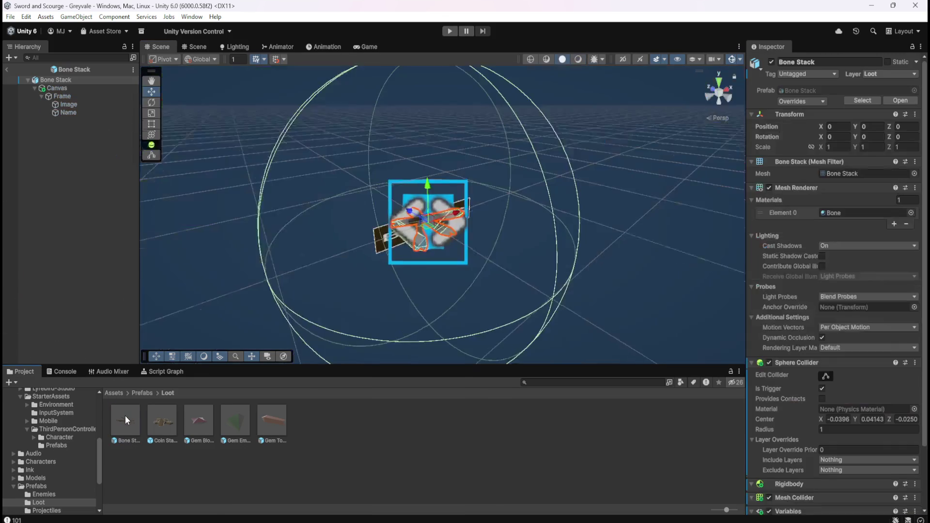
Select the Canvas and try Y rotation values 180 and 1, toggling between 2D and 3D views
click(71, 86)
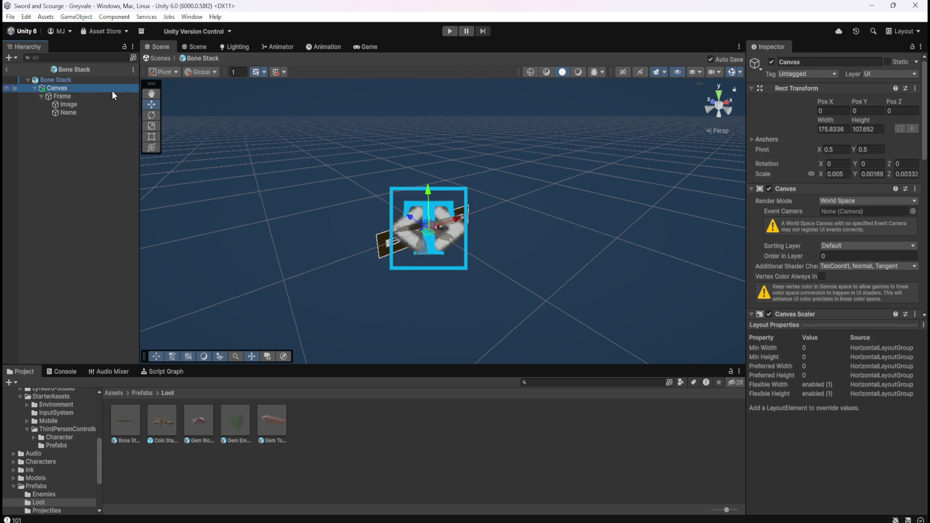
click(623, 72)
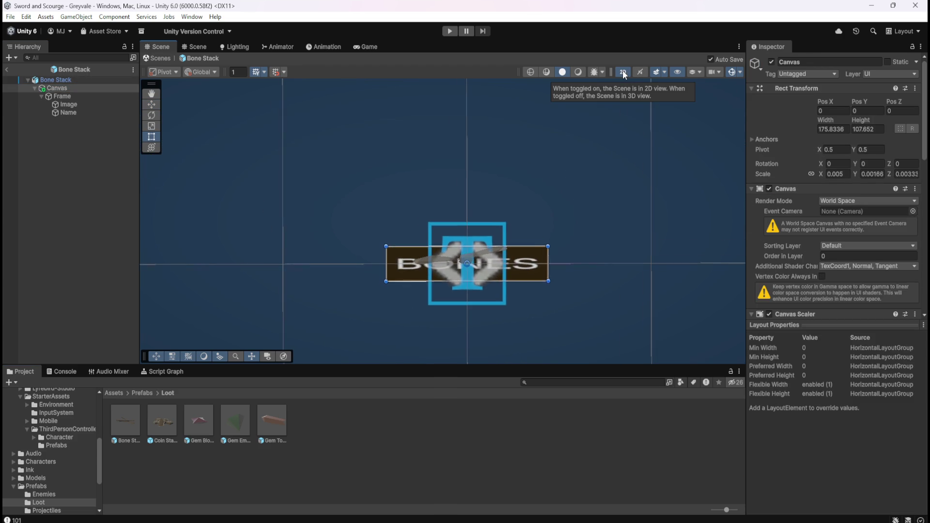
click(623, 72)
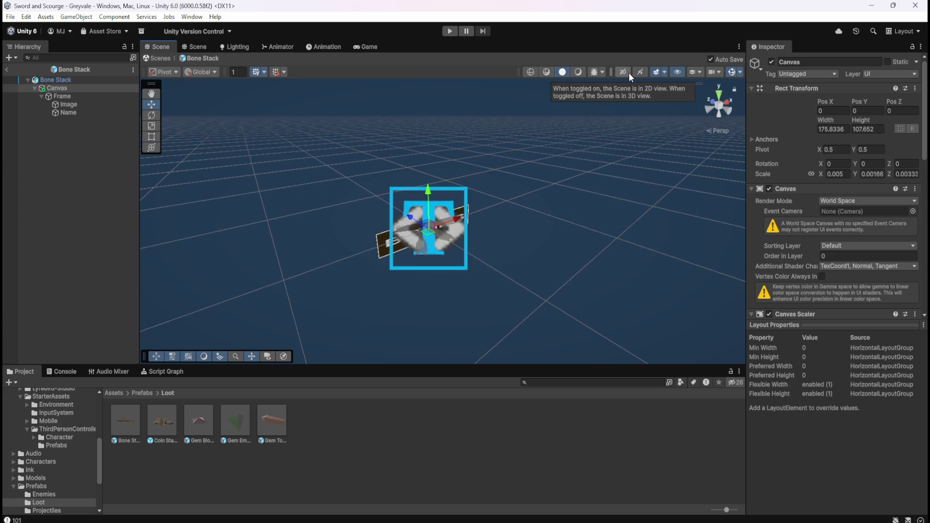
click(629, 73)
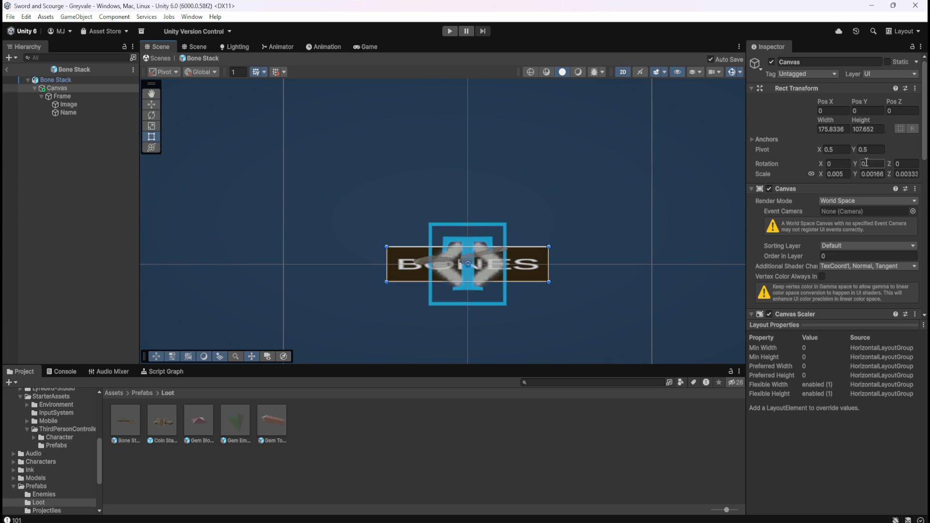
text(180)
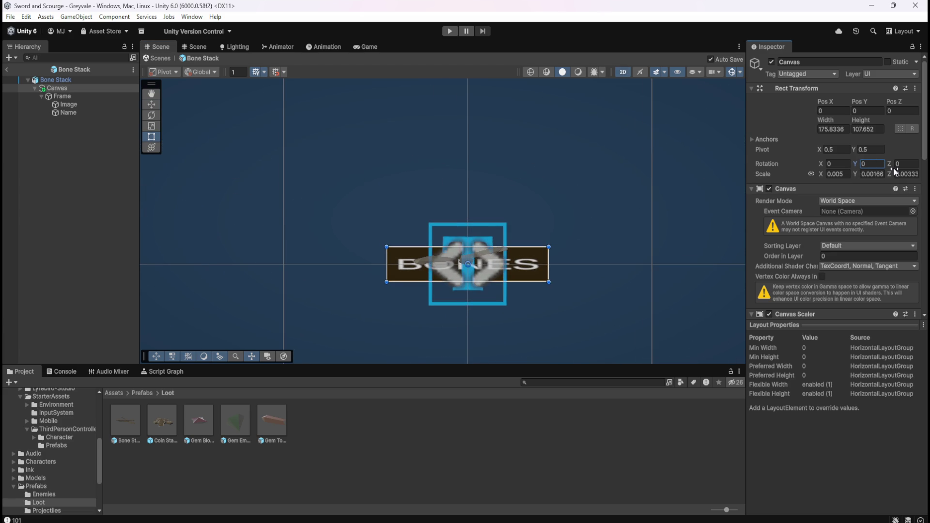
click(621, 72)
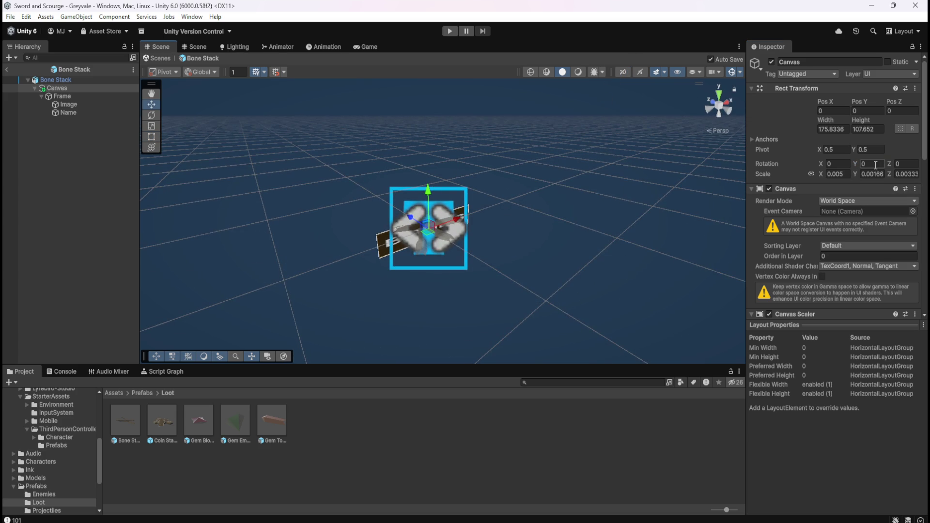
text(1)
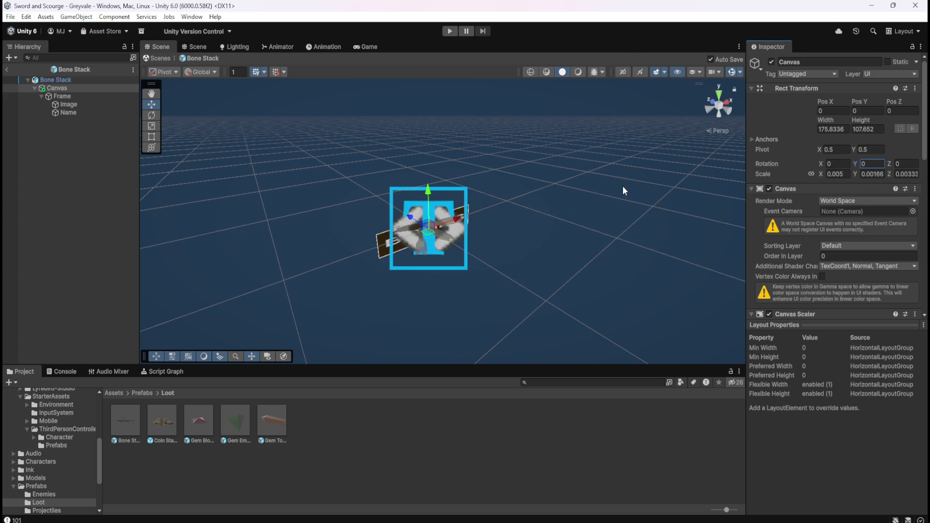
Check the Frame, edit the Canvas Y rotation, review its components, and leave Prefab Mode
click(81, 97)
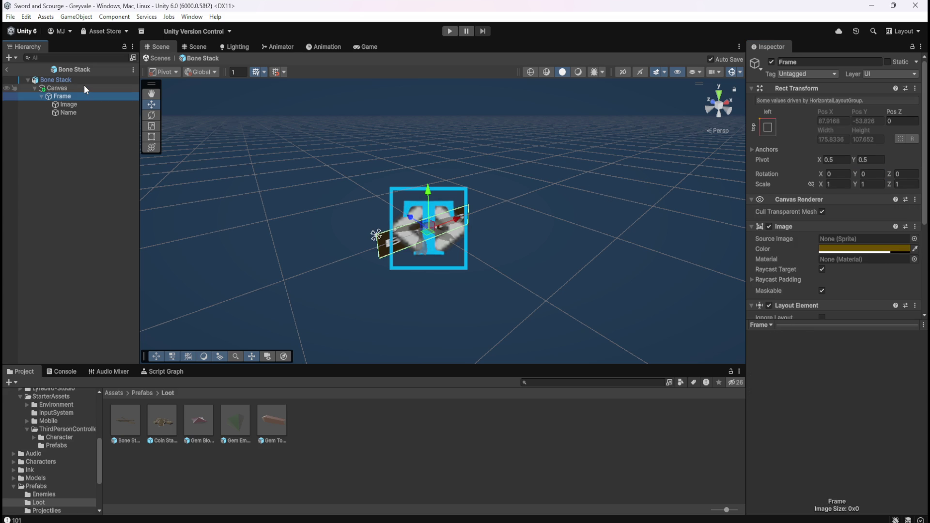
click(84, 88)
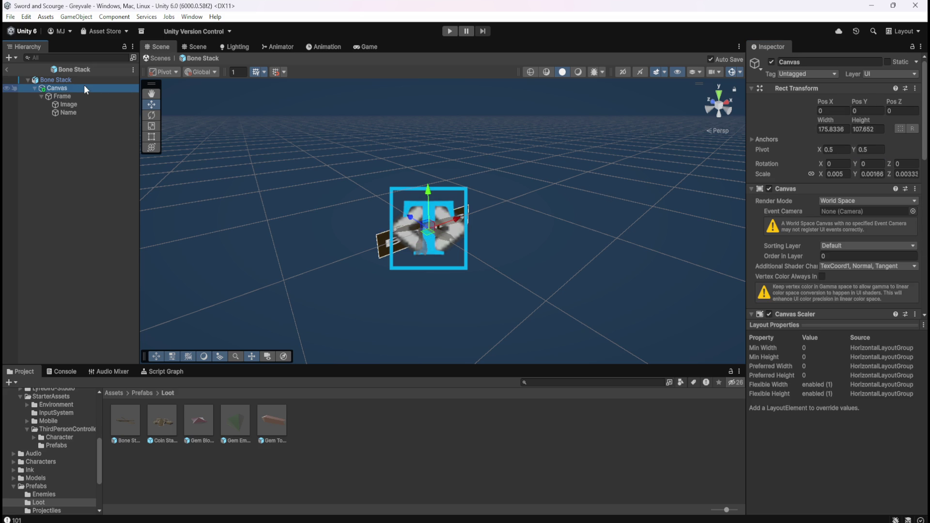
mouse_move(812, 214)
click(858, 163)
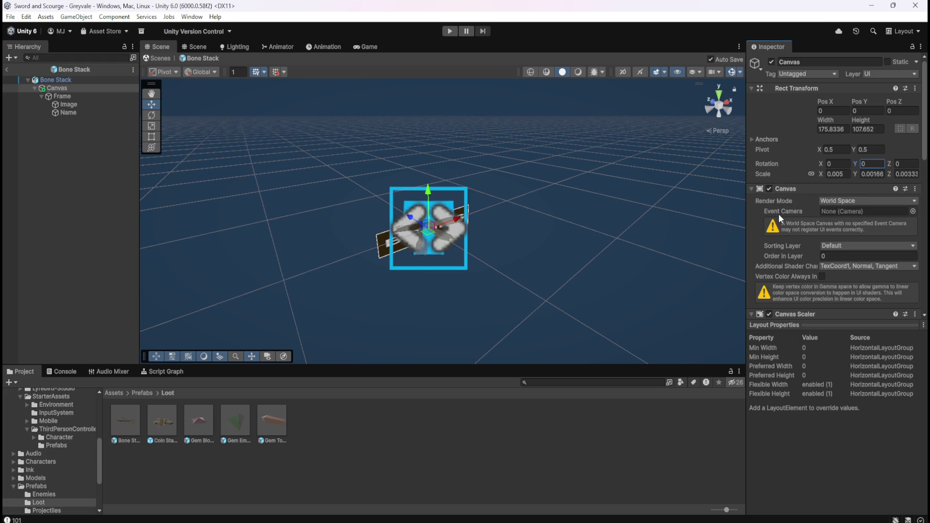
scroll(779, 214, down, 5)
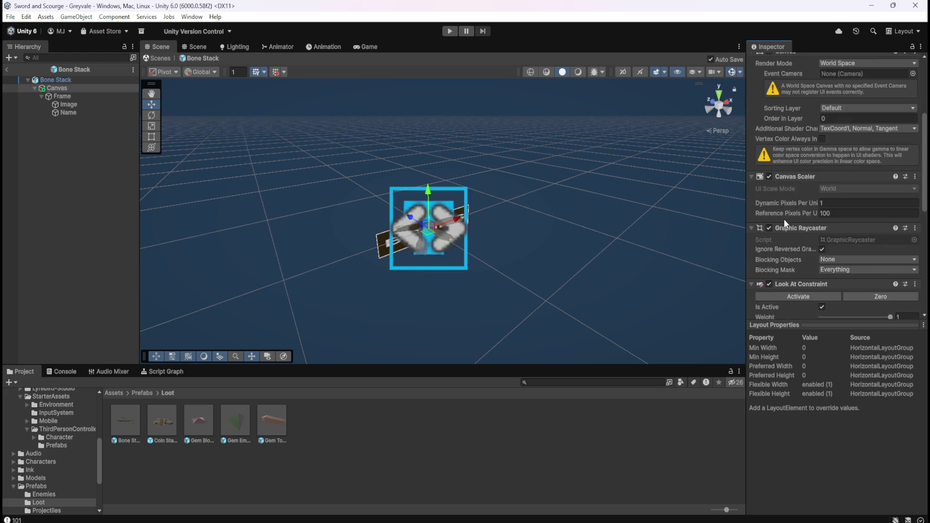
scroll(783, 219, down, 2)
scroll(794, 257, down, 3)
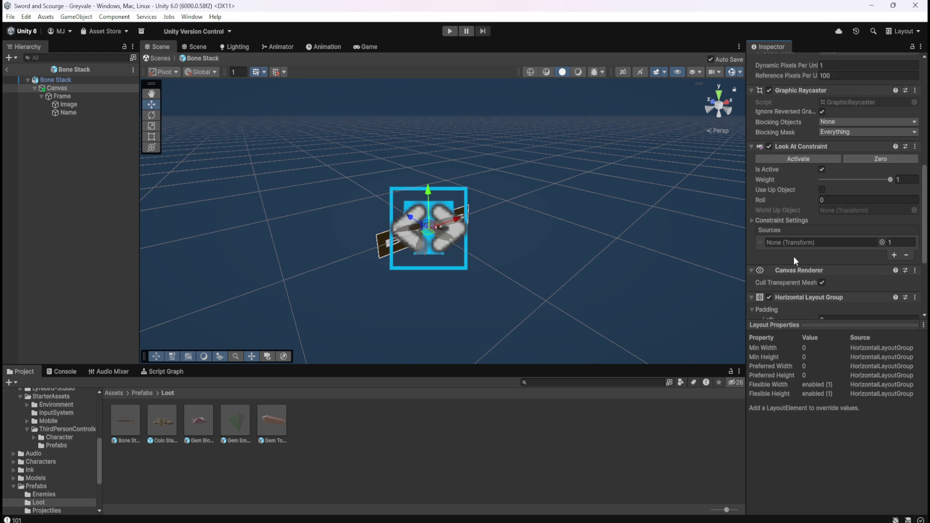
scroll(792, 252, down, 3)
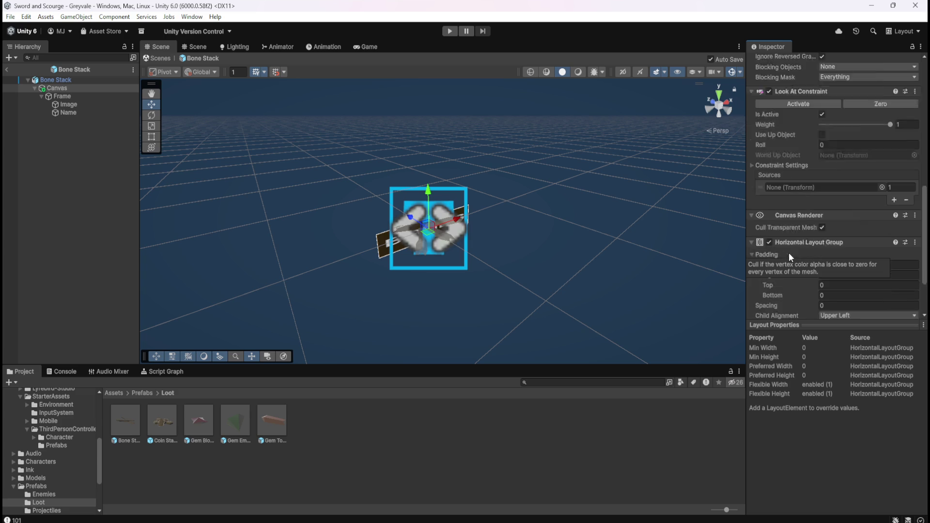
scroll(791, 252, down, 1)
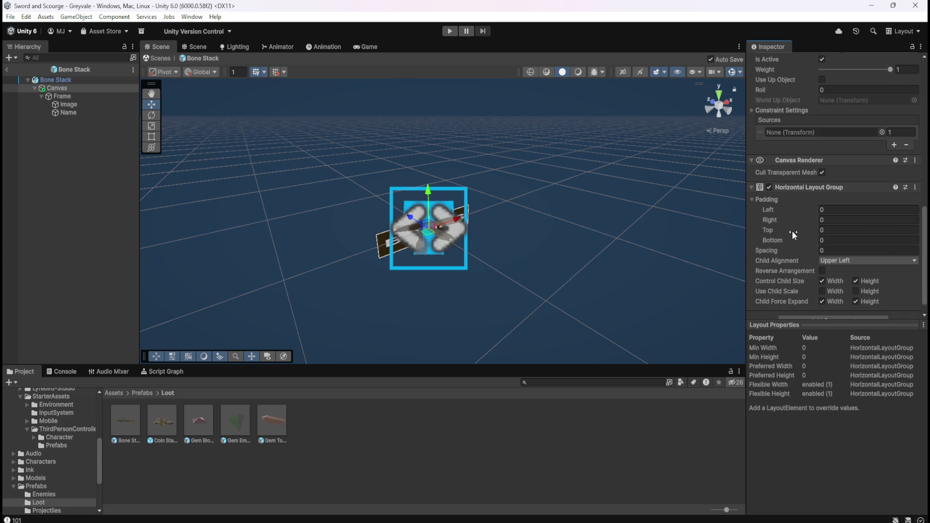
scroll(792, 231, up, 3)
scroll(804, 261, up, 3)
scroll(800, 260, up, 7)
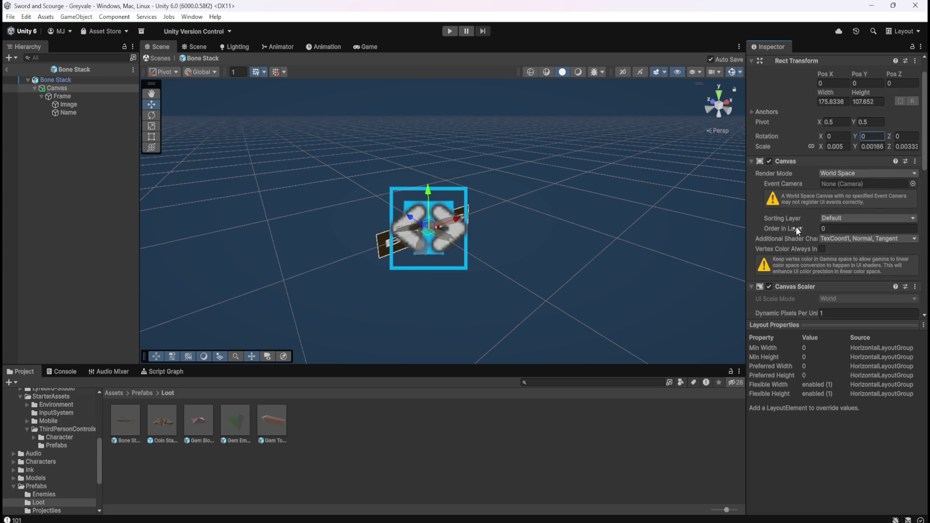
scroll(797, 225, up, 1)
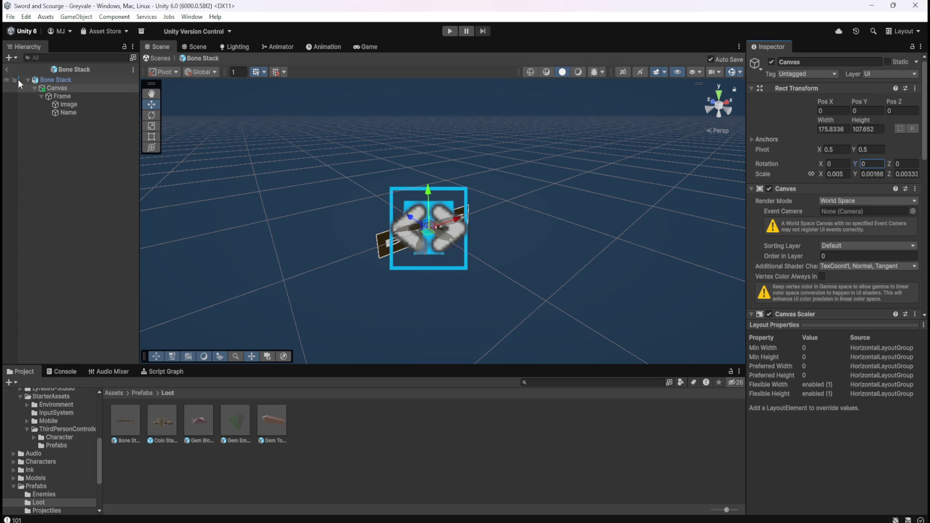
click(7, 69)
scroll(79, 251, up, 2)
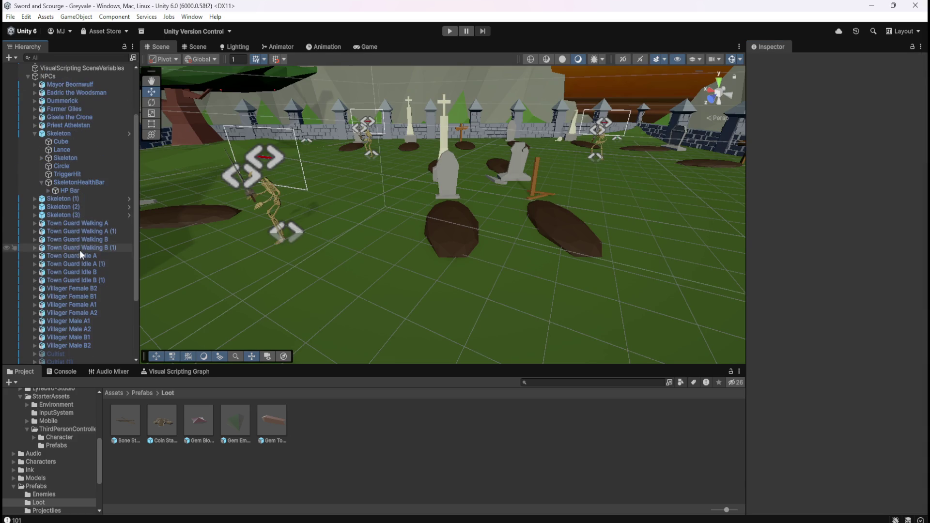
click(75, 182)
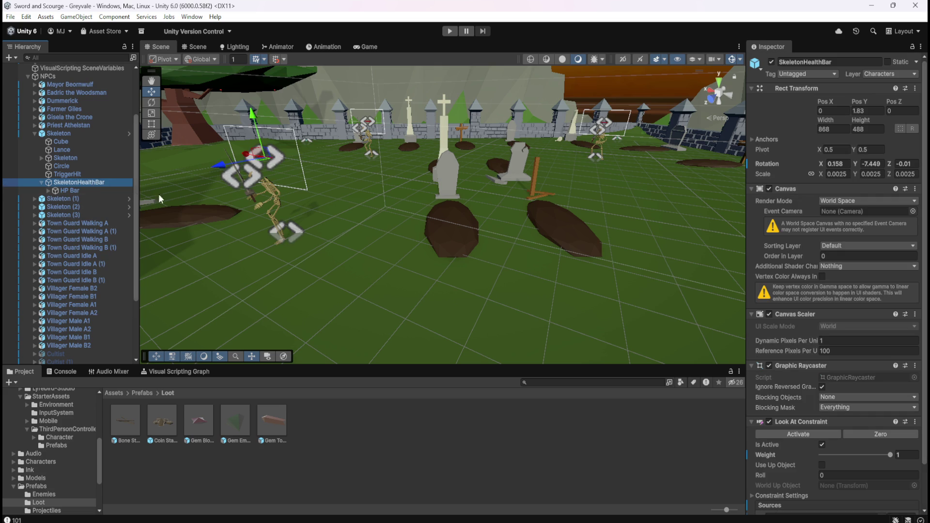
mouse_move(333, 210)
mouse_down()
mouse_move(606, 271)
mouse_move(465, 287)
mouse_move(159, 210)
mouse_up()
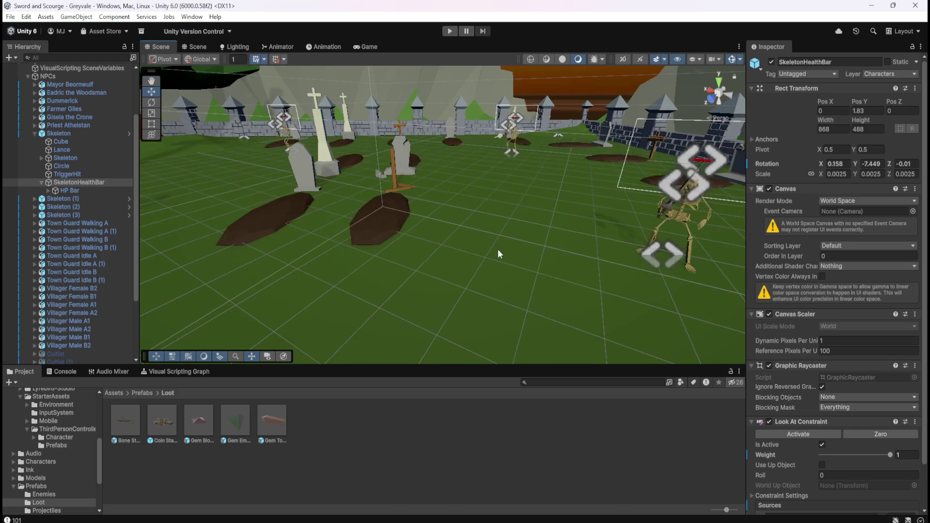
mouse_move(498, 249)
mouse_down()
mouse_move(301, 276)
mouse_move(352, 281)
mouse_move(385, 276)
mouse_move(279, 277)
mouse_move(399, 228)
mouse_move(531, 250)
mouse_move(359, 203)
mouse_move(437, 208)
mouse_move(474, 219)
mouse_move(342, 213)
mouse_move(361, 209)
mouse_up()
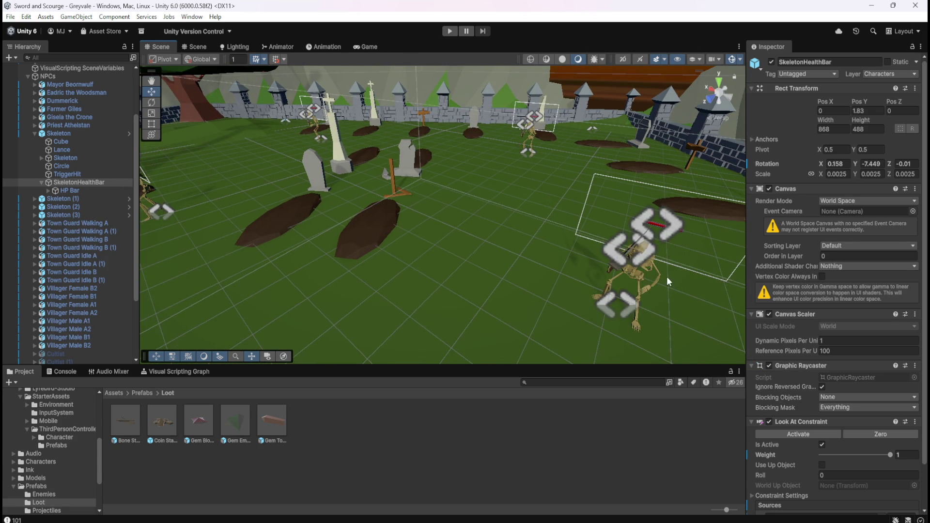
scroll(106, 240, down, 3)
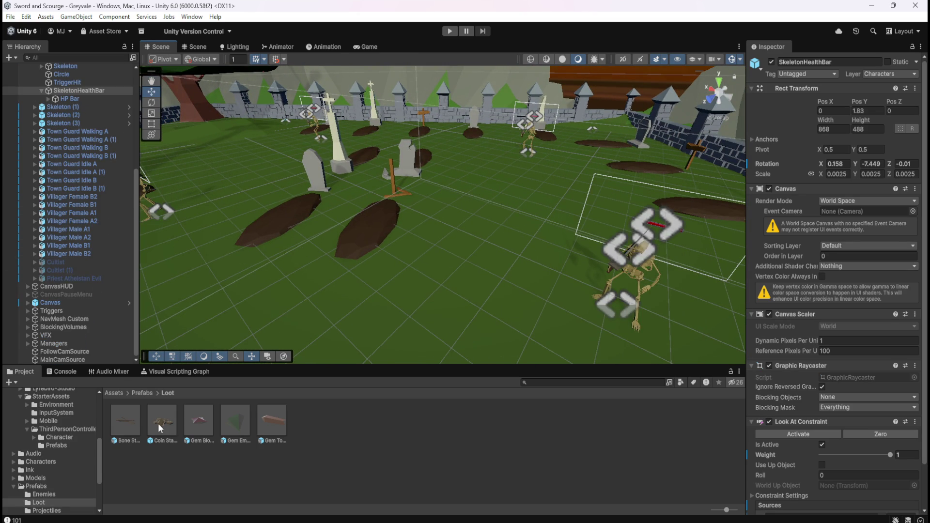
Reopen Bone Stack, try and undo a Frame rotation, then check the Canvas Y rotation
double_click(132, 414)
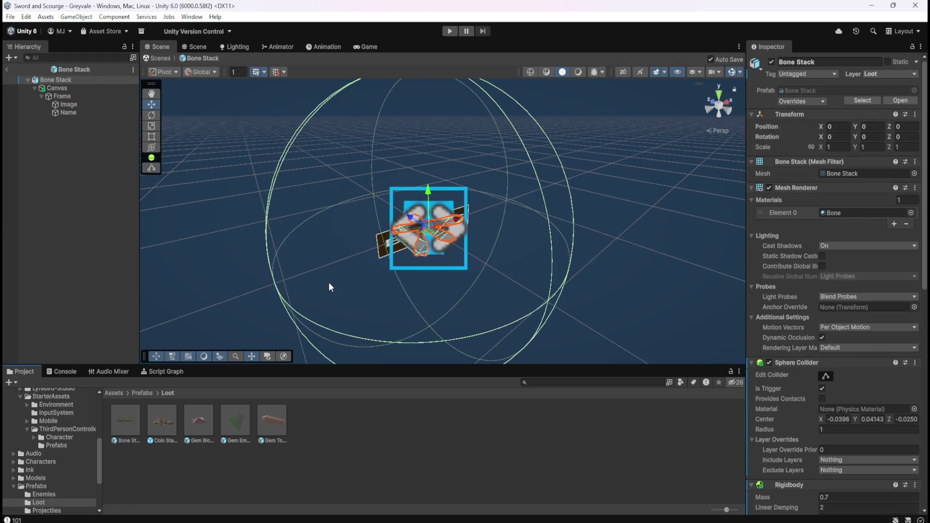
mouse_move(569, 240)
mouse_down()
mouse_move(527, 191)
mouse_move(505, 141)
mouse_move(557, 233)
mouse_move(610, 237)
mouse_up()
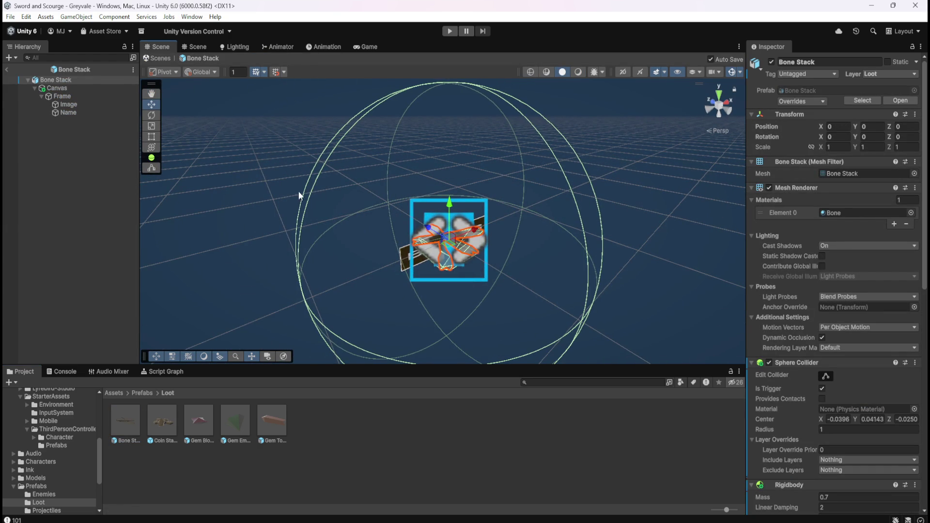
click(83, 98)
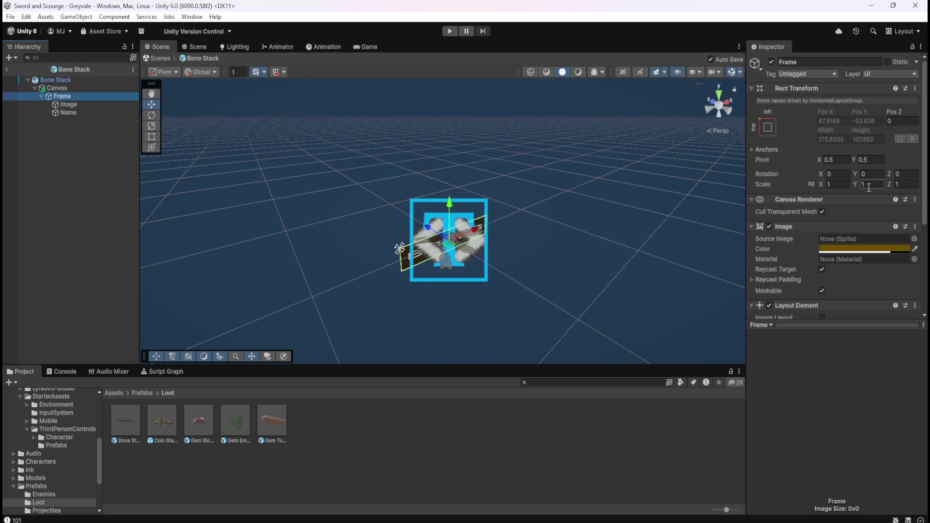
mouse_move(861, 179)
mouse_down()
mouse_move(926, 182)
mouse_move(97, 182)
mouse_move(517, 199)
mouse_move(475, 175)
mouse_up()
key(ctrl+z)
click(65, 89)
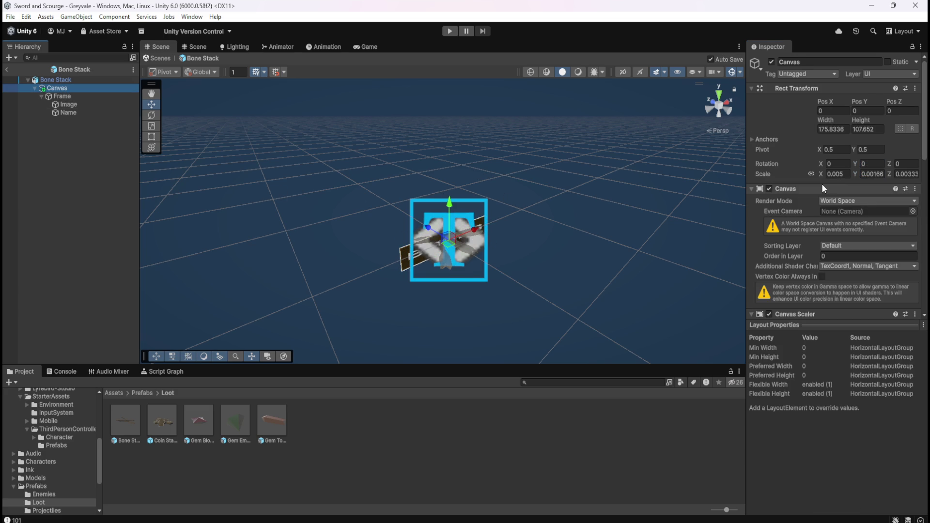
click(863, 165)
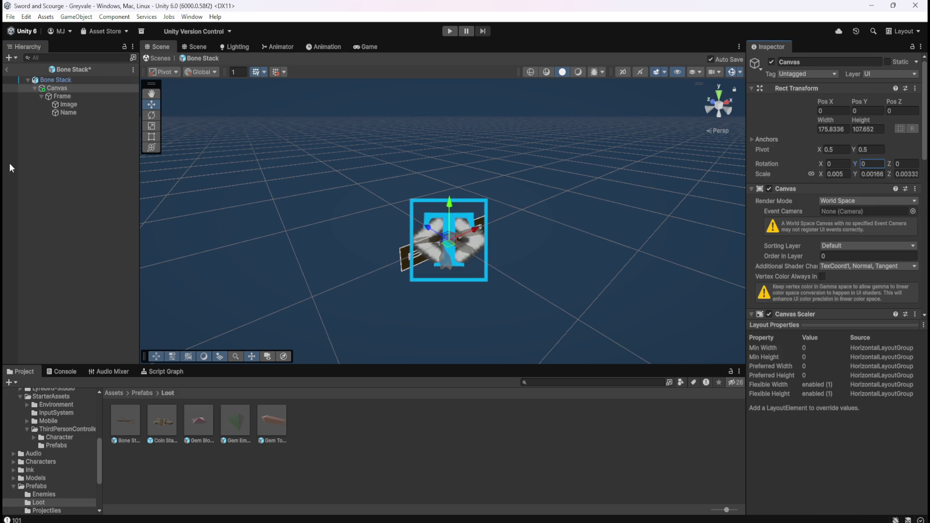
Set the Frame's Y rotation to 180, compare it with the Canvas, and exit Prefab Mode
click(79, 99)
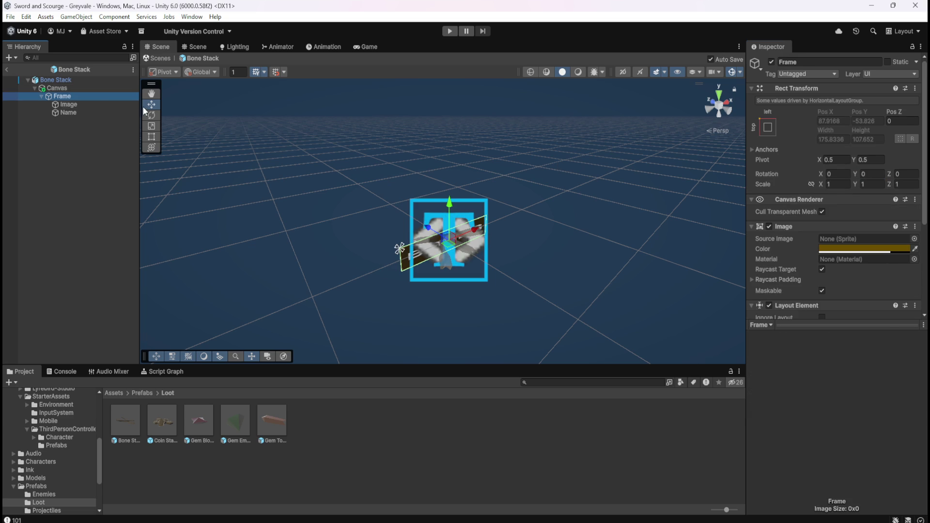
click(623, 71)
click(69, 103)
click(69, 98)
click(875, 172)
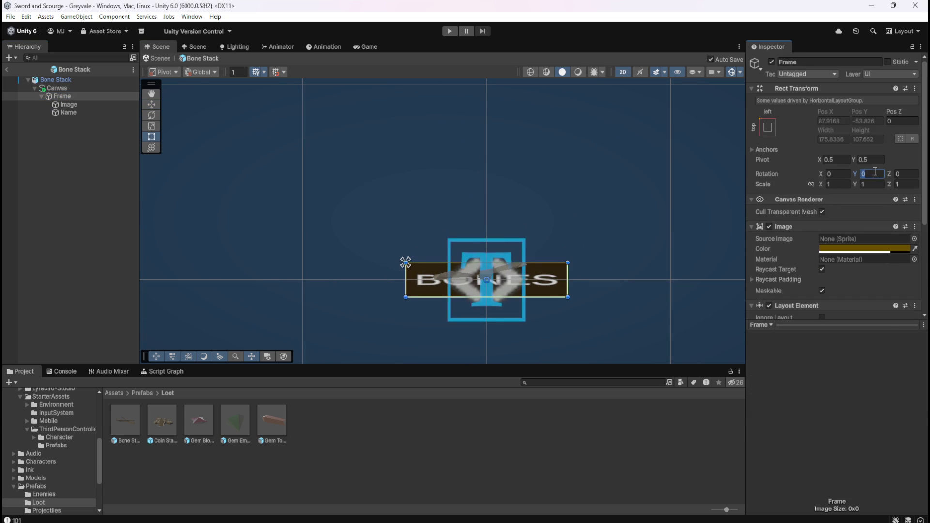
text(180)
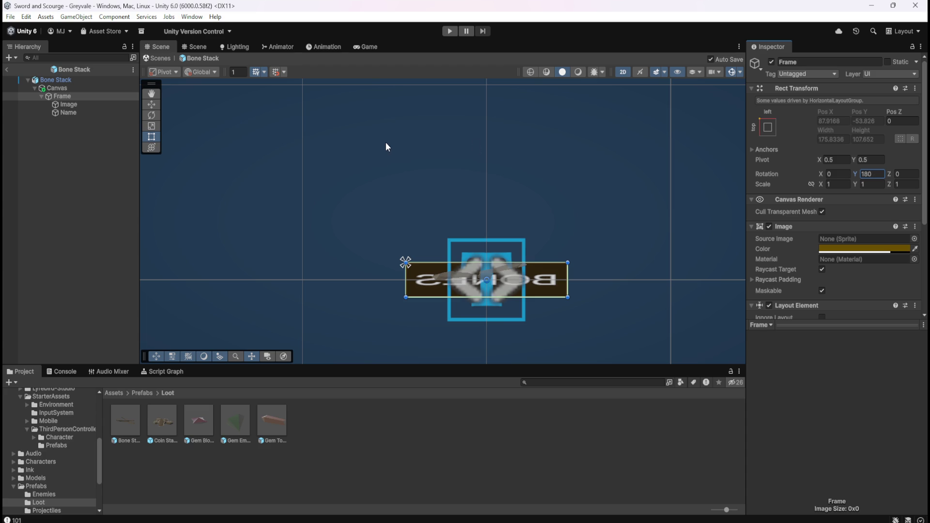
click(92, 88)
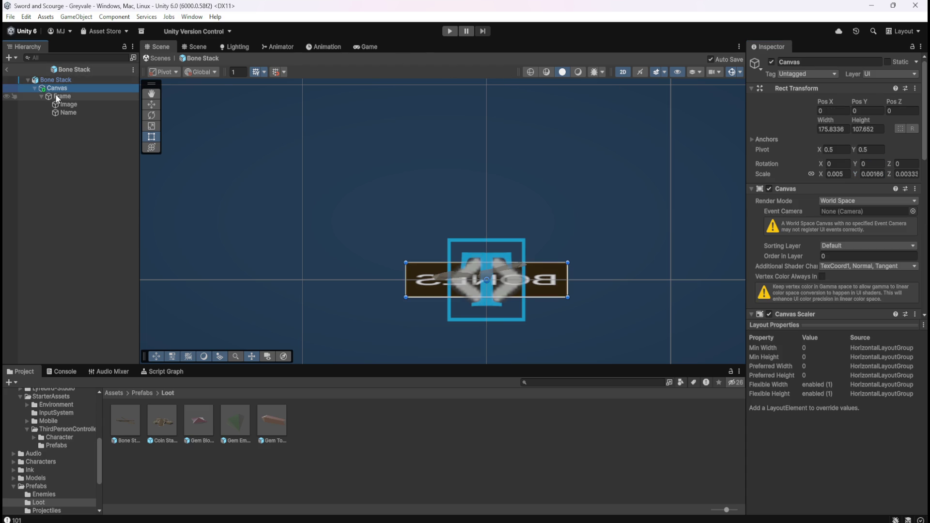
click(84, 98)
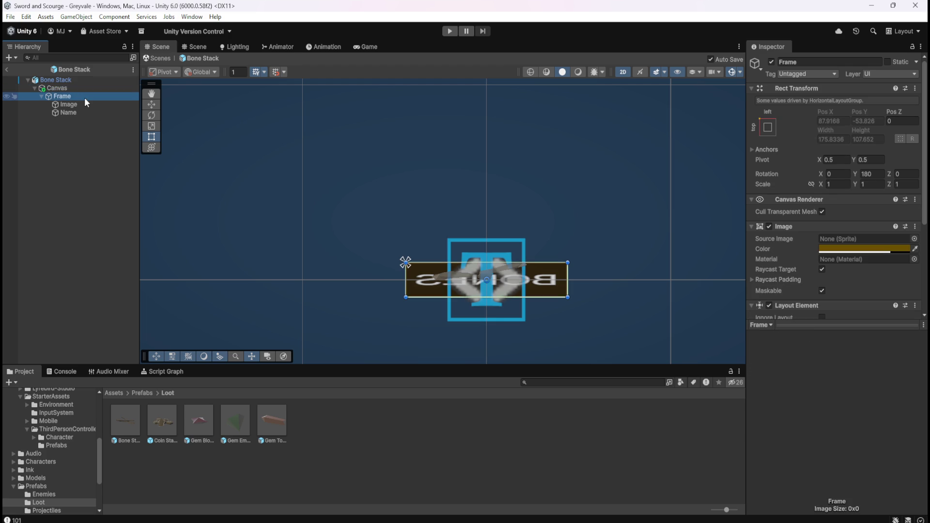
click(10, 74)
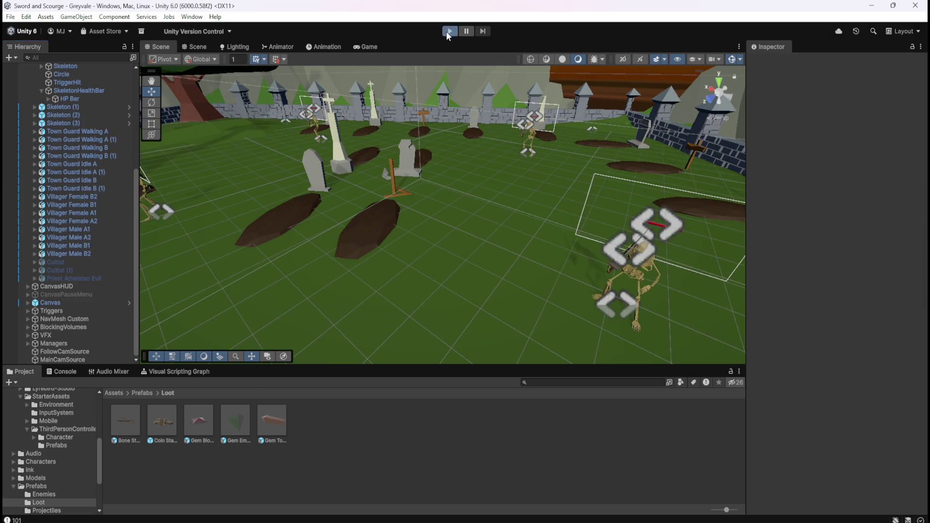
Start play mode and run the hero through the gate, past the well, toward the spear-carrying villager
click(449, 31)
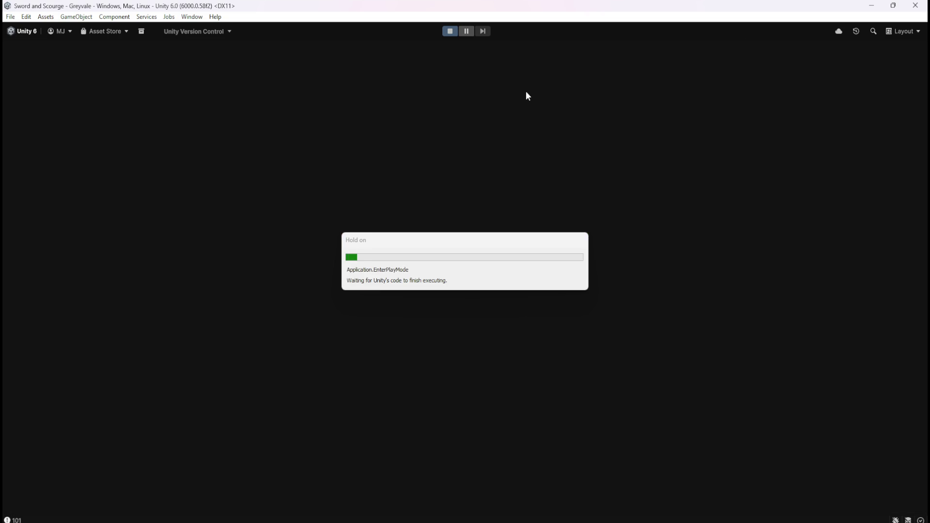
key(w)
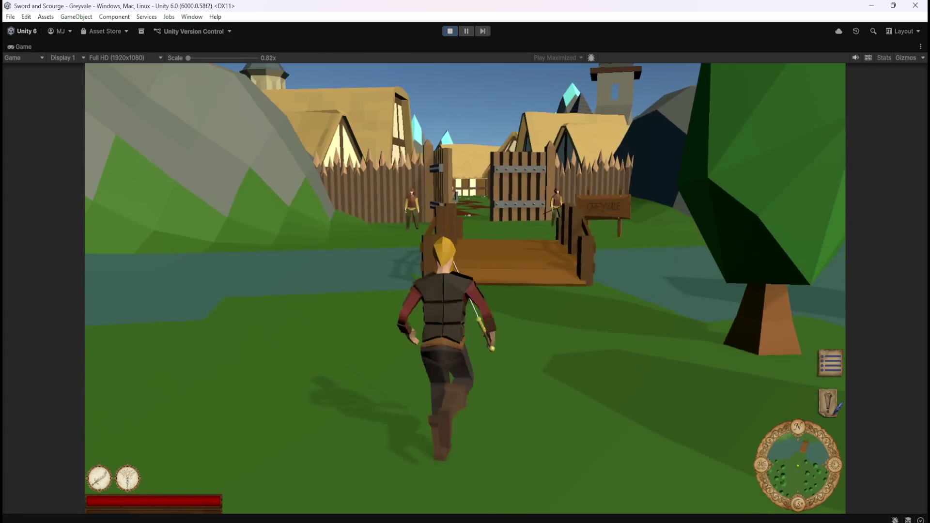
key(w)
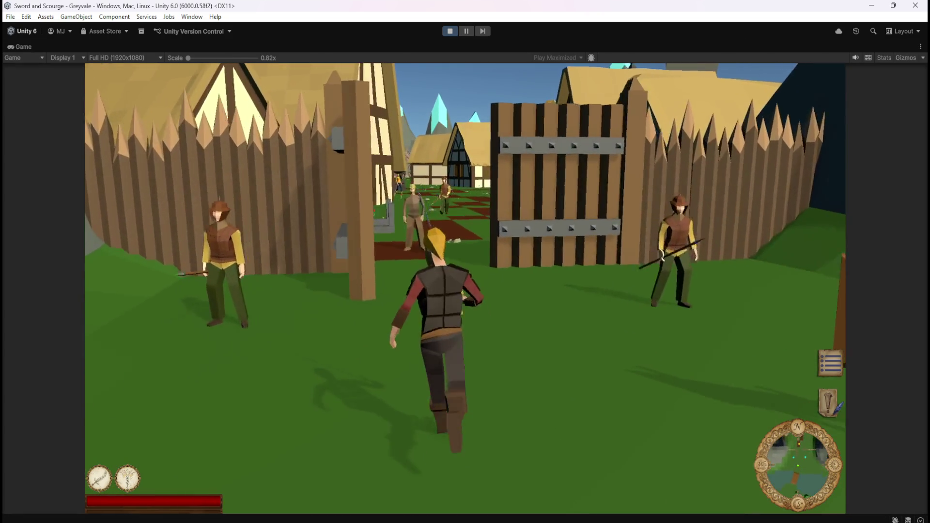
key(w)
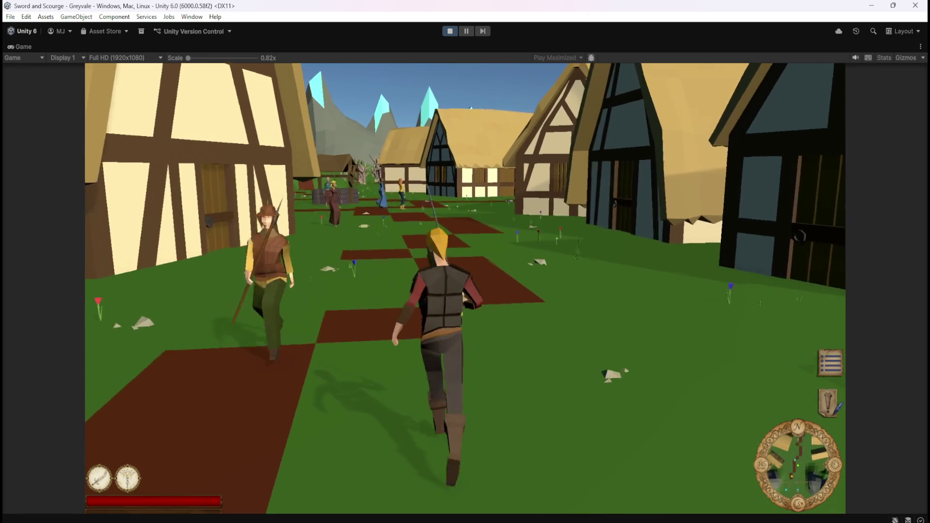
key(w)
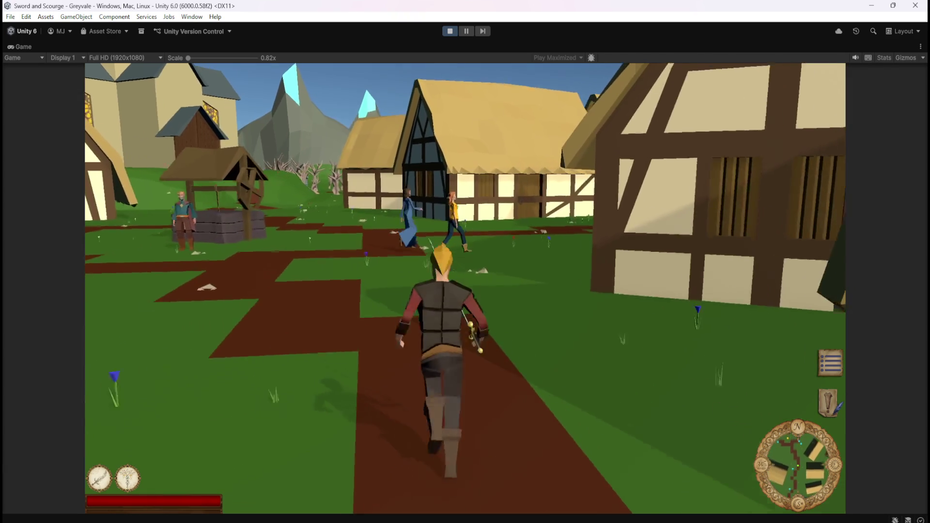
key(w)
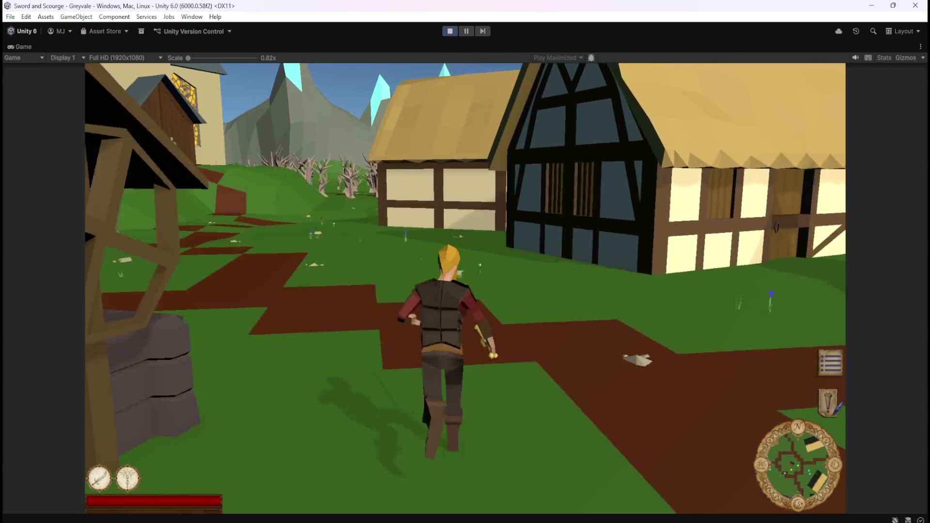
key(w)
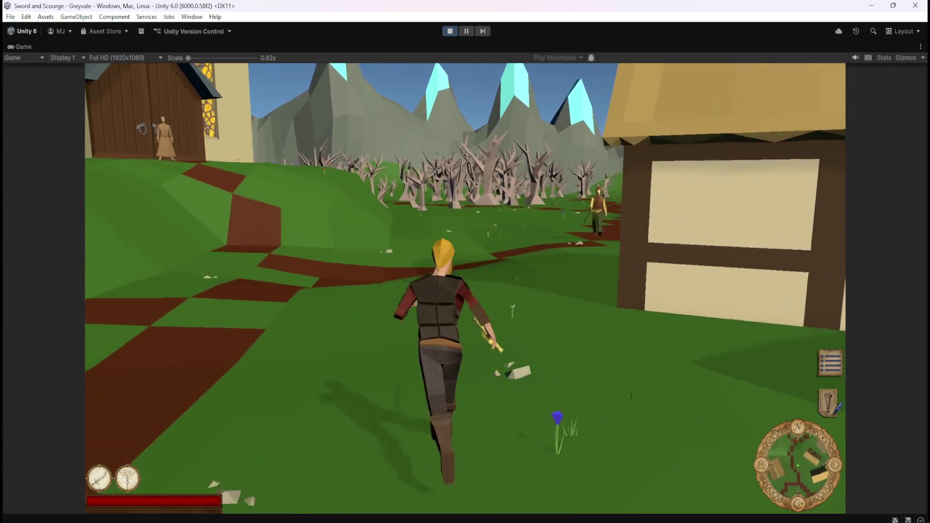